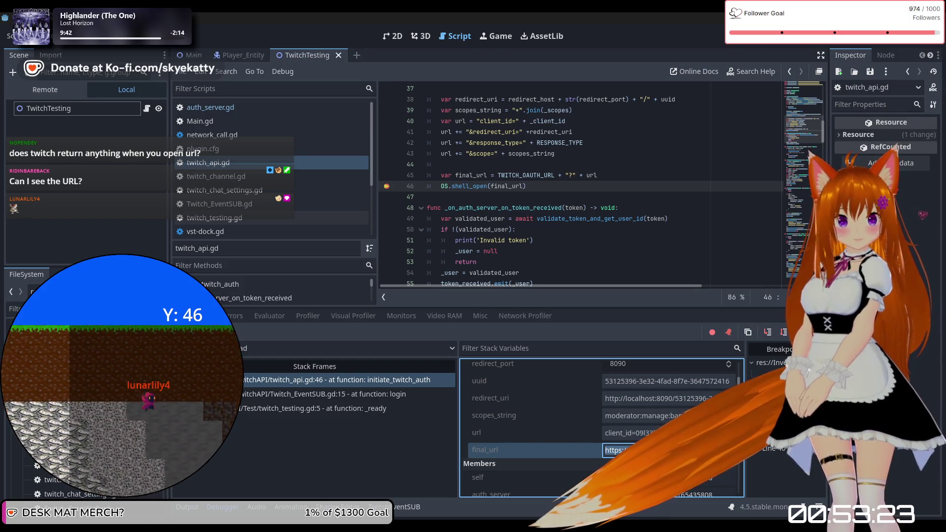
Review the final_url value and the token-received handler around line 48 of twitch_api.gd
key(ctrl+a)
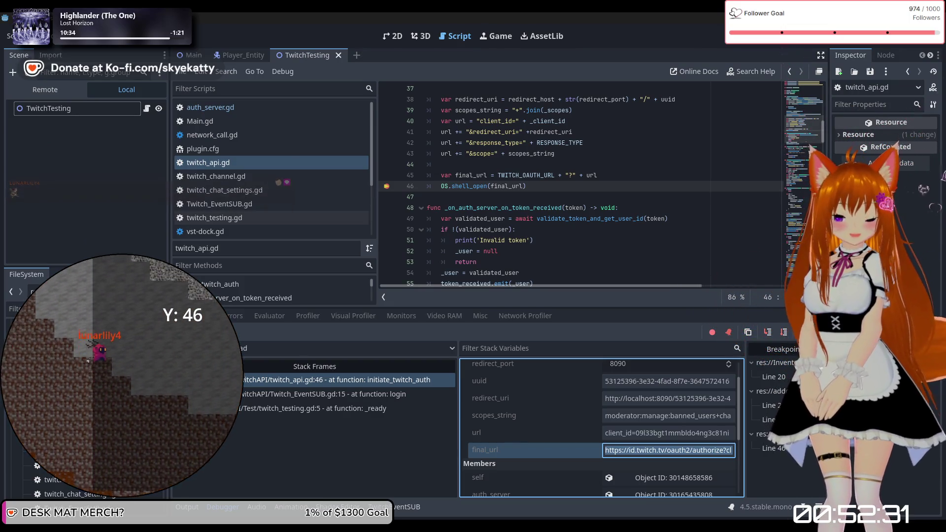
click(599, 207)
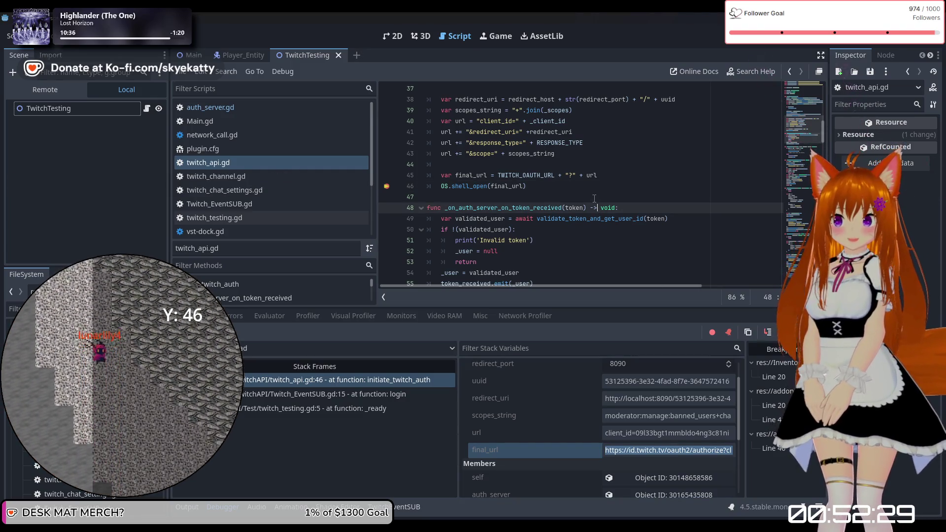
scroll(518, 185, down, 5)
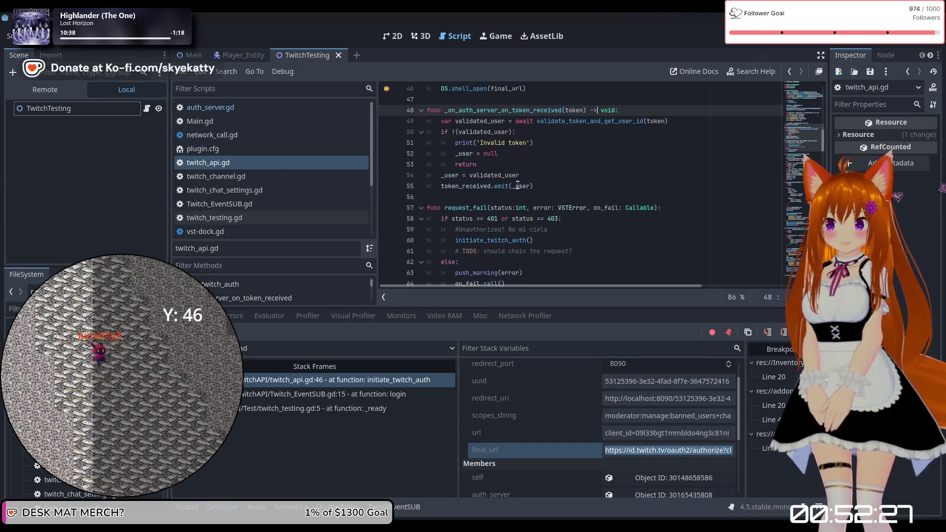
scroll(606, 171, up, 10)
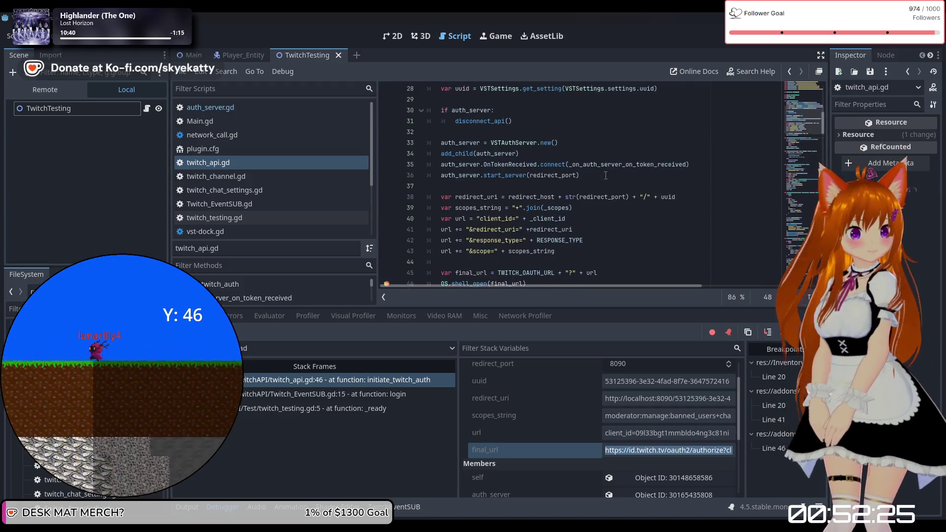
scroll(606, 171, up, 7)
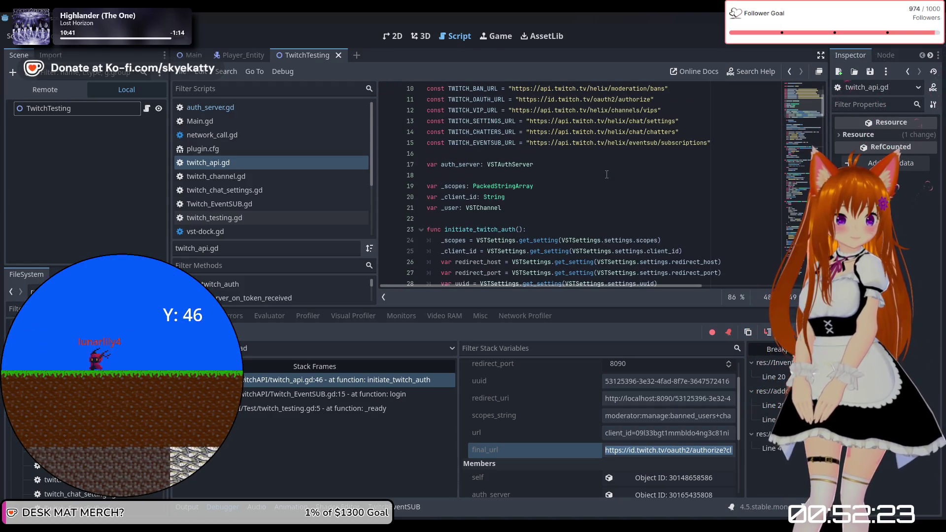
scroll(604, 174, up, 3)
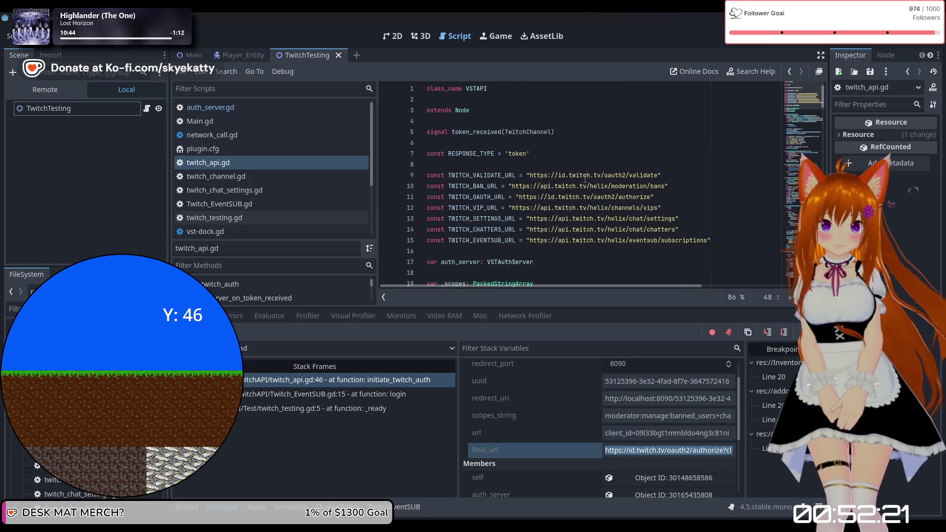
scroll(586, 178, down, 4)
scroll(584, 178, down, 2)
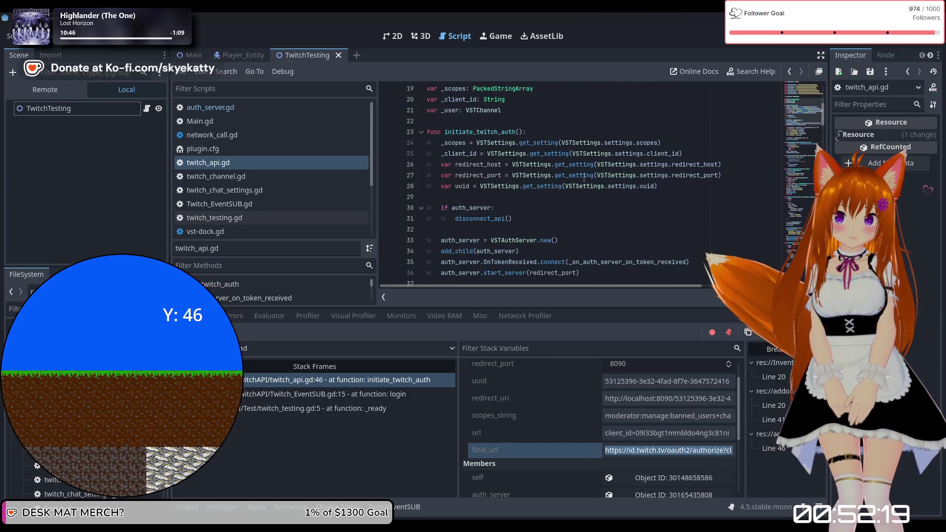
scroll(584, 177, down, 4)
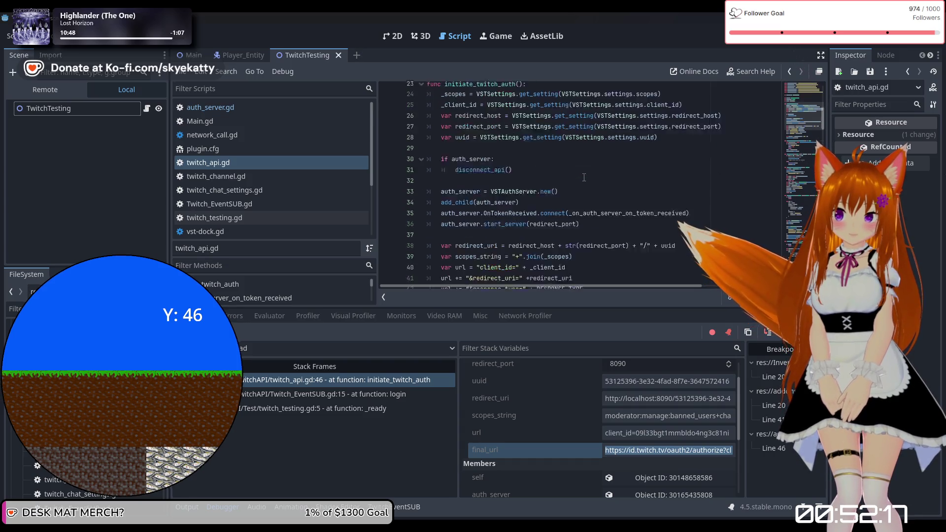
scroll(584, 178, down, 1)
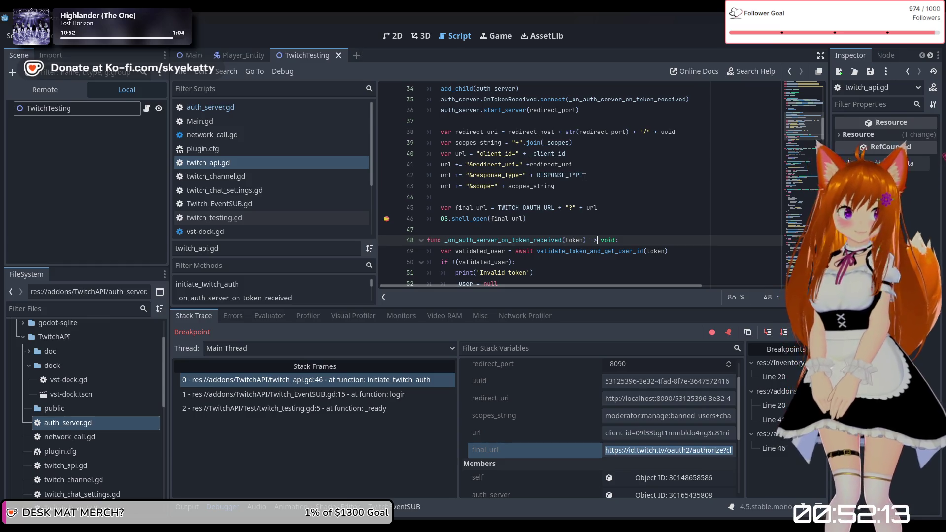
scroll(584, 177, down, 1)
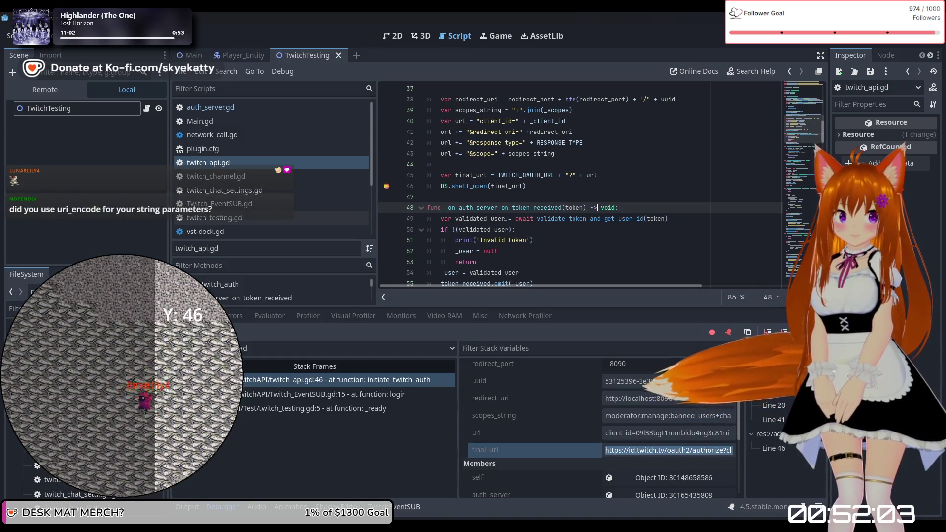
scroll(506, 216, up, 2)
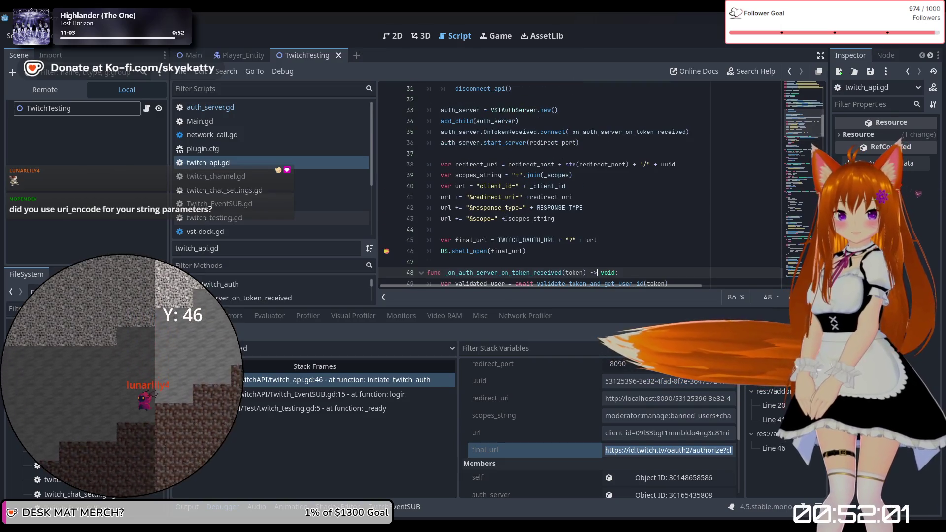
scroll(506, 216, down, 1)
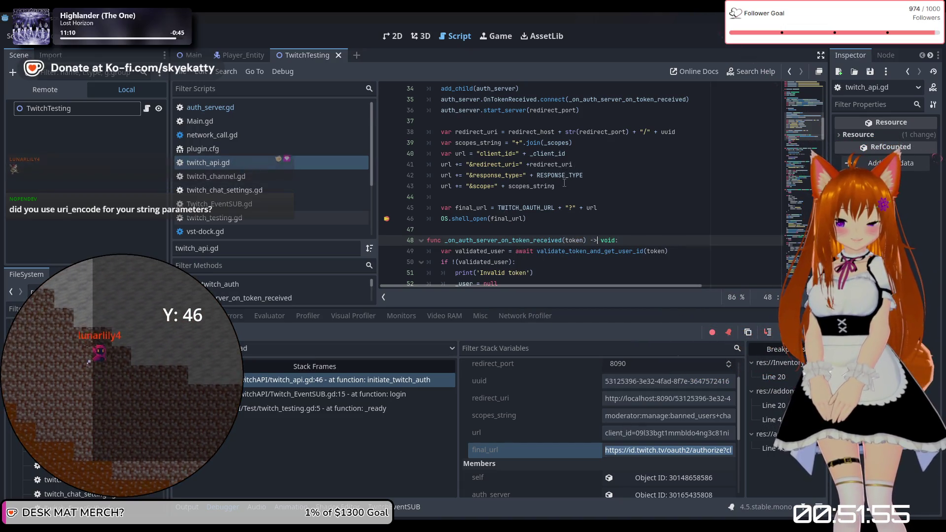
scroll(564, 183, up, 1)
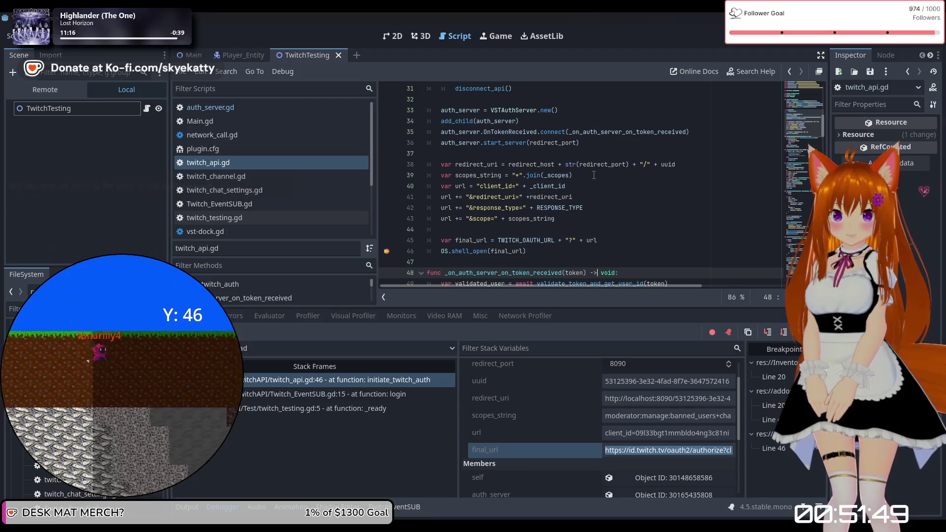
Start typing uri_encode on empty line 44, erase it, and open Search Help with F1
click(594, 175)
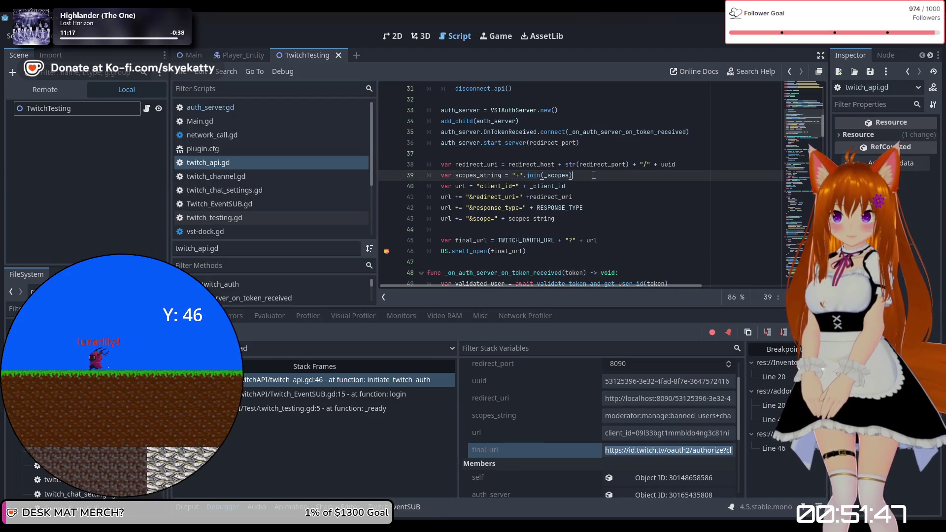
click(608, 164)
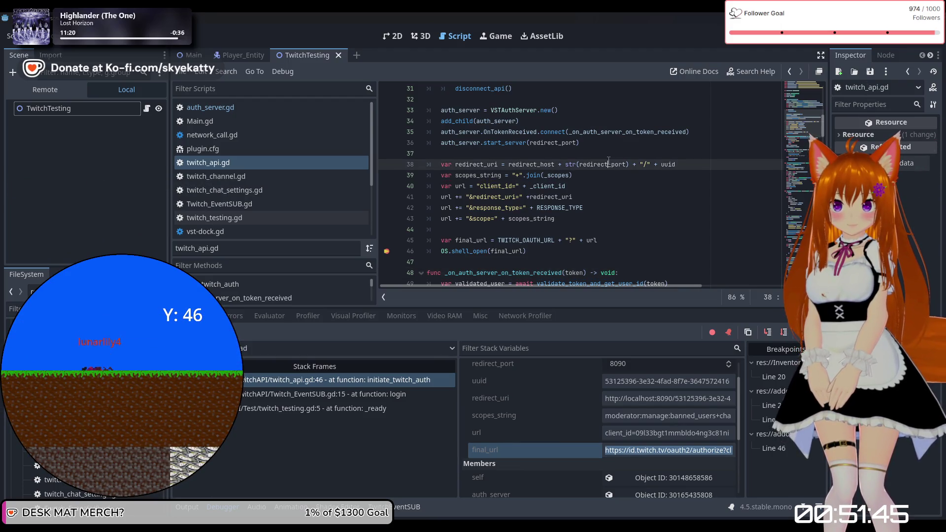
click(606, 154)
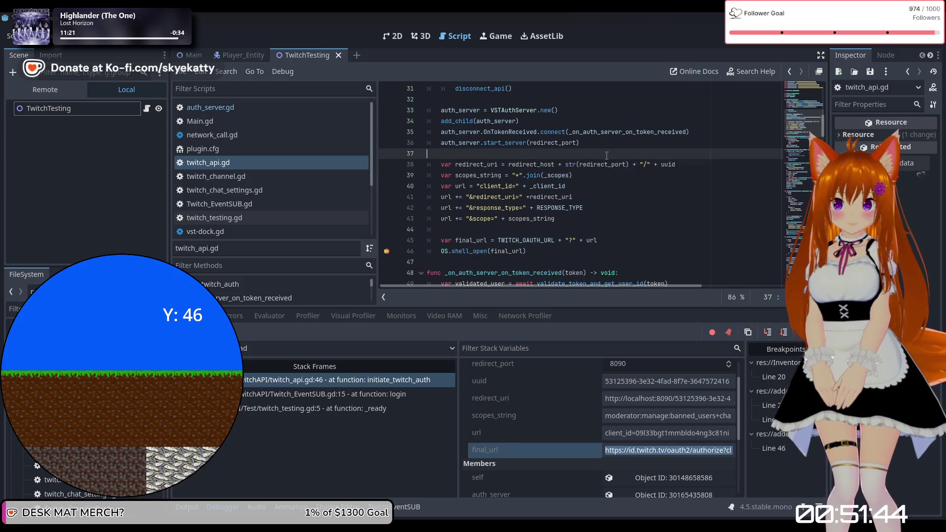
click(588, 225)
text(i_en)
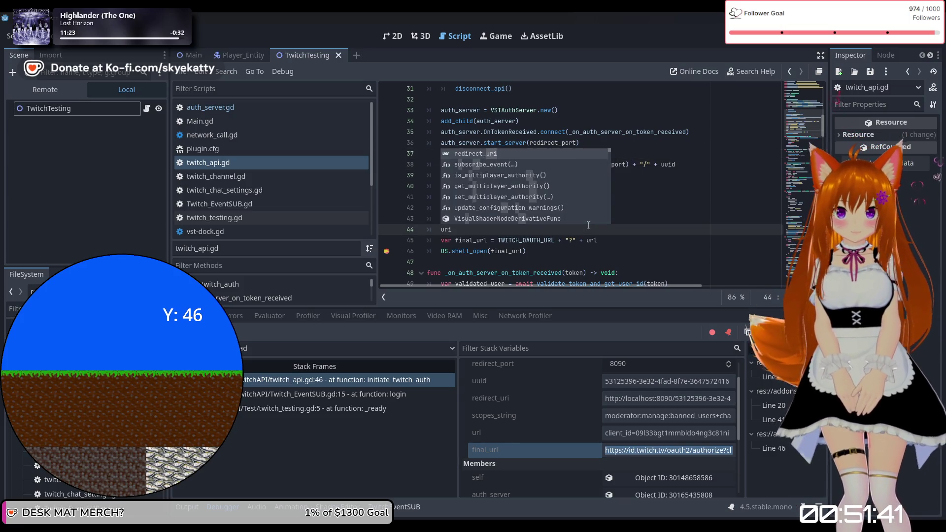
text(co)
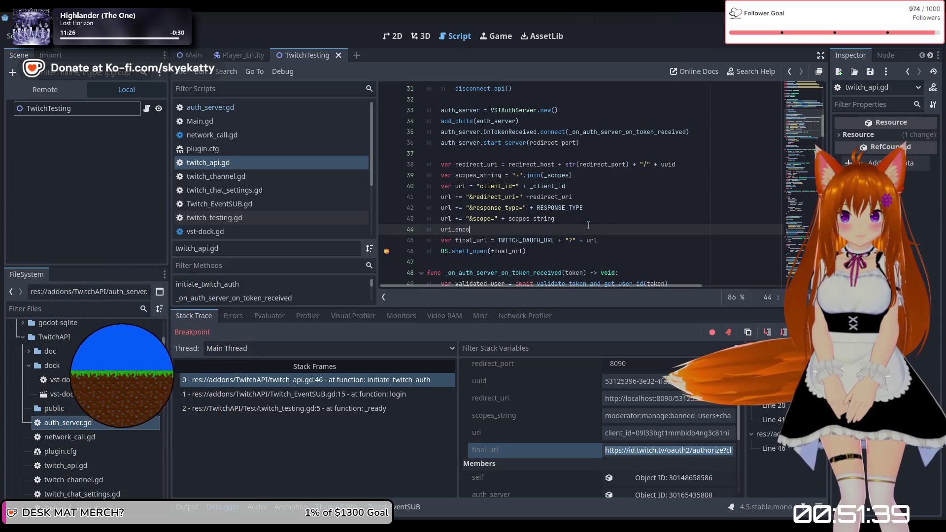
key(BackSpace)
key(BackSpace)
key(BackSpace)
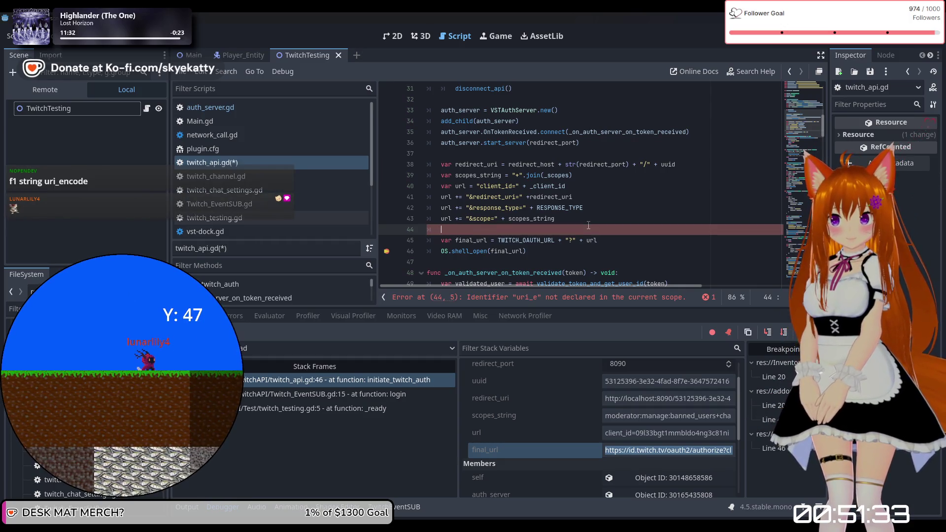
key(BackSpace)
key(BackSpace)
key(BackSpace)
key(F1)
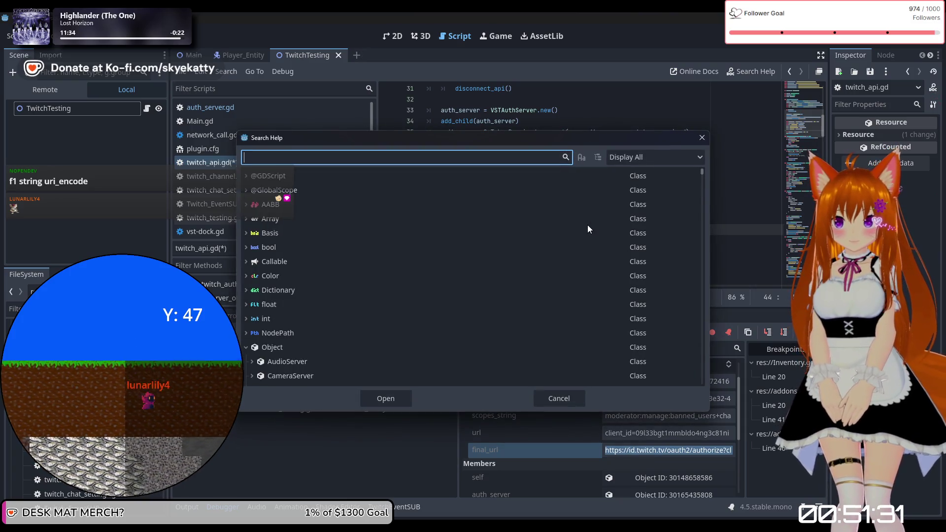
Search the help for 'string' and browse the String constructor and class results
text(string)
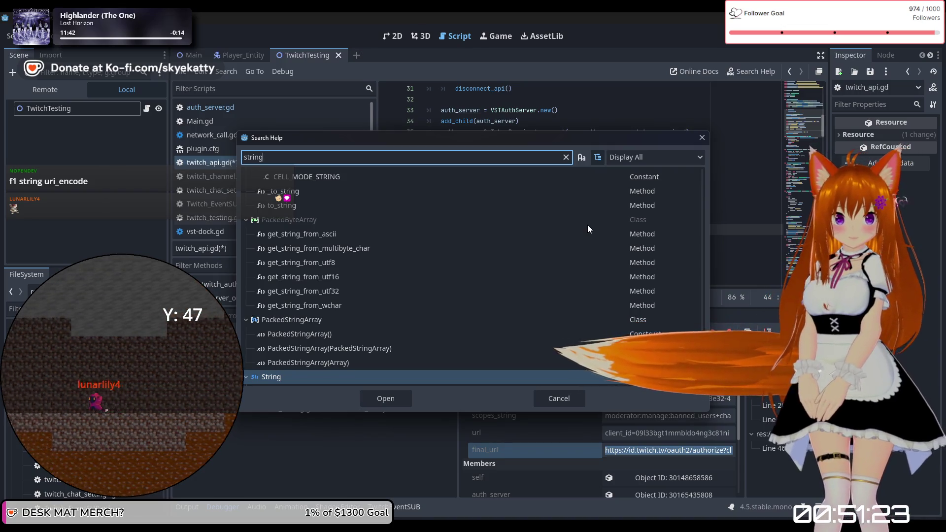
text(ur)
key(BackSpace)
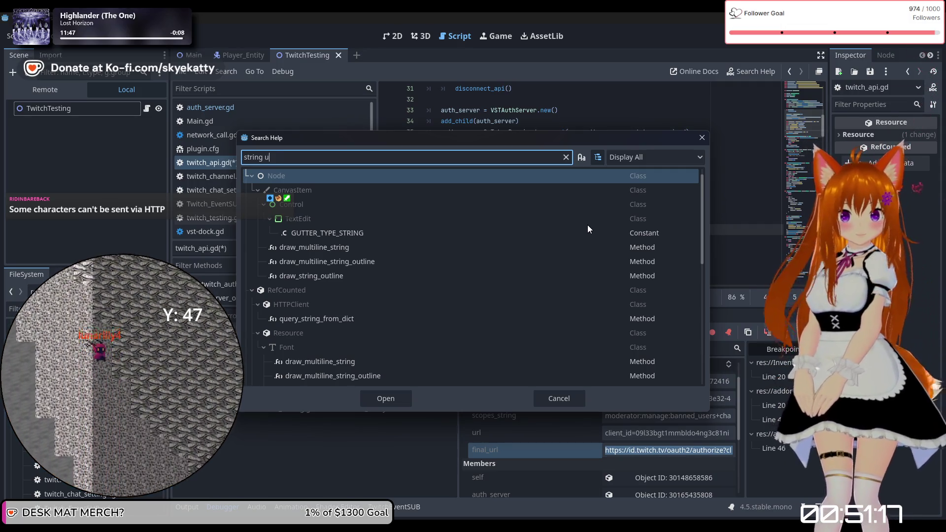
text(r)
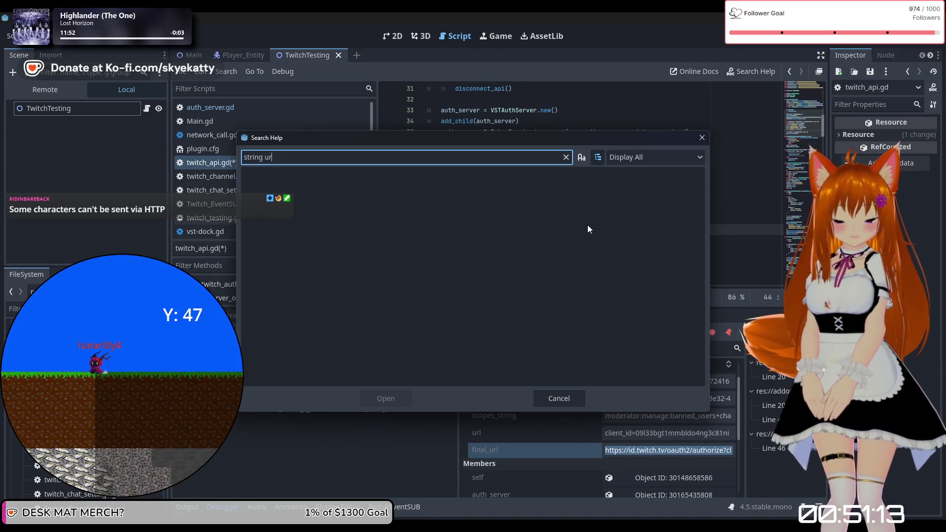
key(BackSpace)
key(BackSpace)
key(BackSpace)
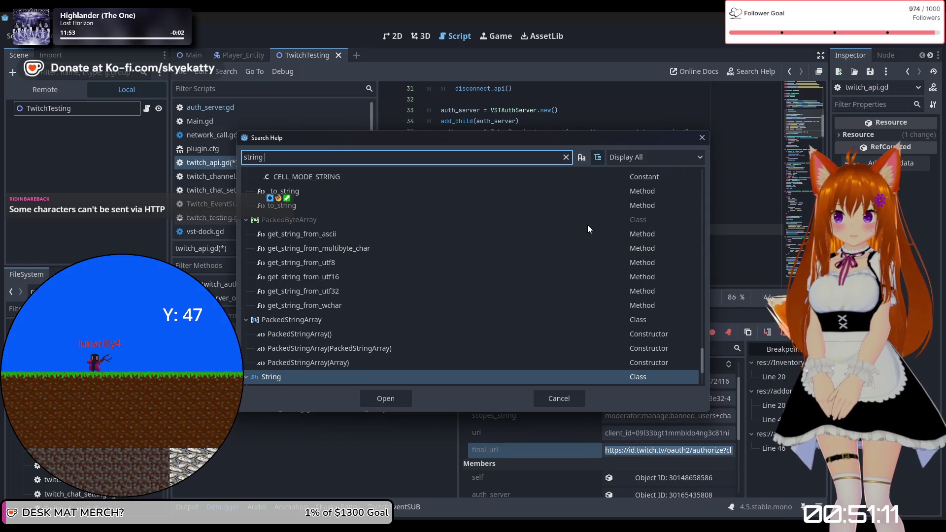
scroll(391, 297, down, 2)
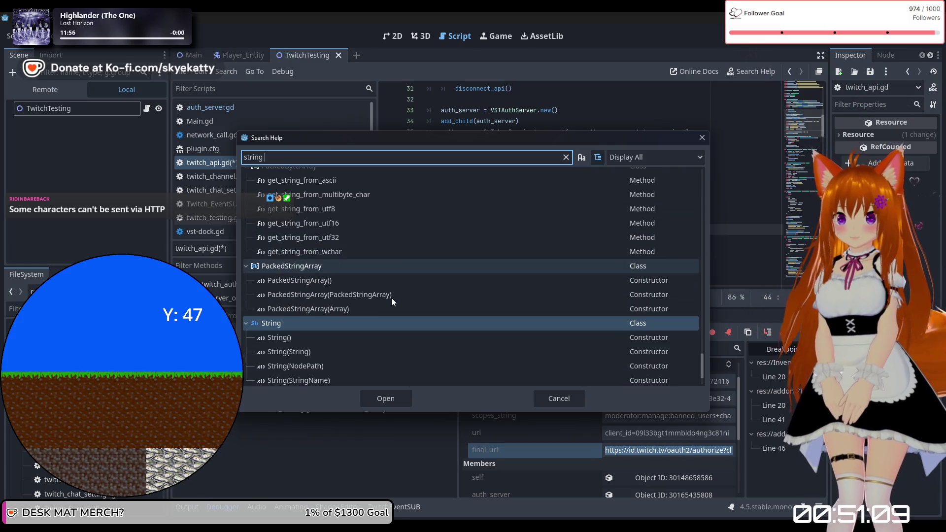
scroll(391, 298, down, 2)
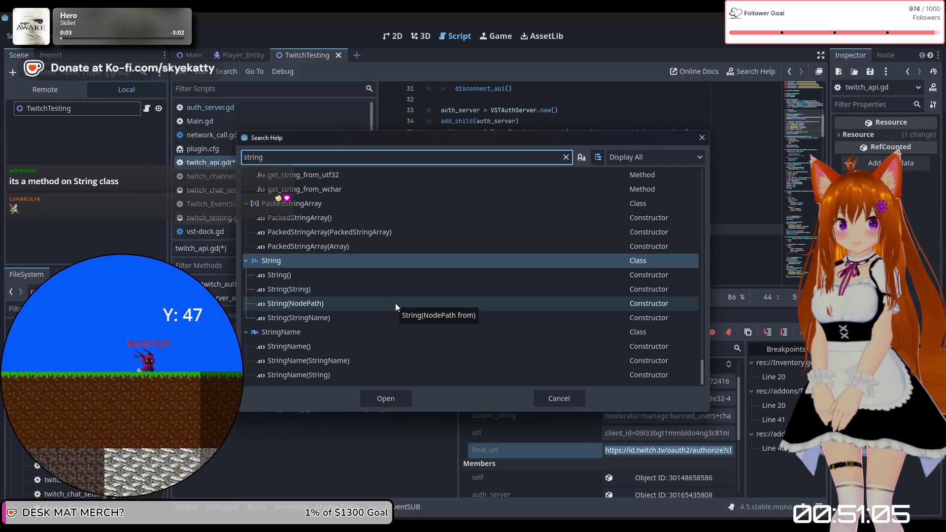
scroll(338, 260, up, 5)
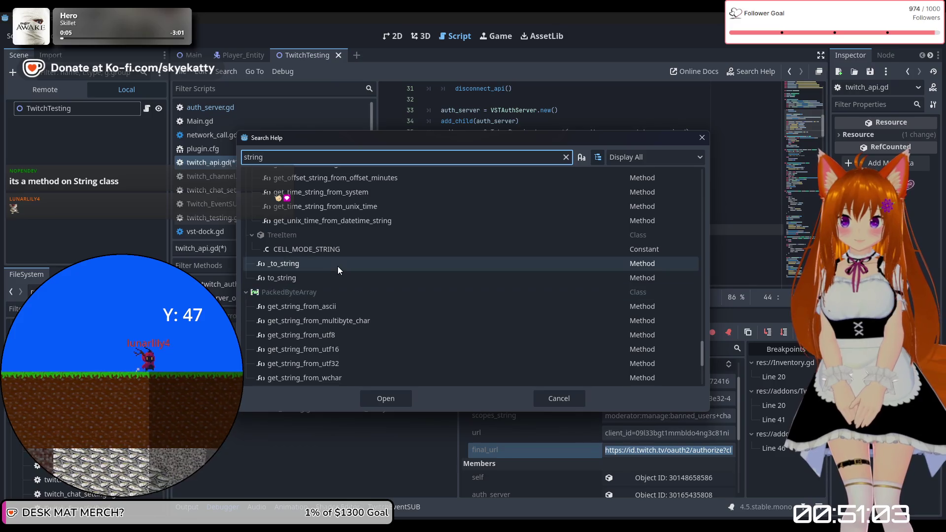
scroll(339, 262, down, 3)
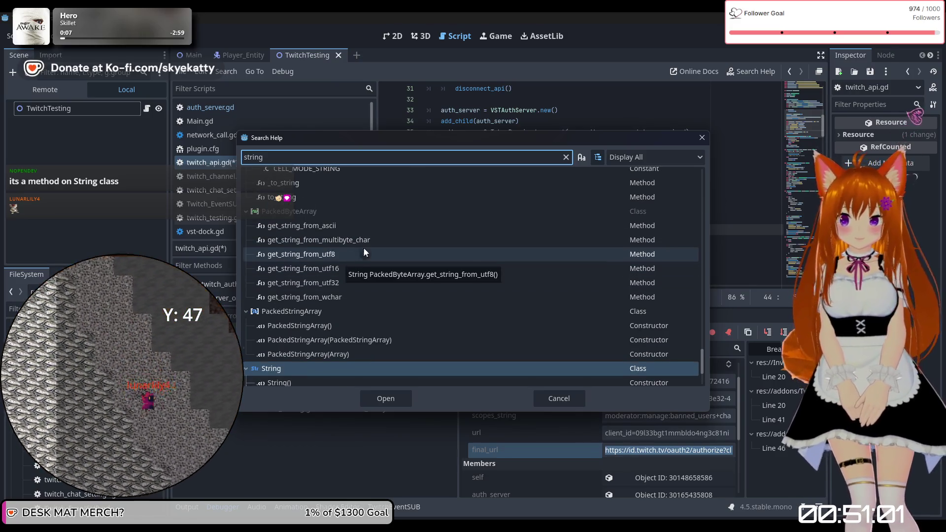
scroll(364, 257, down, 3)
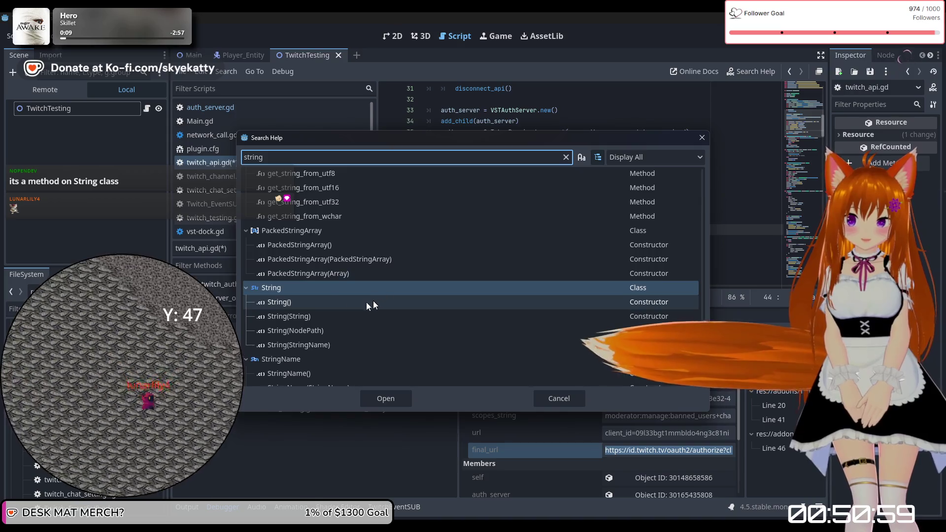
scroll(329, 335, down, 1)
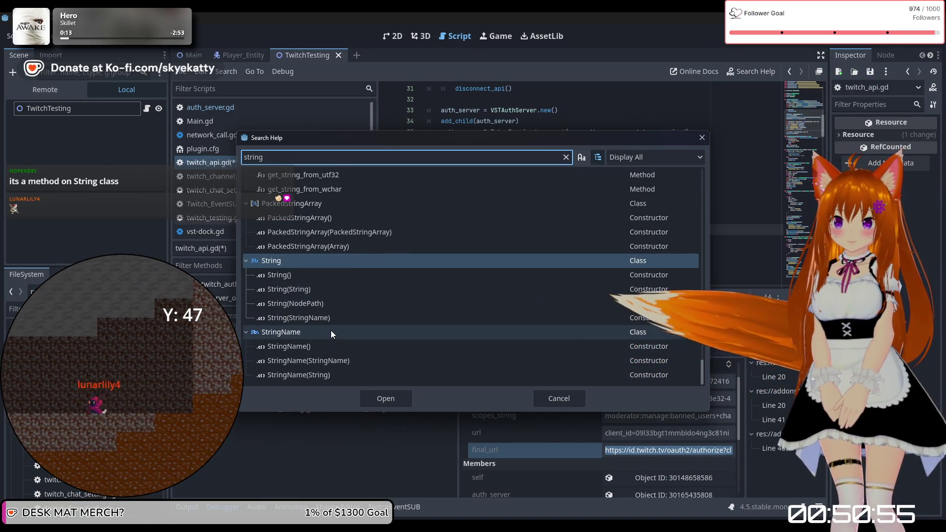
click(300, 274)
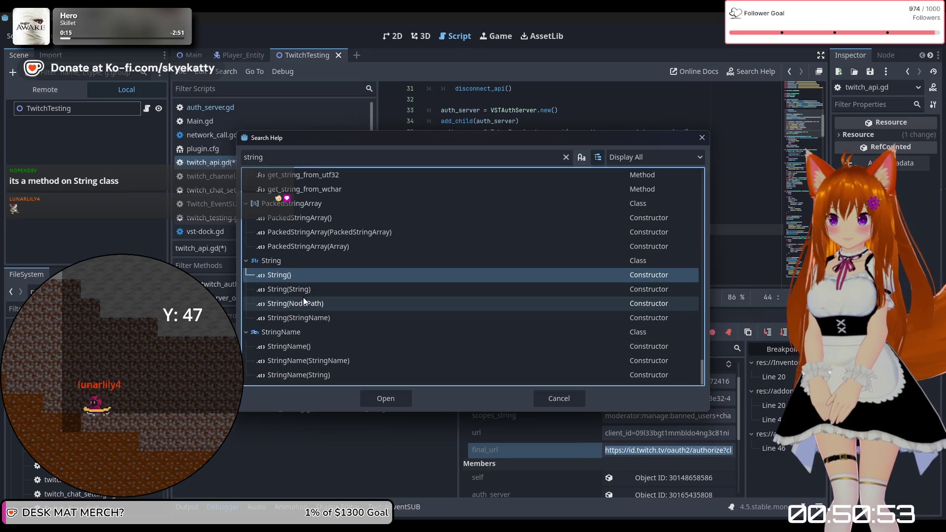
click(313, 262)
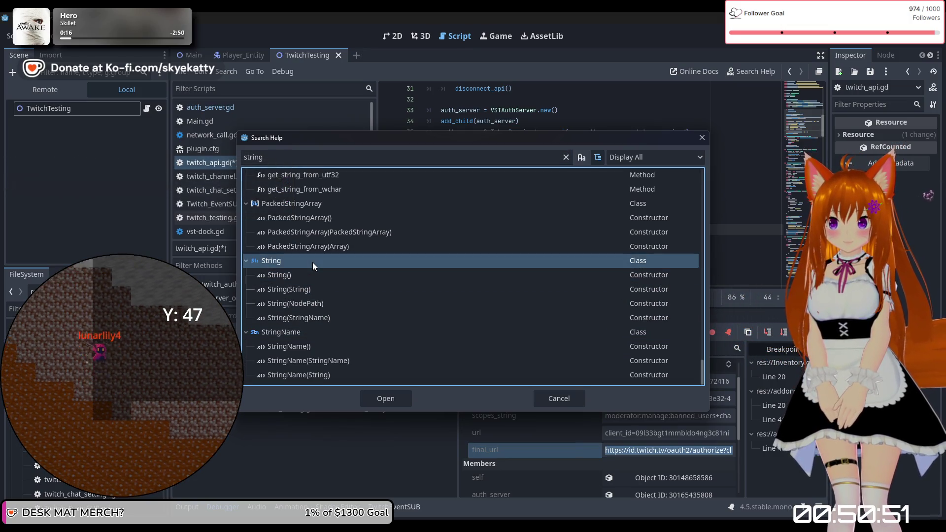
Re-enter 'strin' as the query and open the String class documentation
click(339, 155)
key(BackSpace)
key(BackSpace)
key(BackSpace)
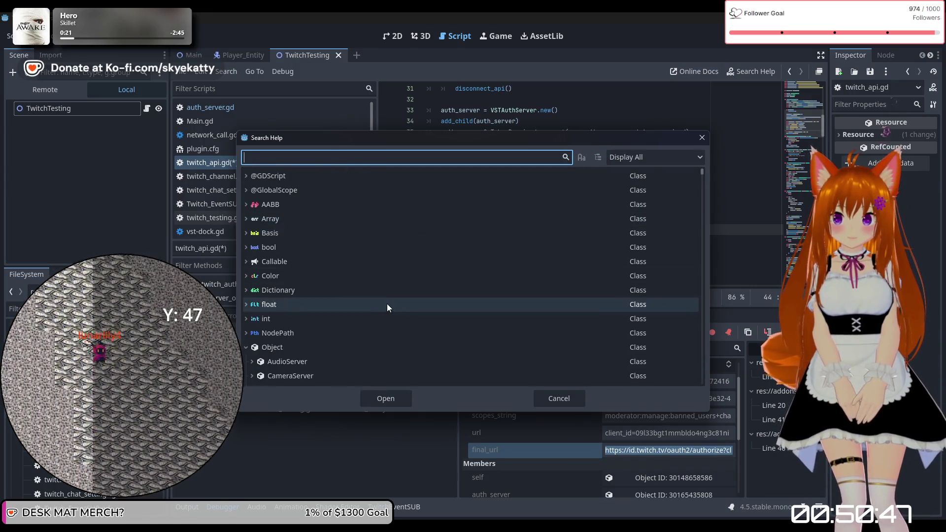
scroll(387, 305, down, 3)
scroll(386, 315, down, 5)
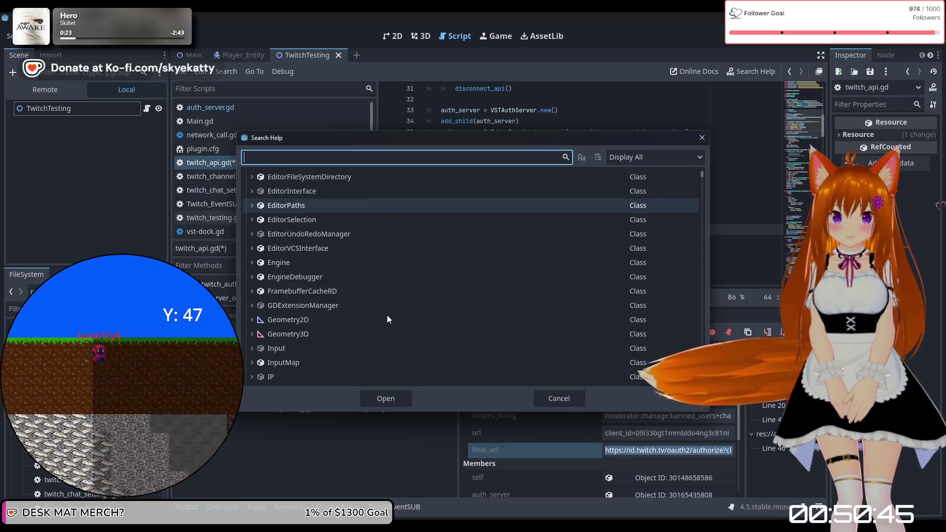
text(strin)
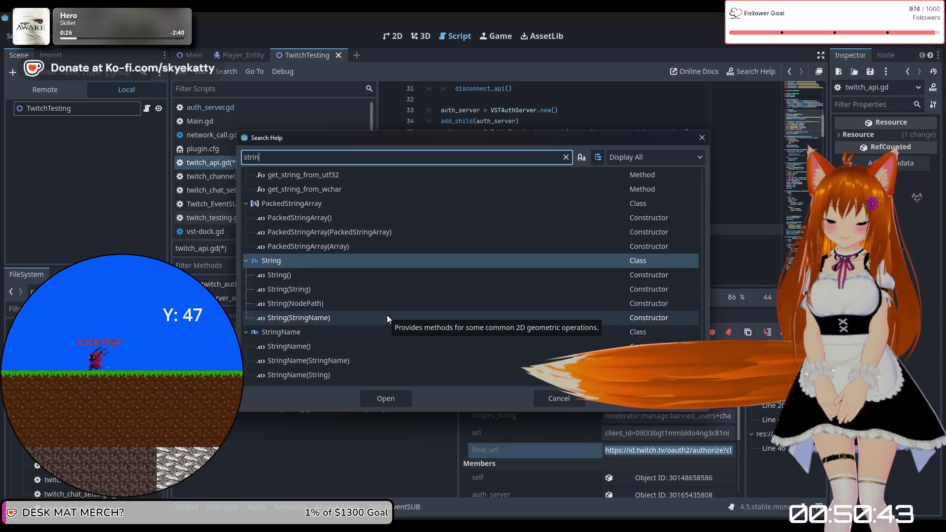
double_click(298, 262)
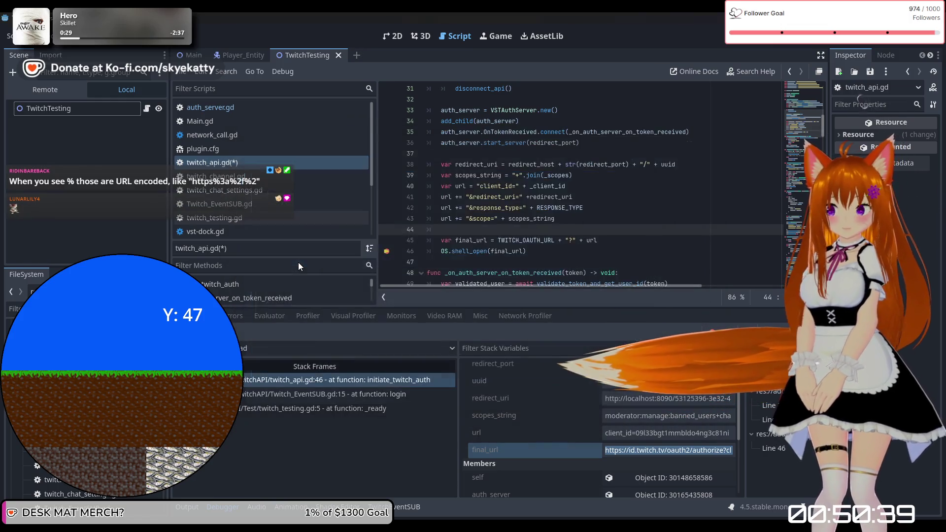
Scroll the String methods to uri_decode, uri_encode and uri_file_decode, then jump to uri_encode
scroll(512, 173, down, 5)
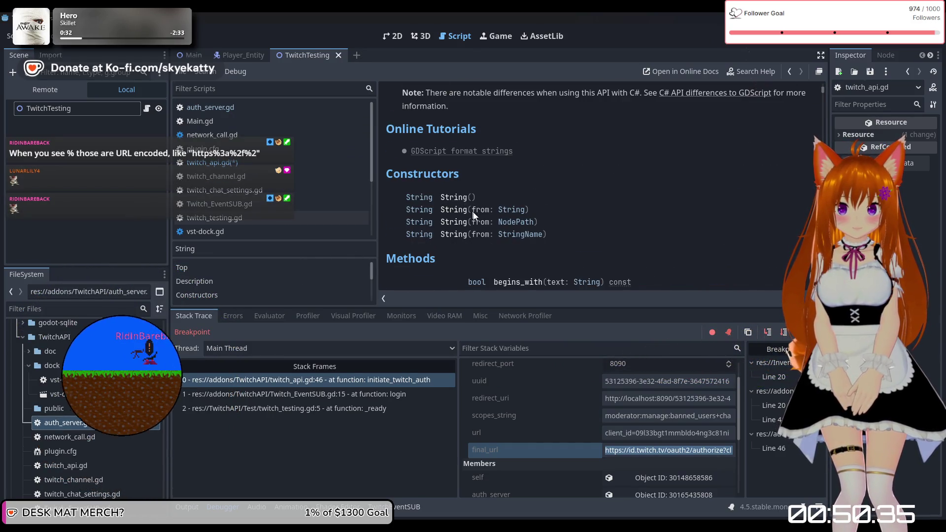
scroll(553, 201, down, 5)
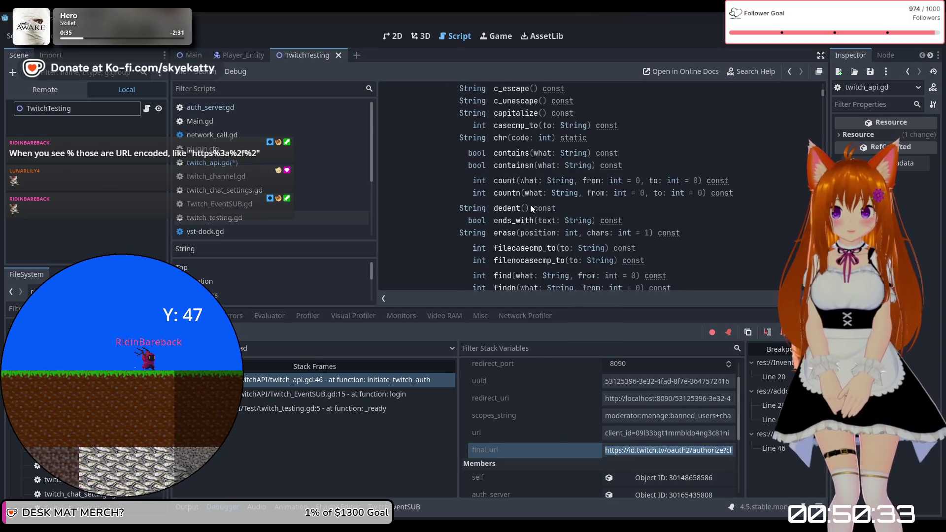
scroll(530, 205, down, 5)
scroll(531, 204, down, 5)
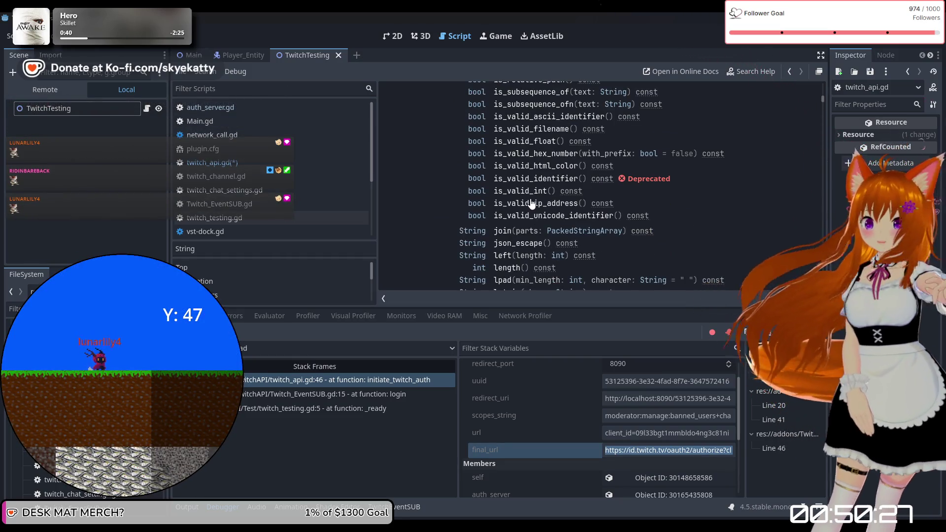
scroll(531, 204, down, 5)
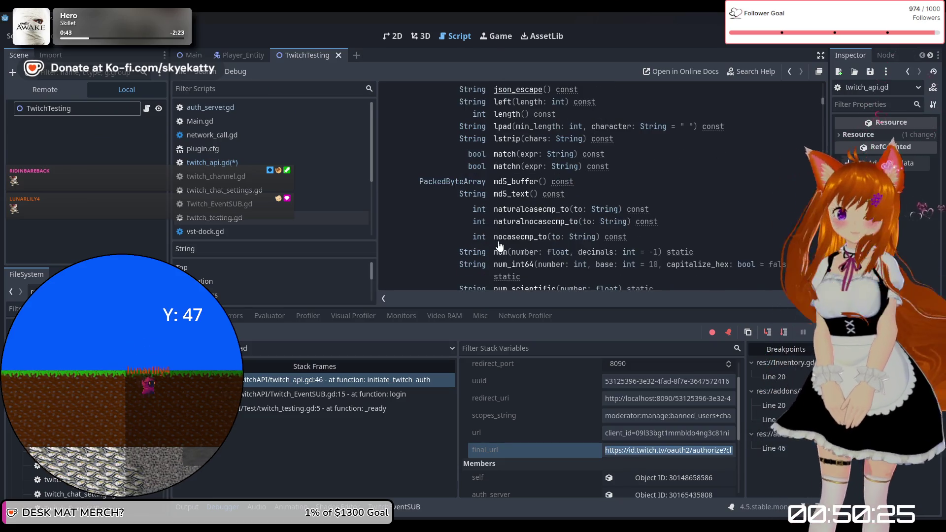
scroll(507, 217, down, 10)
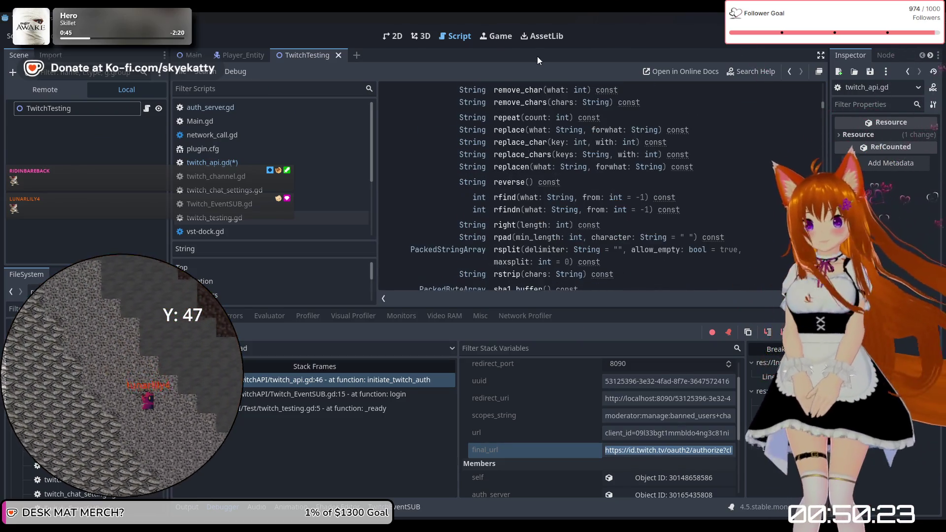
scroll(552, 176, down, 3)
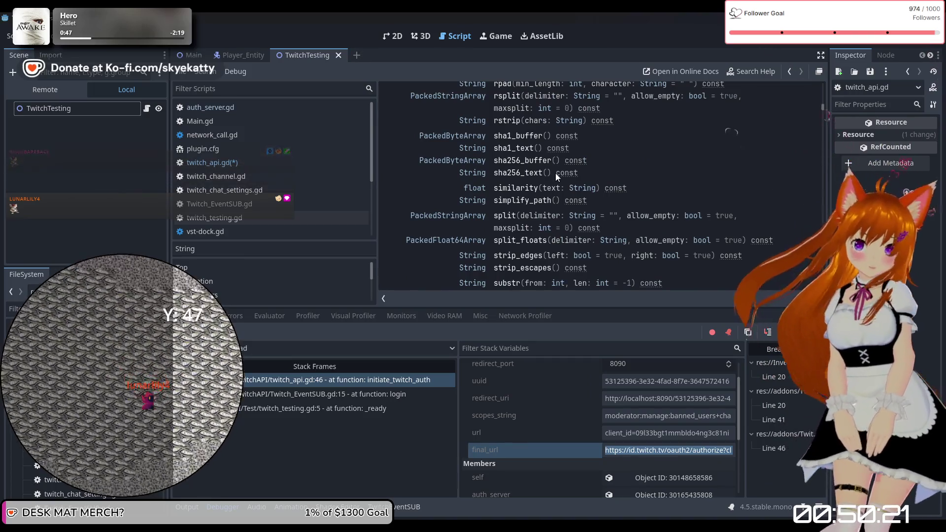
scroll(555, 173, down, 2)
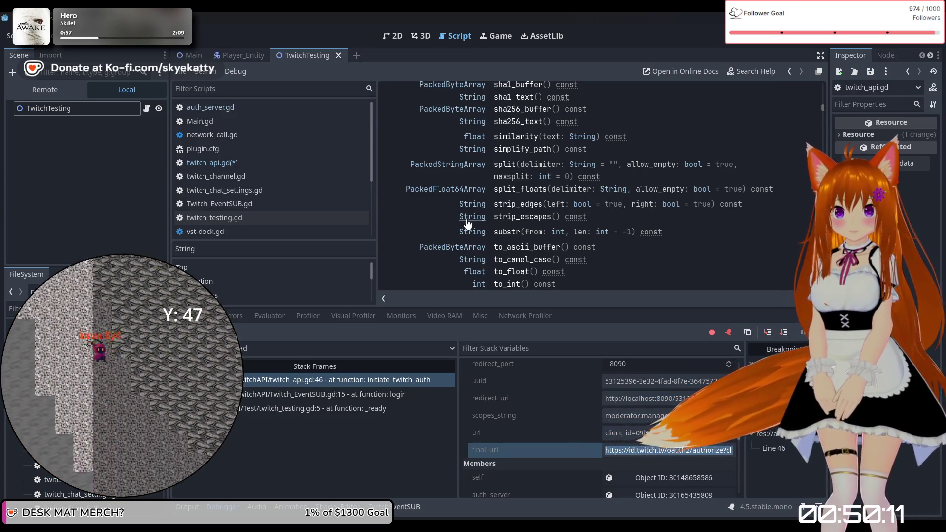
scroll(465, 222, down, 2)
scroll(467, 224, down, 3)
scroll(467, 224, down, 7)
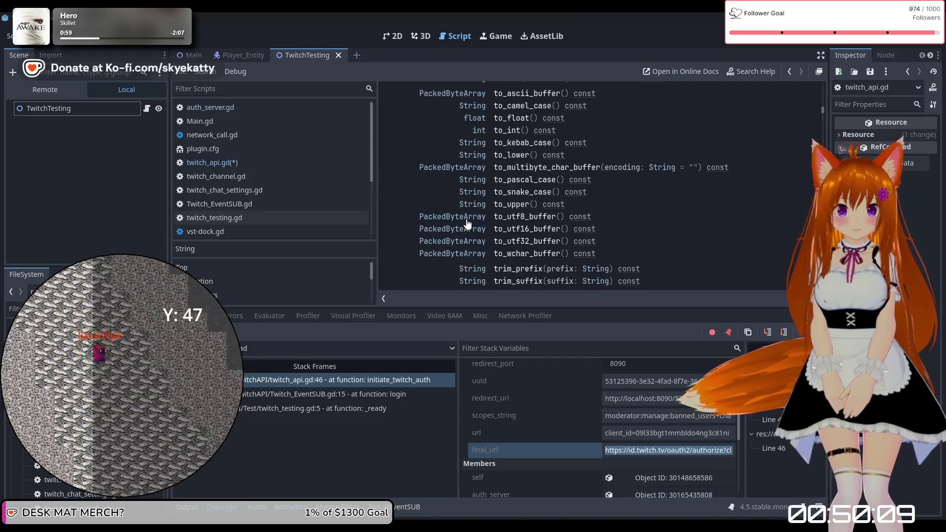
scroll(467, 224, up, 2)
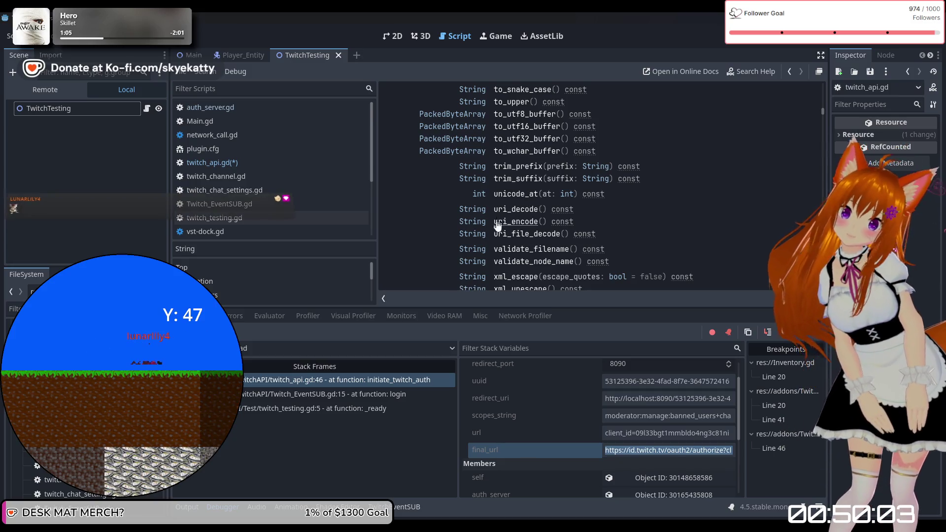
scroll(525, 228, down, 1)
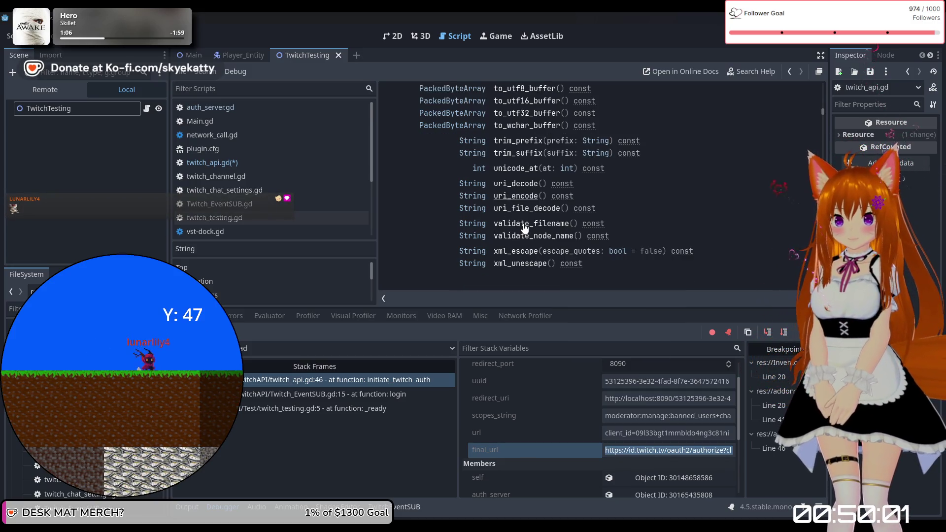
click(519, 208)
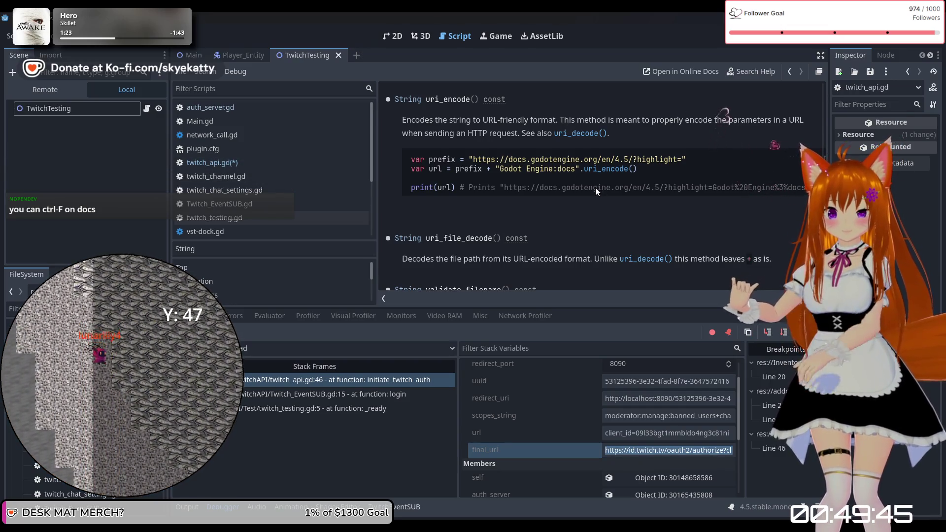
Read the uri_encode() description, then return to twitch_api.gd
scroll(595, 188, down, 3)
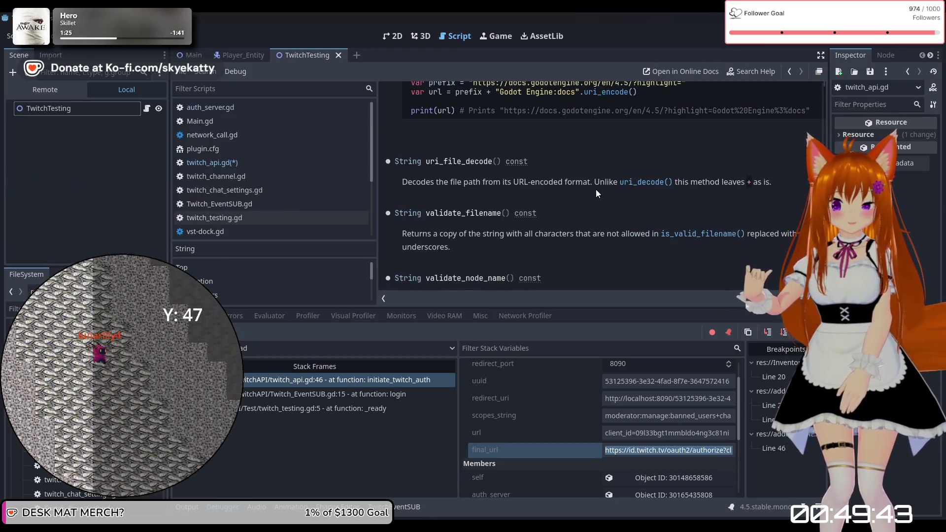
scroll(595, 189, up, 3)
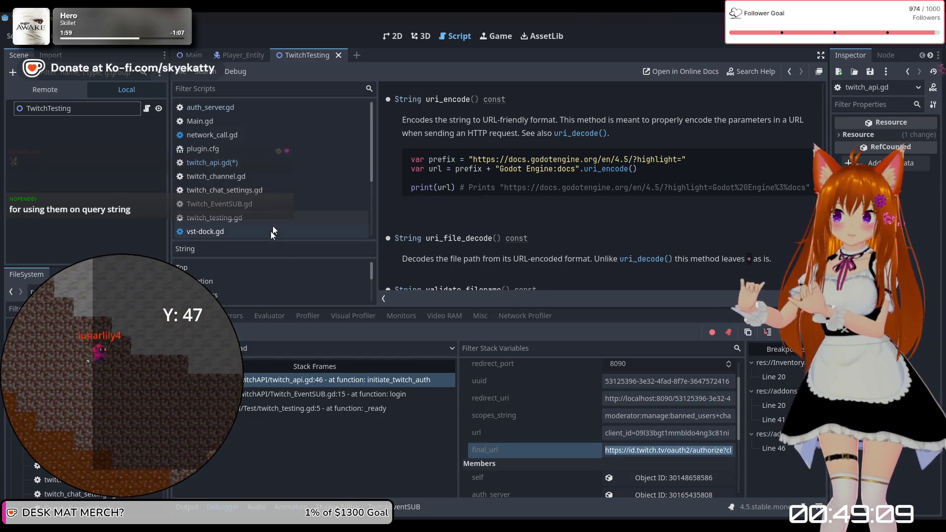
click(249, 162)
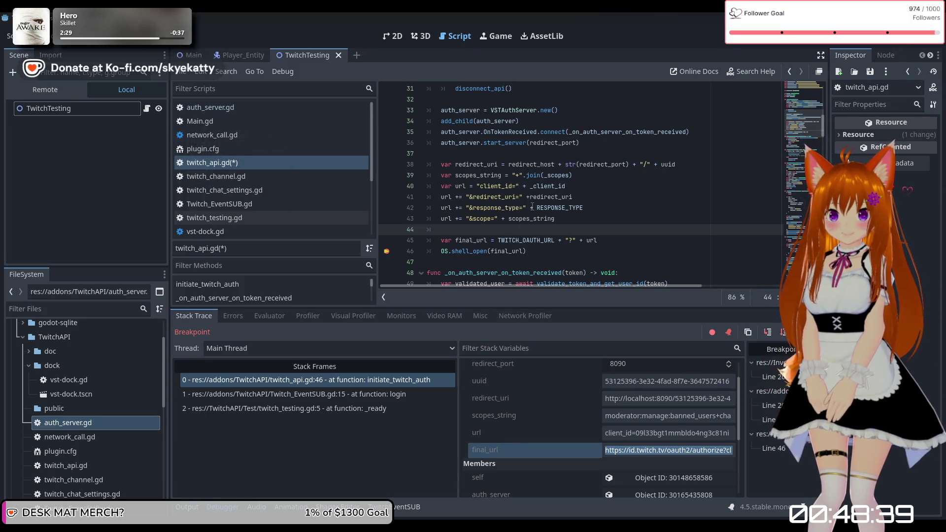
click(536, 208)
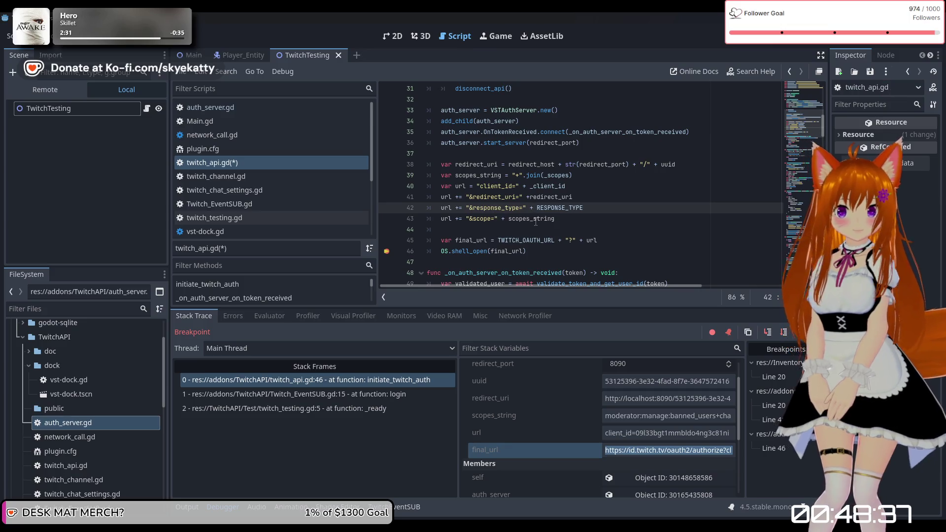
mouse_move(555, 209)
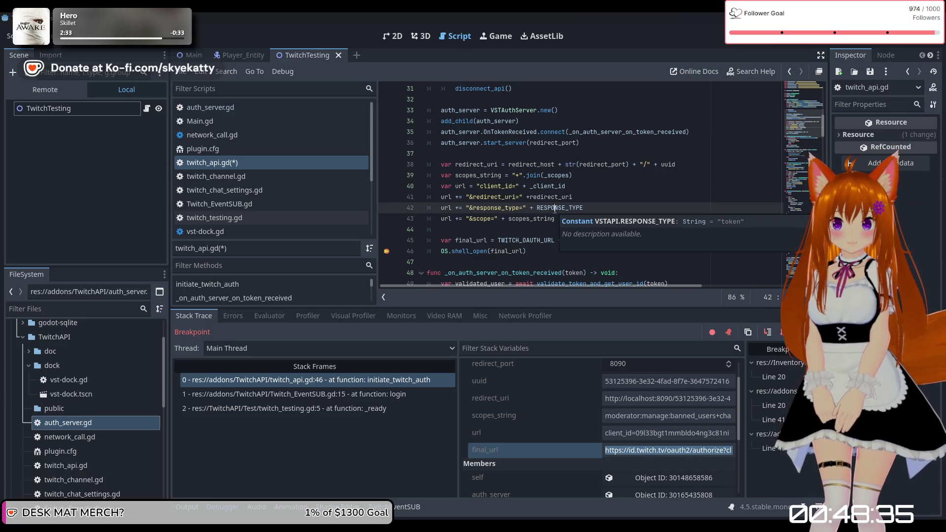
click(509, 219)
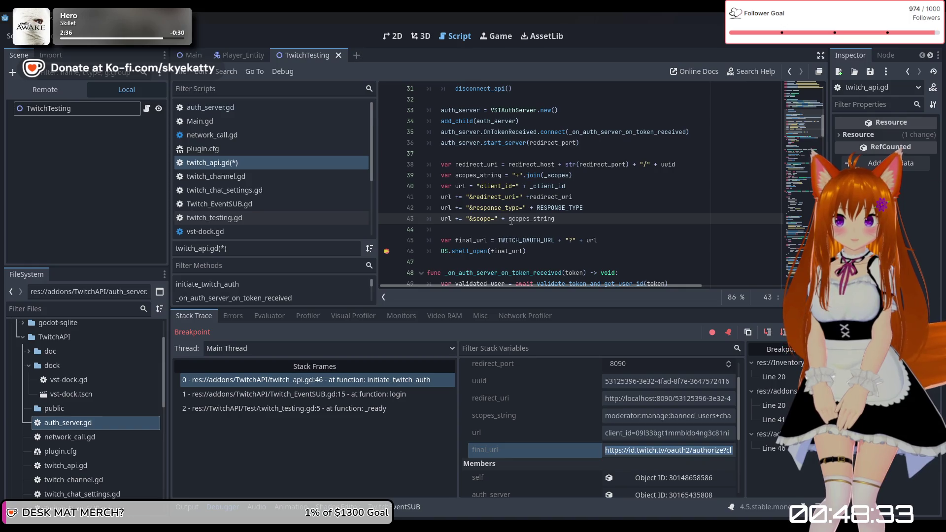
mouse_move(511, 220)
mouse_move(569, 202)
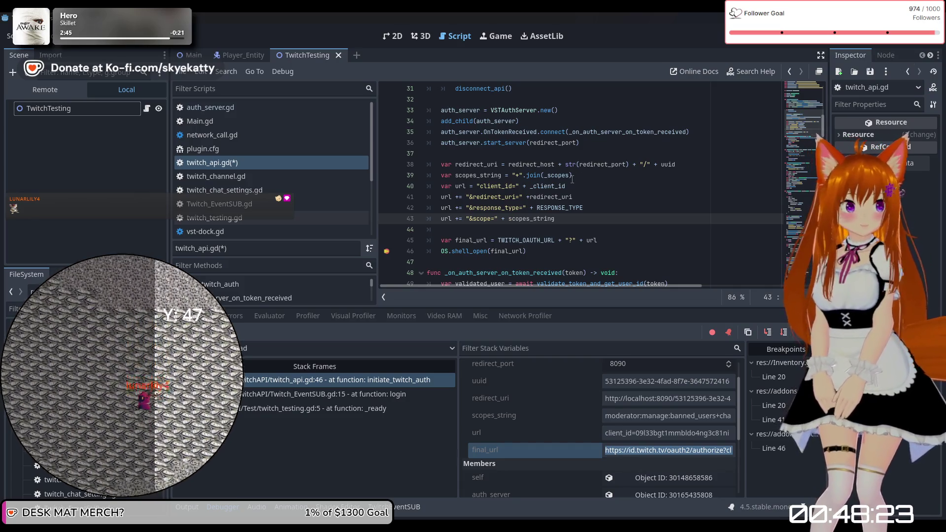
click(521, 176)
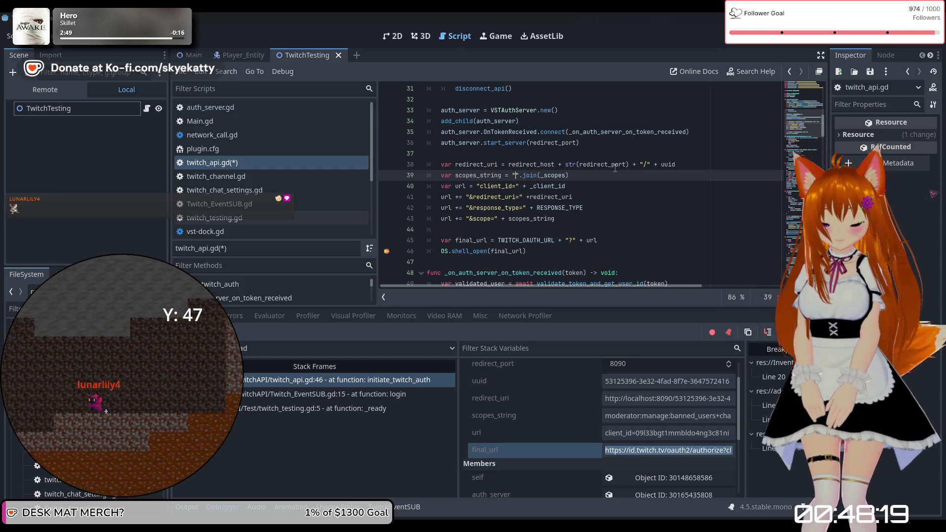
Replace the + separator and append uri_encode() at the end of line 39
key(BackSpace)
click(600, 172)
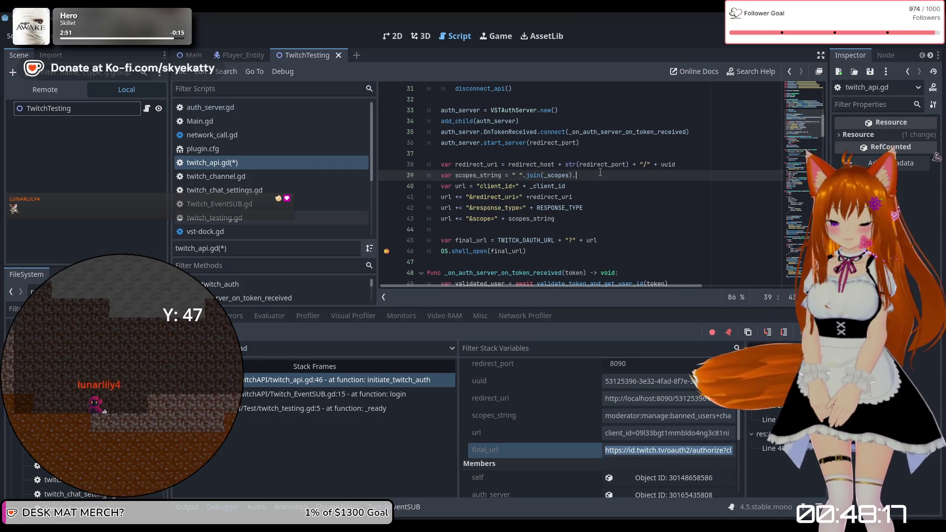
text(uni)
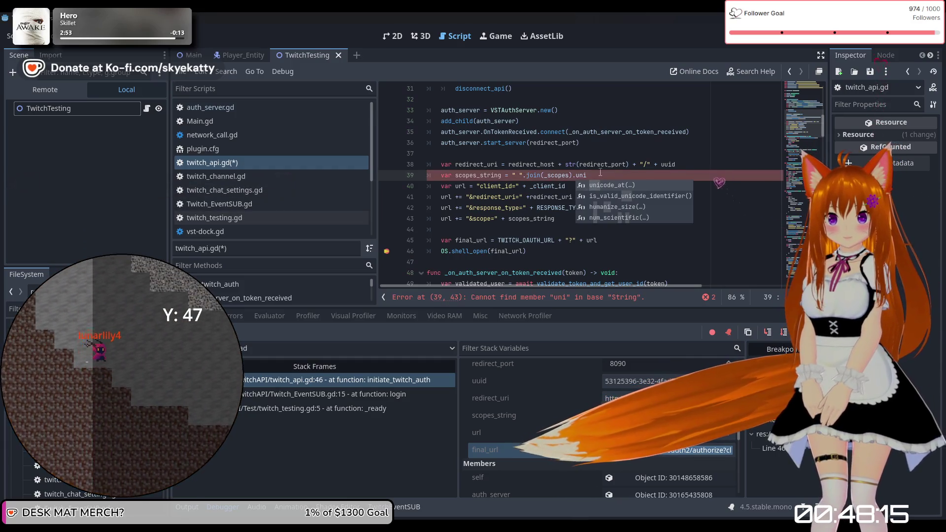
key(BackSpace)
key(BackSpace)
text(ri)
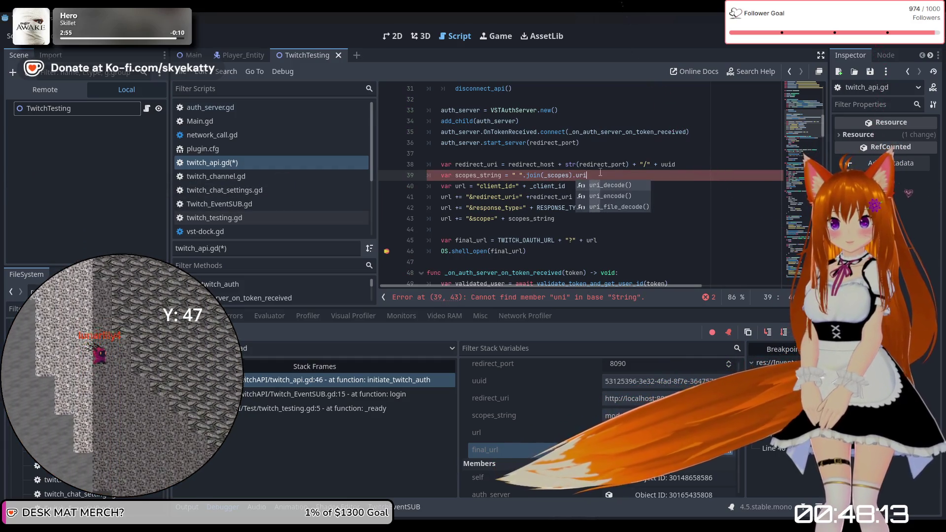
key(Down)
key(Return)
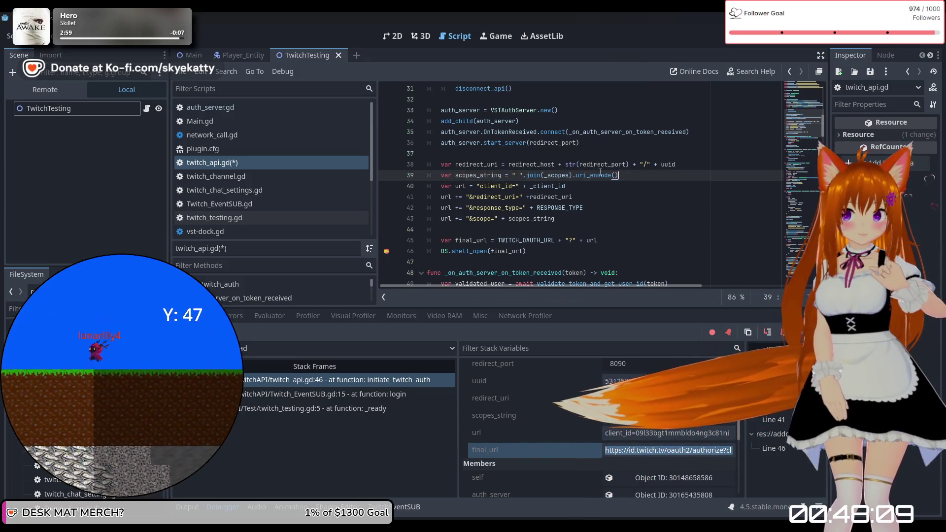
key(Down)
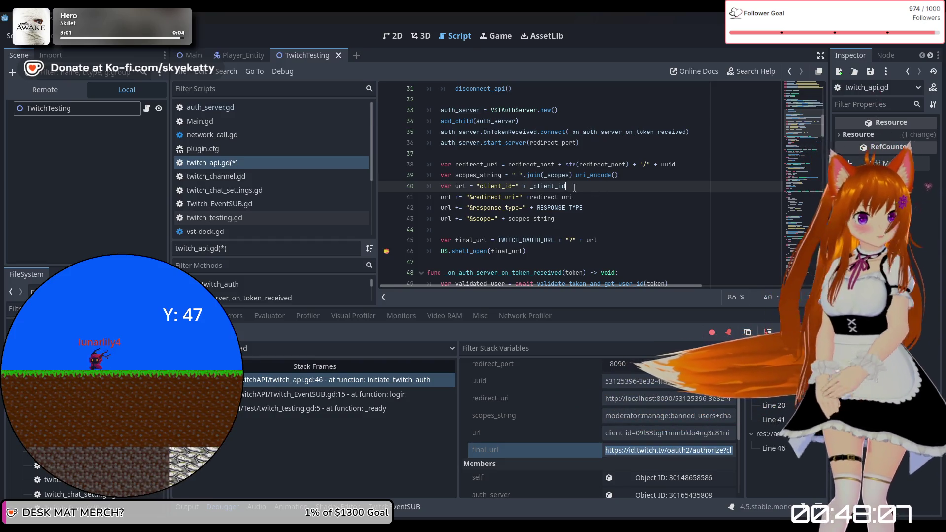
Add .uri_encode() after redirect_uri in the &redirect_uri= part on line 41
click(597, 218)
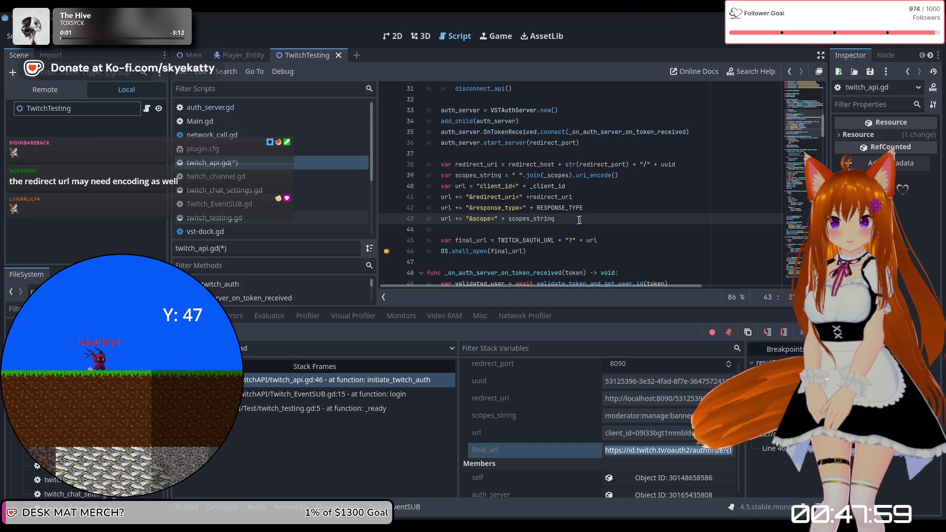
click(686, 198)
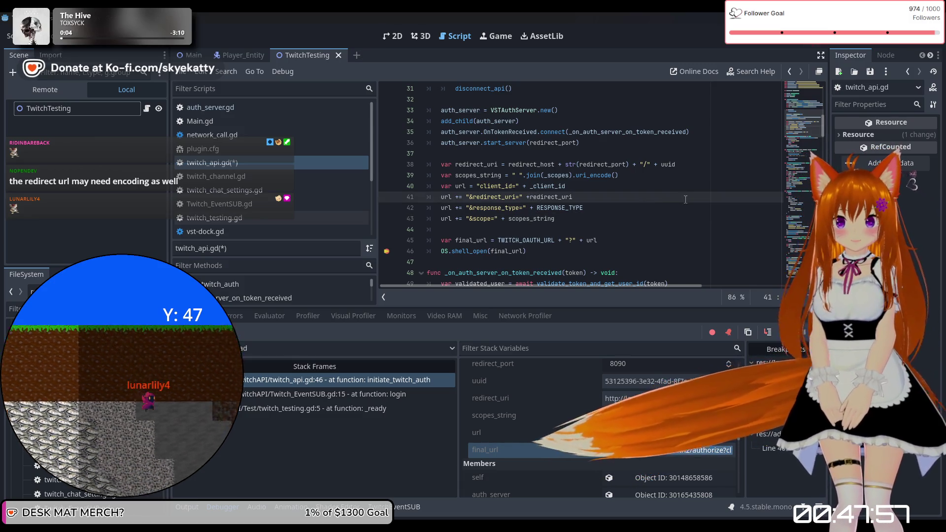
key(ctrl+Left)
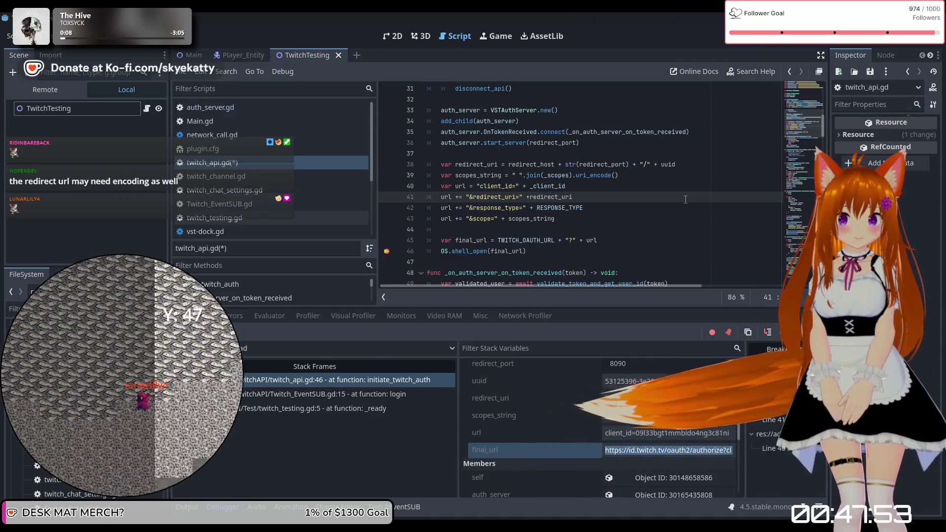
text(.u)
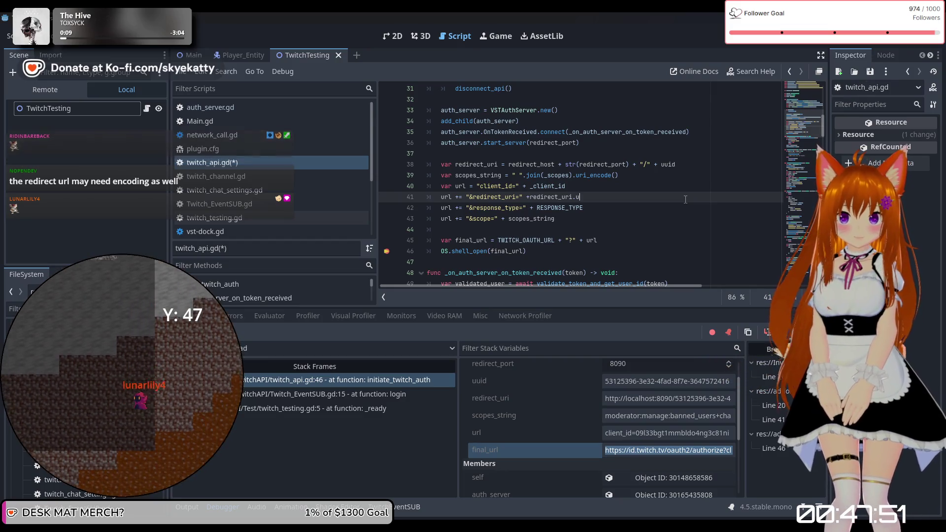
text(ri_)
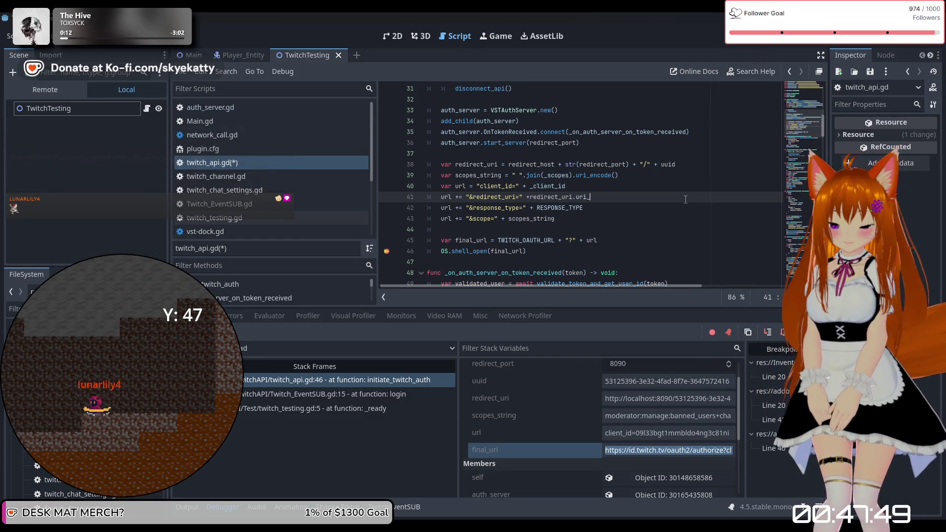
text(()
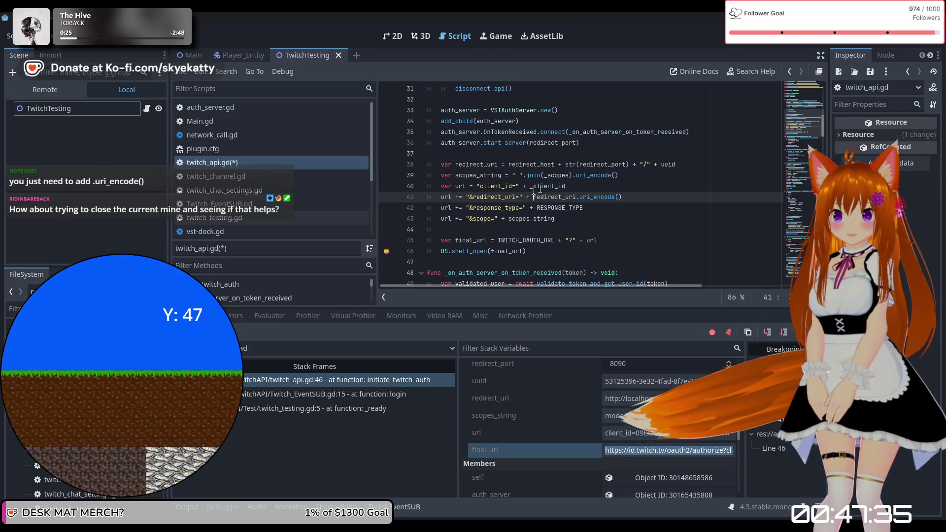
click(485, 186)
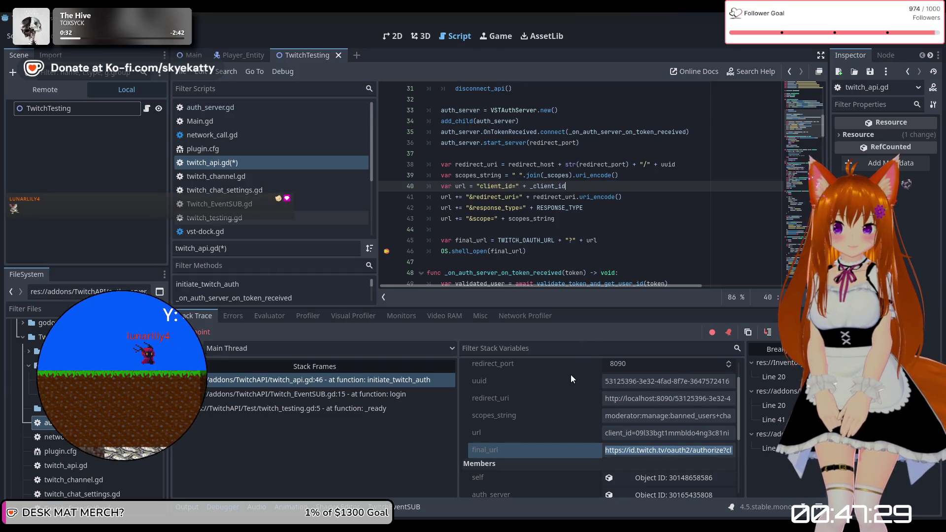
Continue execution twice with F12 to run past the line 46 breakpoint
scroll(570, 378, up, 1)
scroll(571, 378, up, 1)
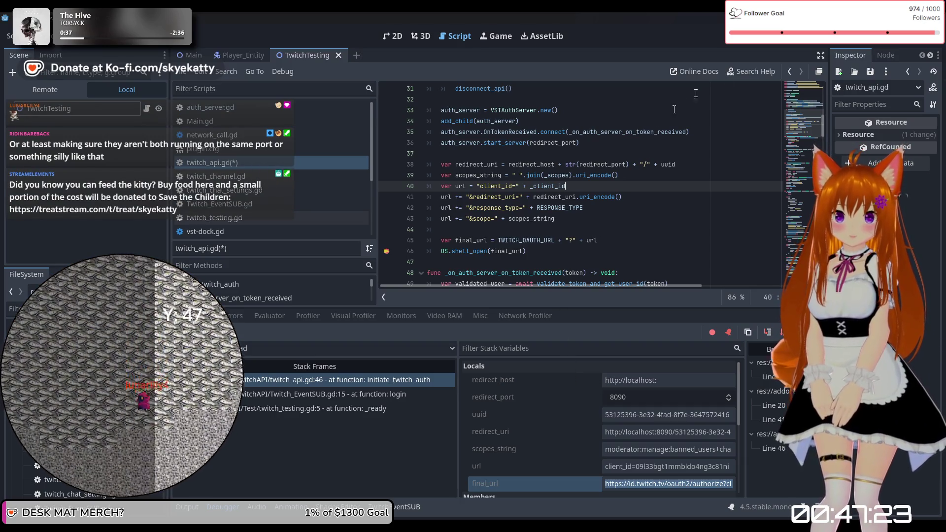
key(F12)
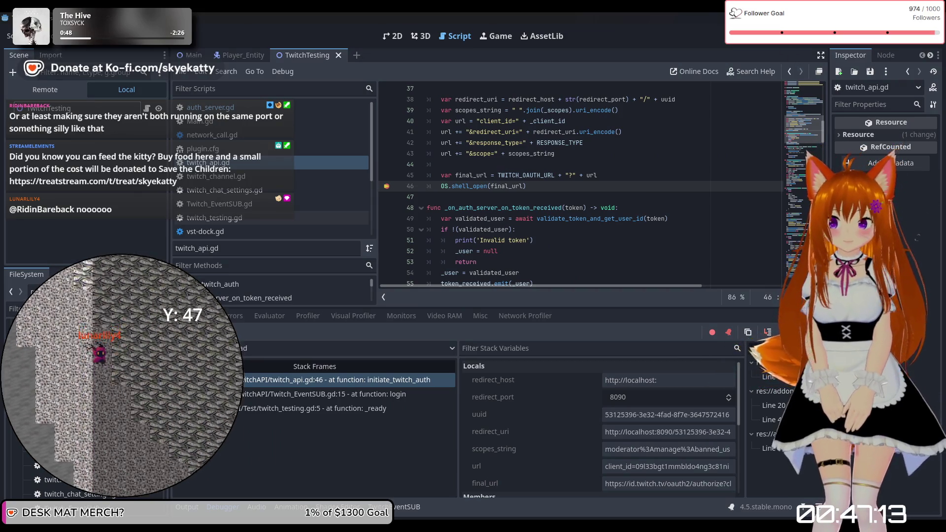
key(F12)
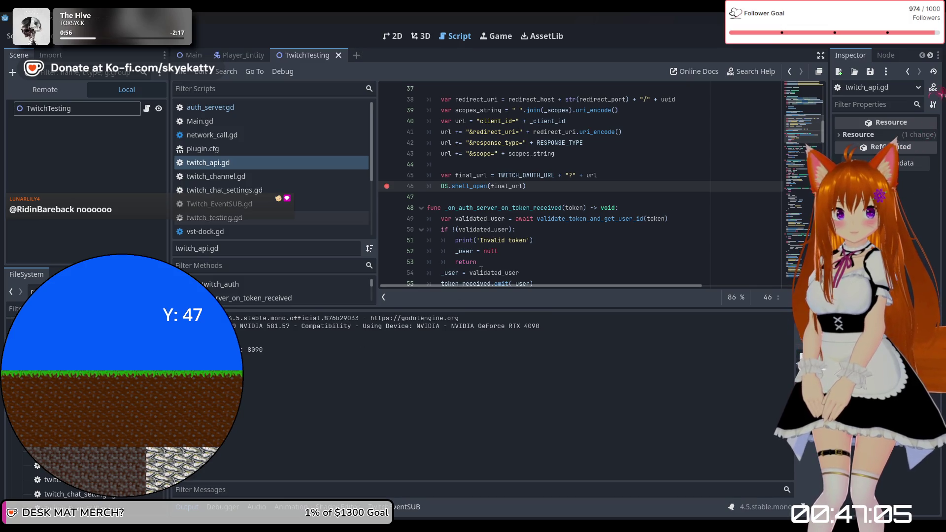
mouse_move(468, 284)
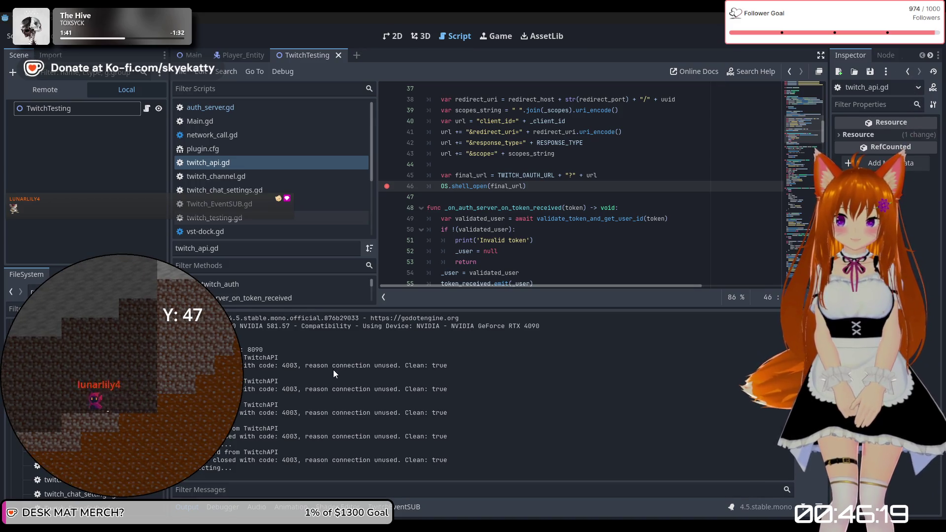
Look over twitch_api.gd, then switch to auth_server.gd in the Scripts list
scroll(556, 253, up, 1)
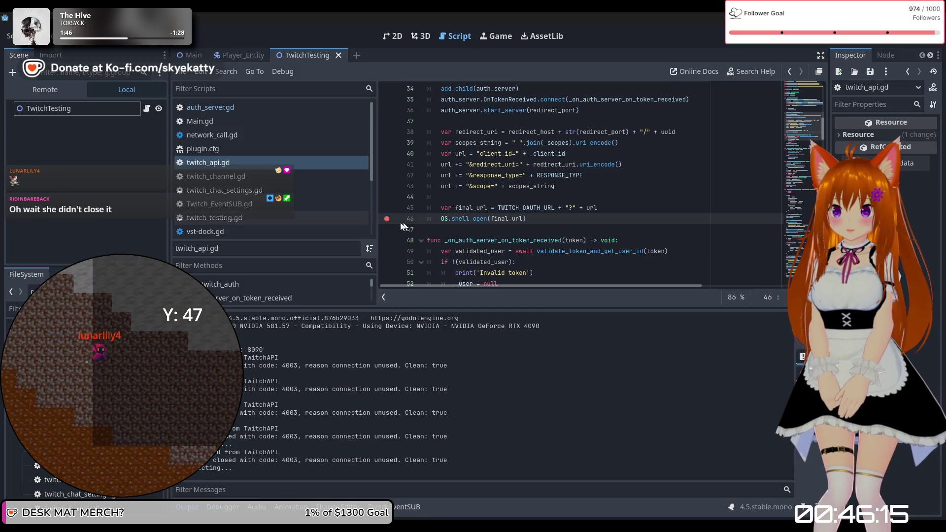
scroll(410, 225, up, 6)
scroll(396, 234, up, 5)
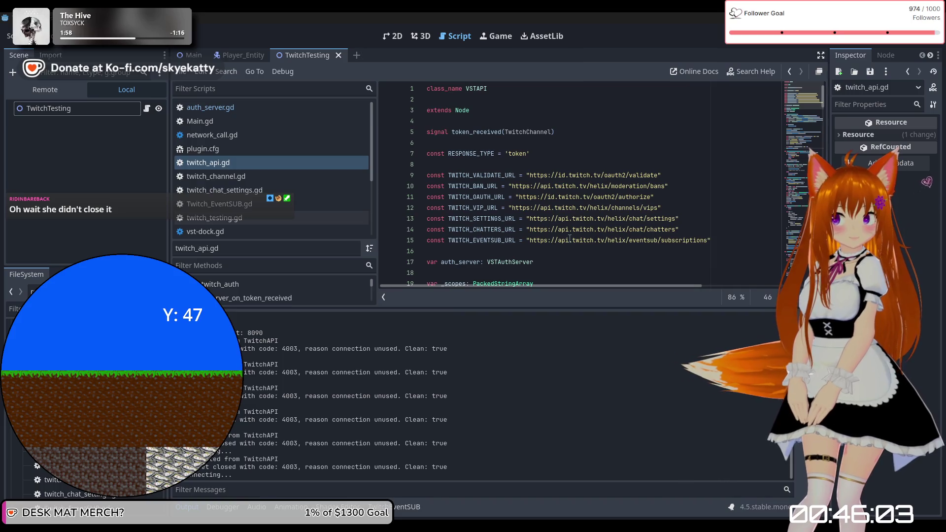
scroll(569, 237, down, 2)
scroll(568, 237, down, 14)
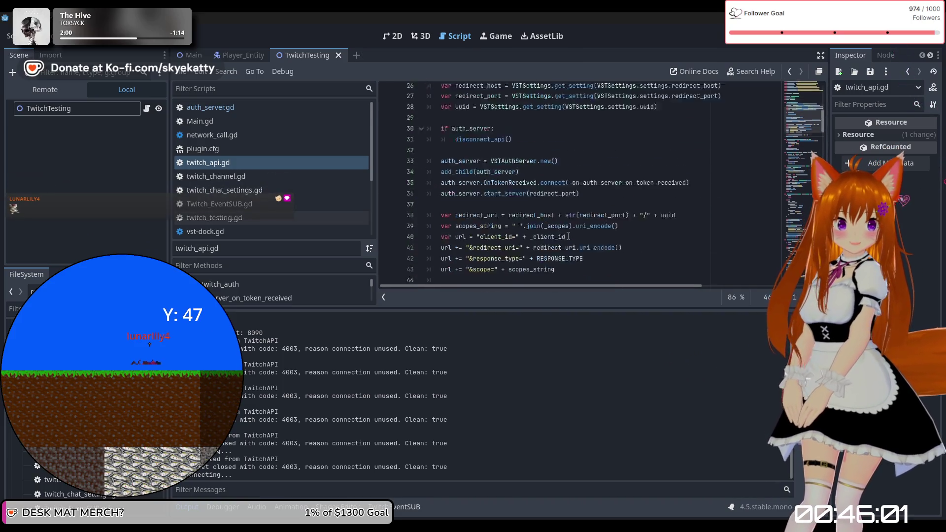
scroll(563, 238, up, 14)
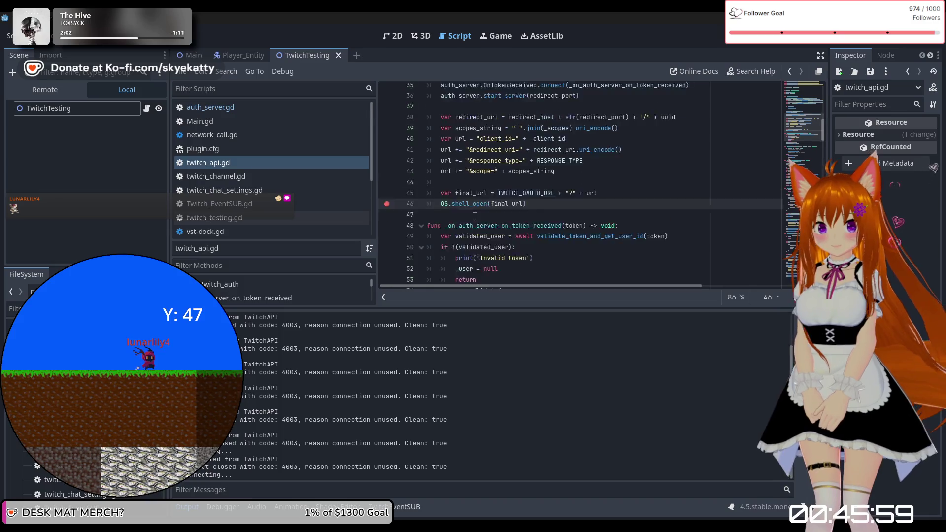
scroll(470, 220, up, 2)
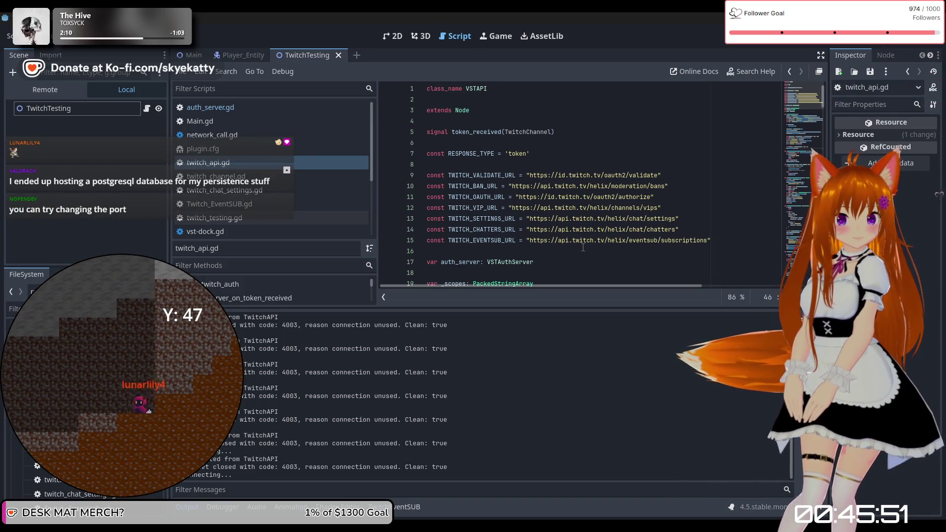
scroll(579, 240, down, 1)
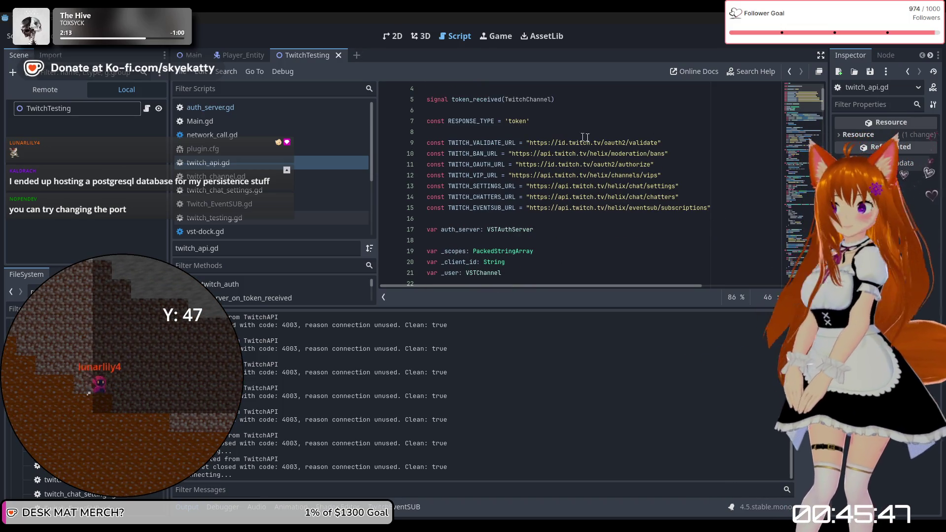
scroll(542, 158, up, 1)
scroll(454, 176, down, 2)
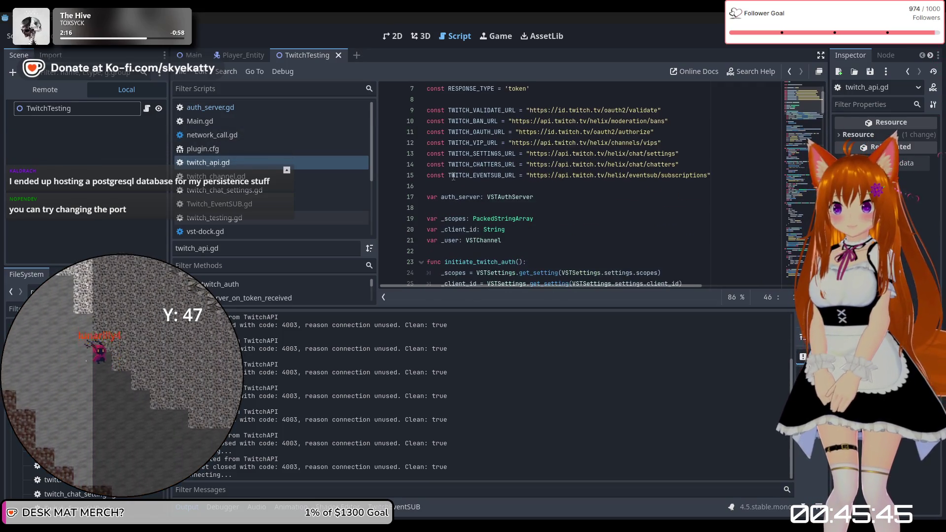
scroll(453, 176, down, 3)
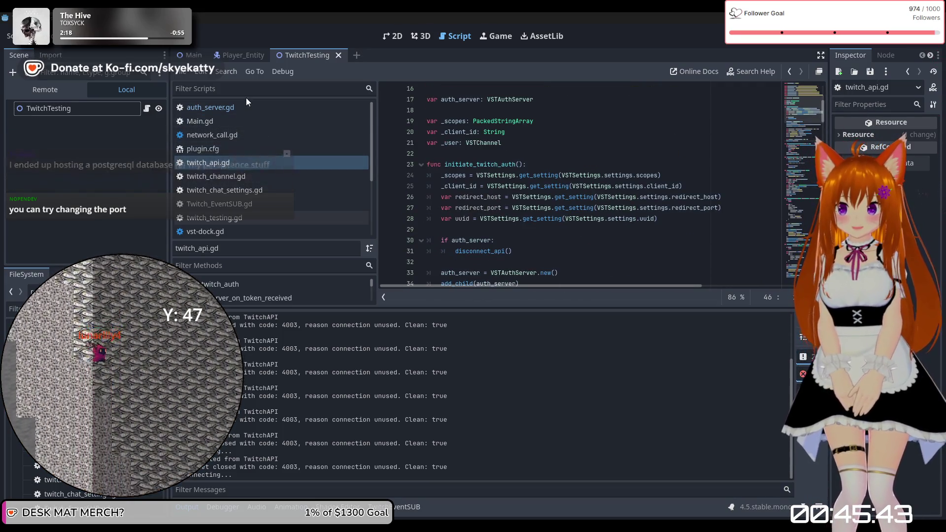
click(246, 105)
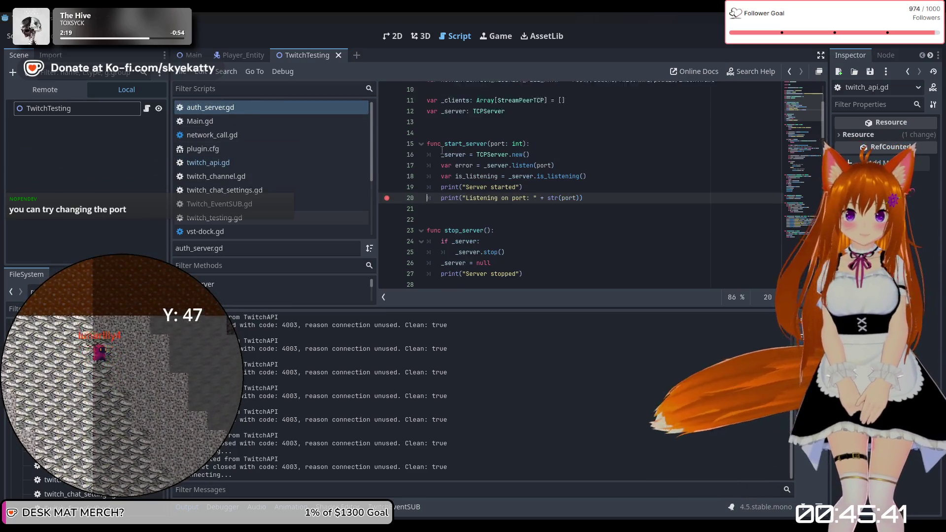
Open the Project menu to show Project Settings, Export and Tools
scroll(442, 151, up, 2)
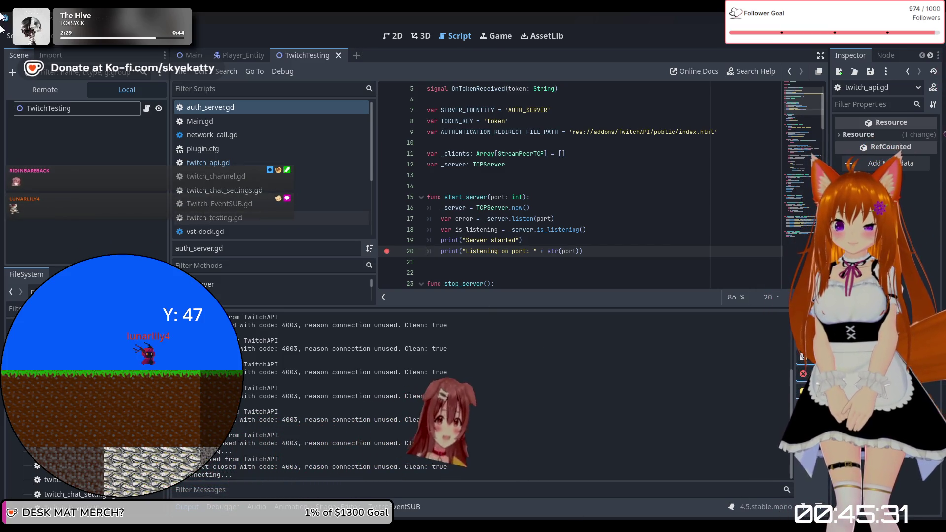
click(39, 36)
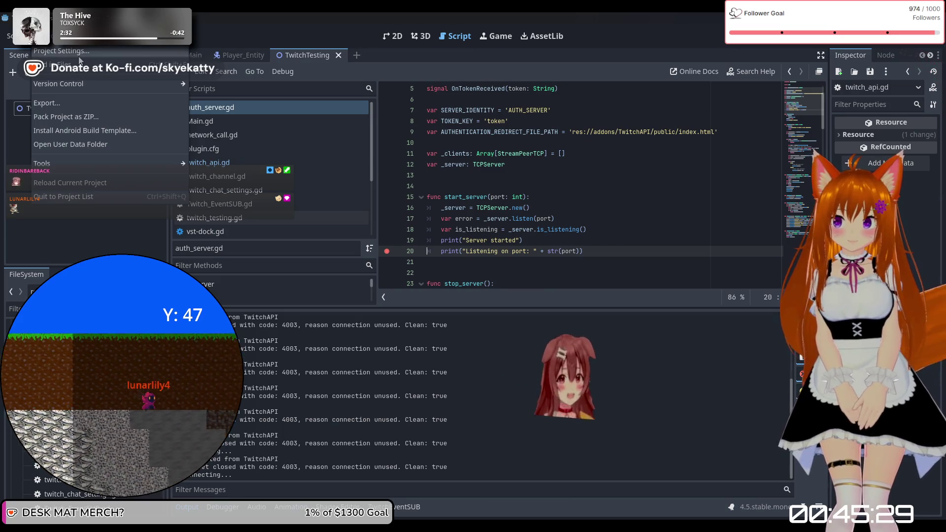
Set Very Simple Twitch Redirect Port to 8091 in Project Settings, close it, and stop the game
click(60, 51)
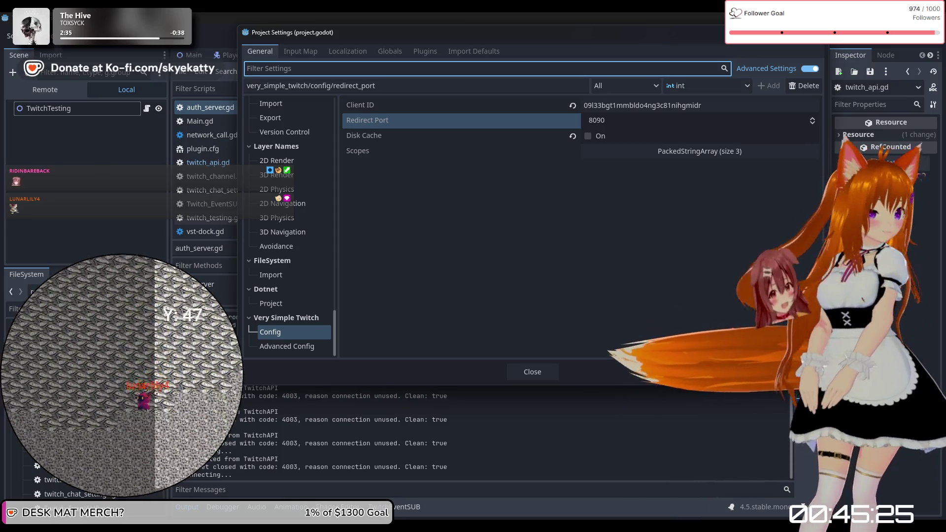
click(614, 123)
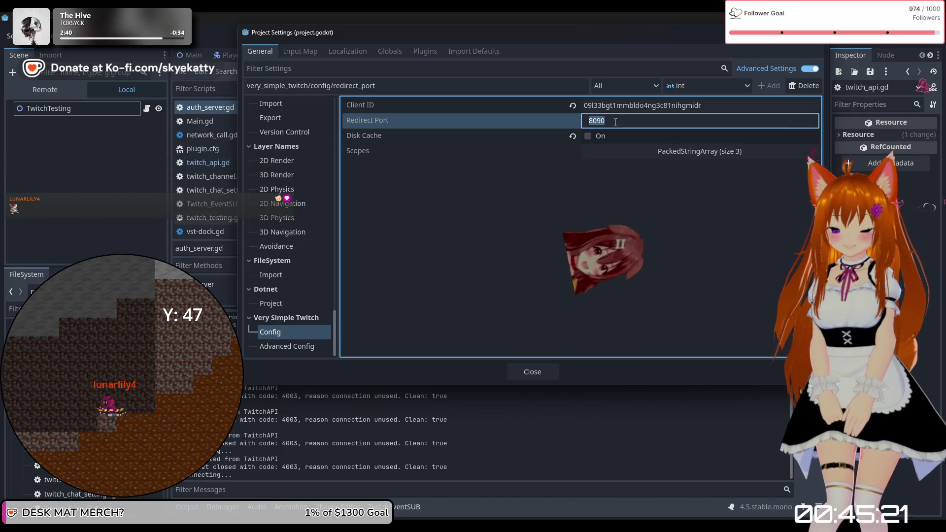
text(8091)
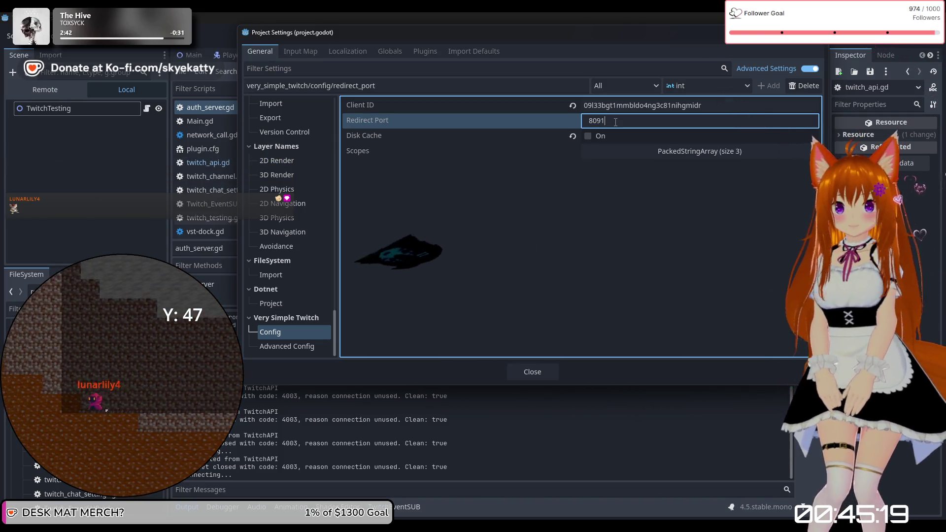
click(551, 368)
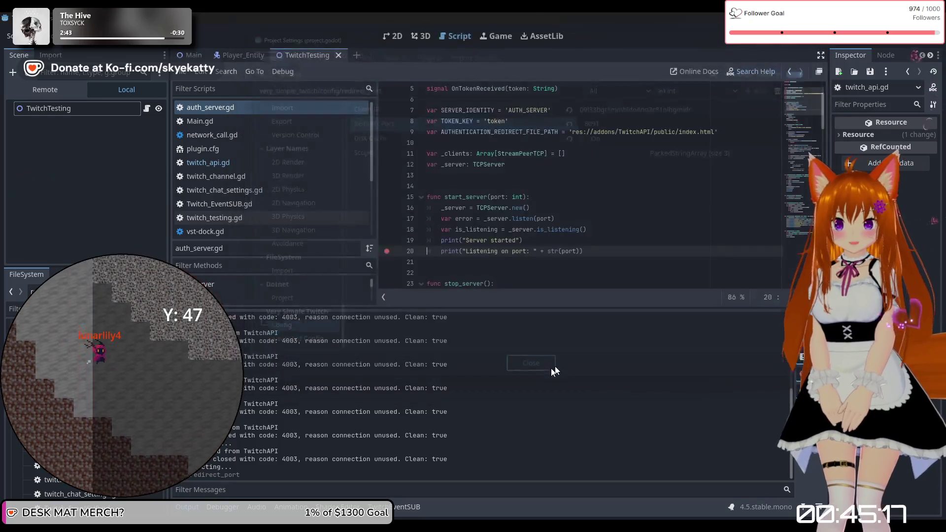
click(779, 37)
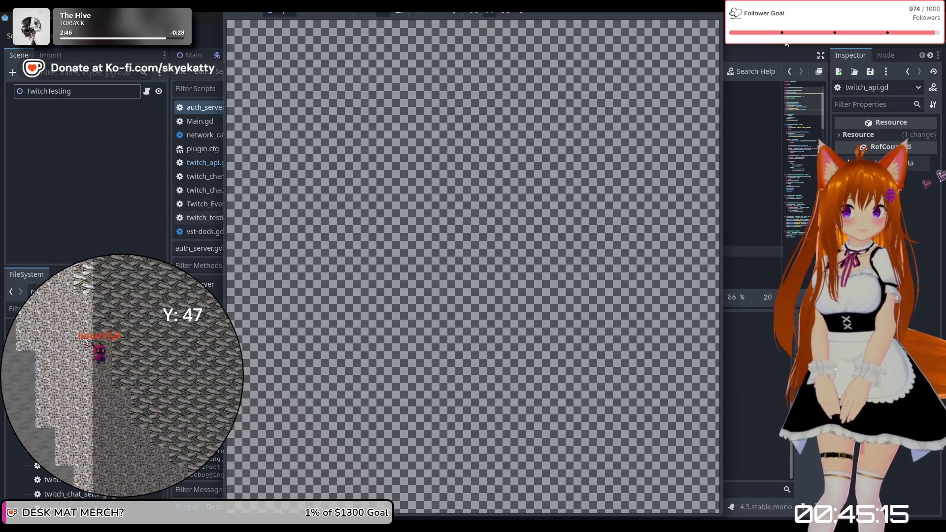
Relaunch the project and continue past the line 46 breakpoint with F12
click(781, 40)
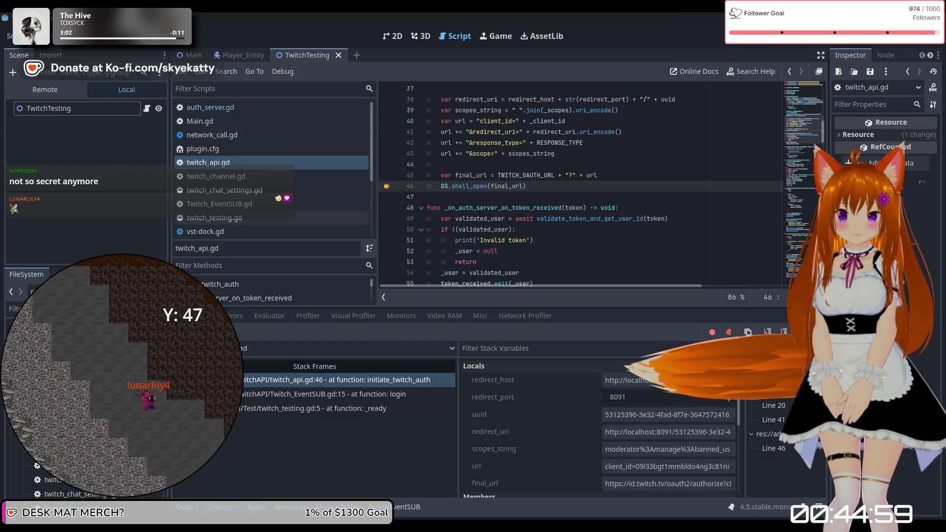
key(F12)
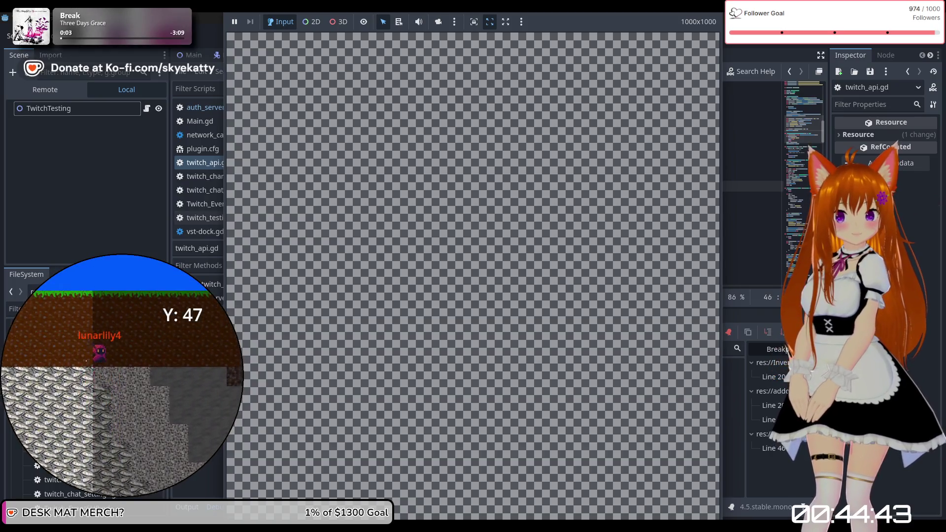
click(796, 43)
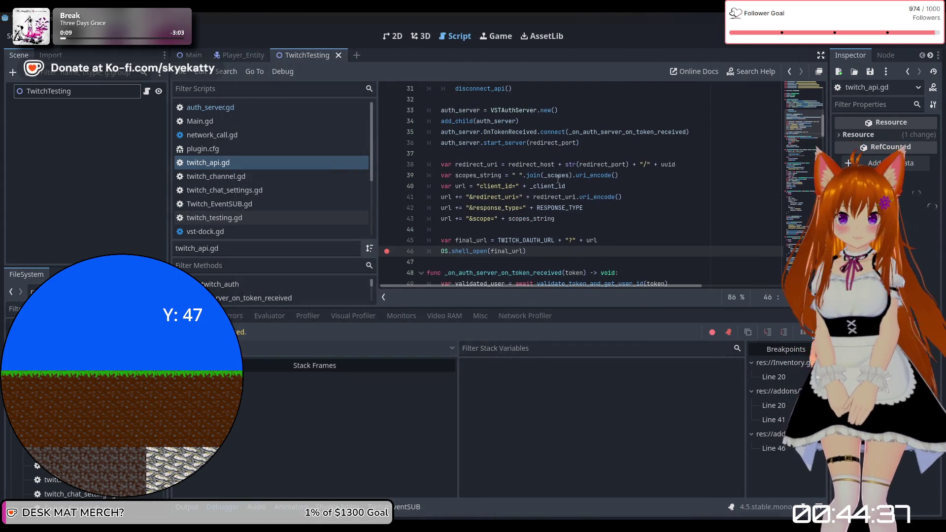
scroll(559, 180, up, 5)
scroll(558, 180, down, 8)
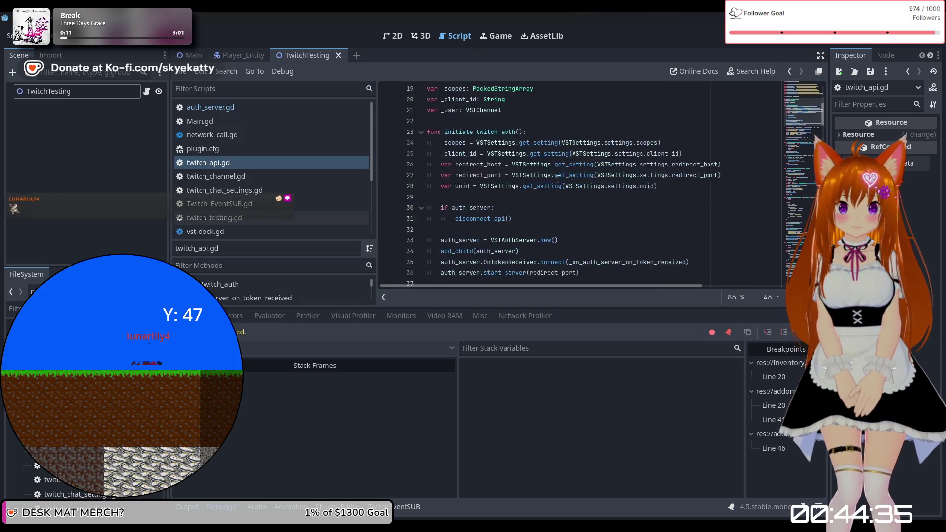
scroll(558, 180, down, 2)
scroll(559, 181, up, 6)
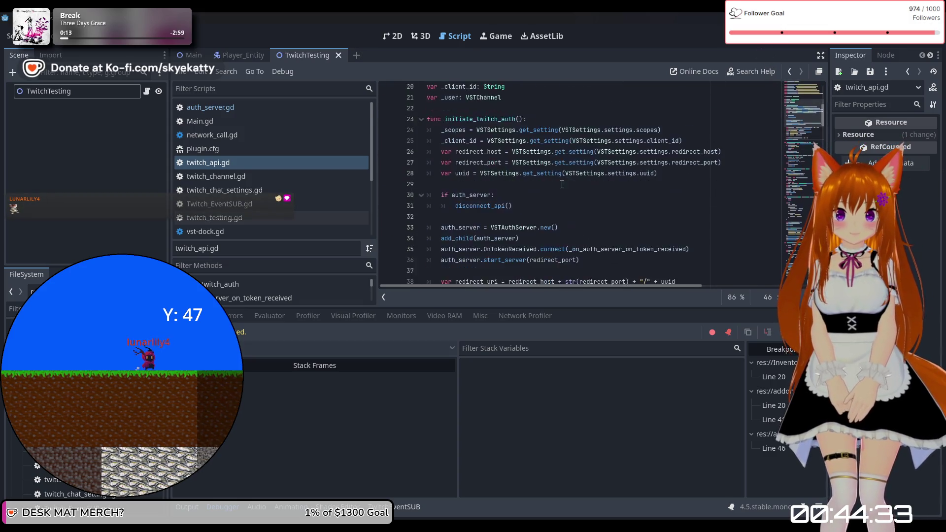
scroll(563, 184, down, 3)
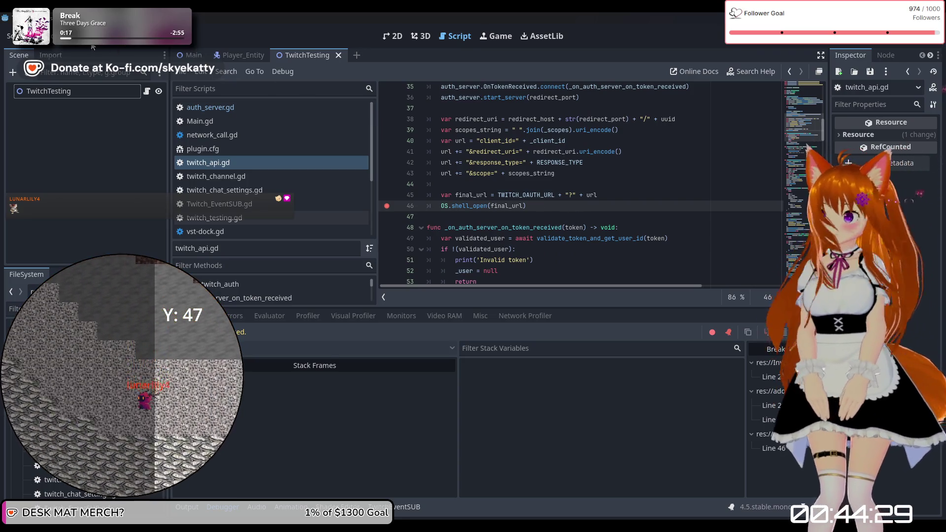
click(44, 36)
click(61, 52)
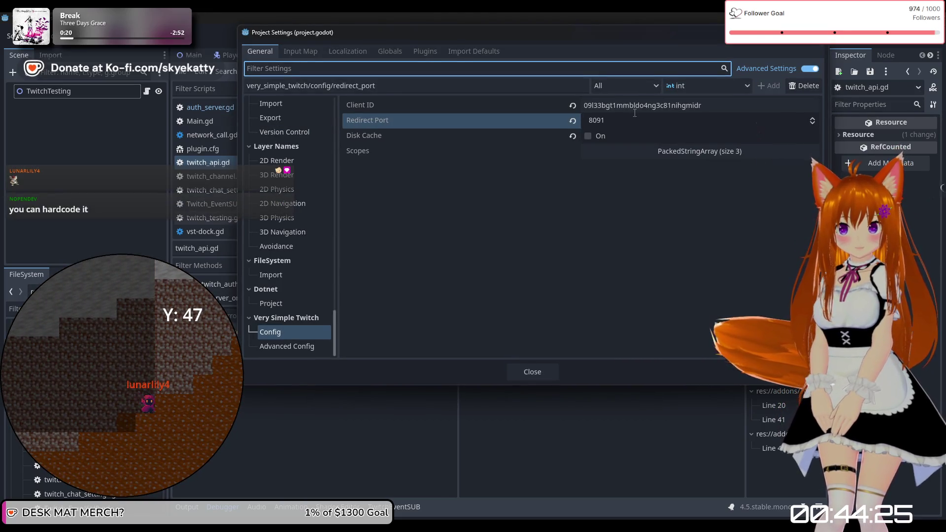
click(541, 373)
scroll(592, 242, down, 1)
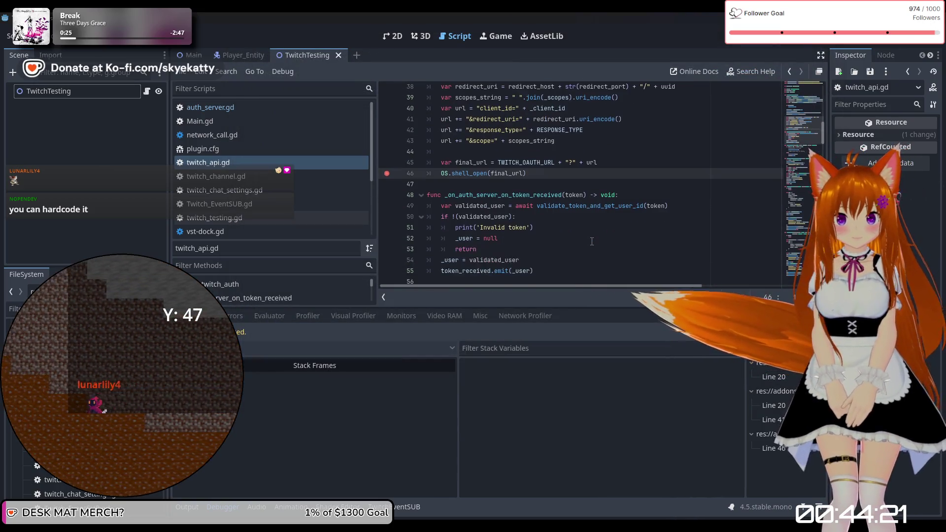
scroll(586, 227, down, 1)
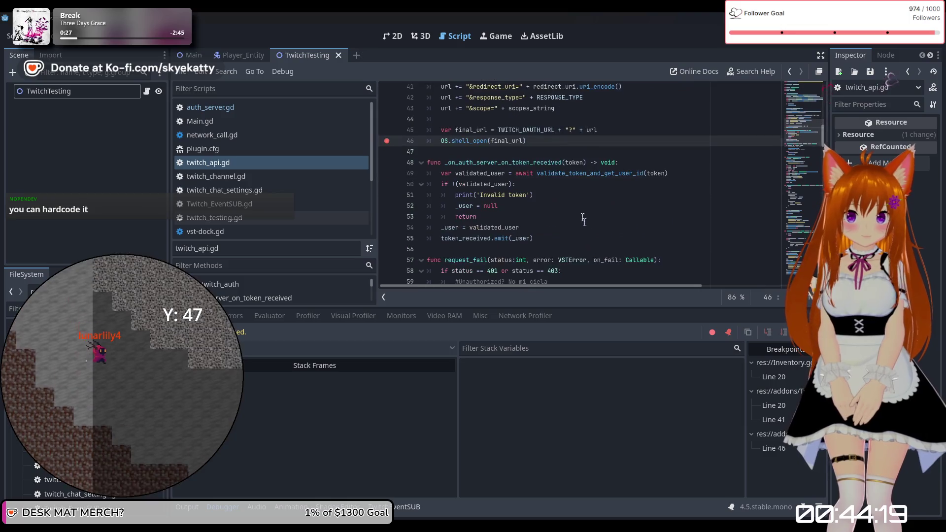
scroll(552, 194, down, 2)
scroll(550, 211, up, 5)
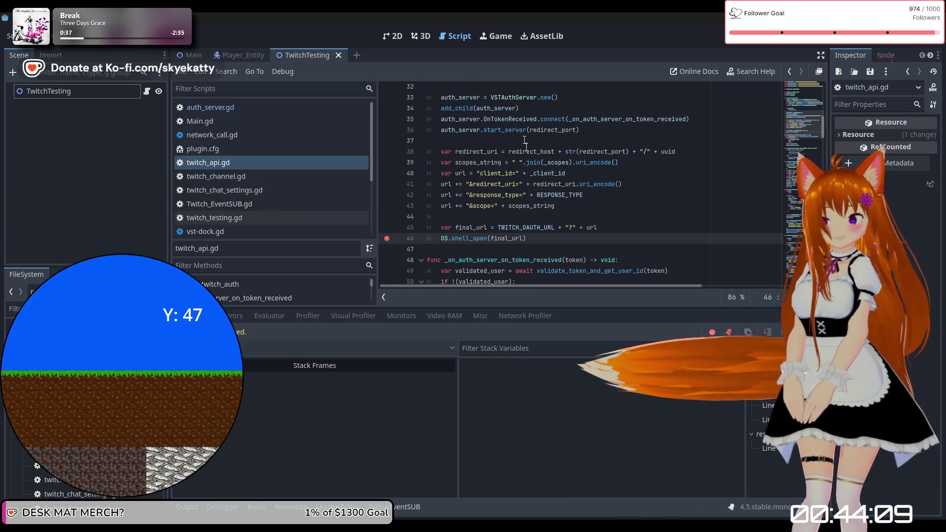
scroll(537, 178, up, 2)
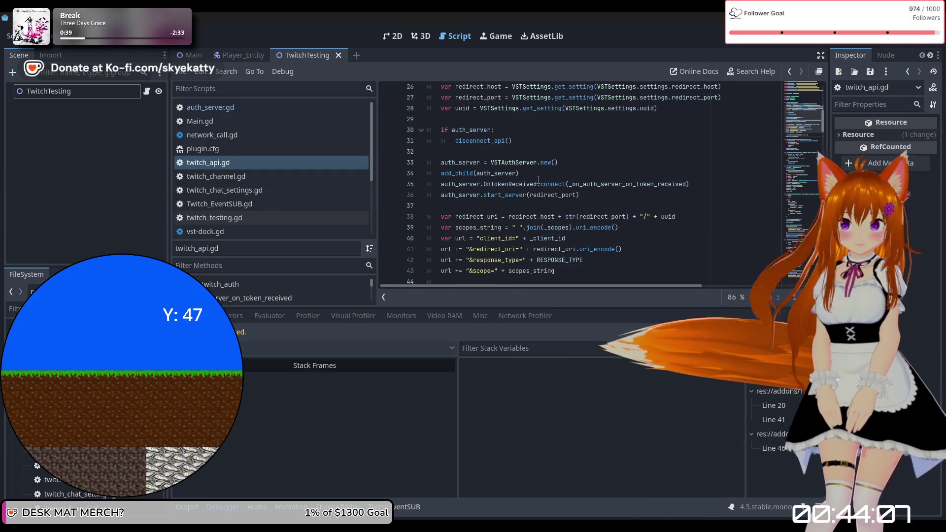
scroll(538, 179, down, 2)
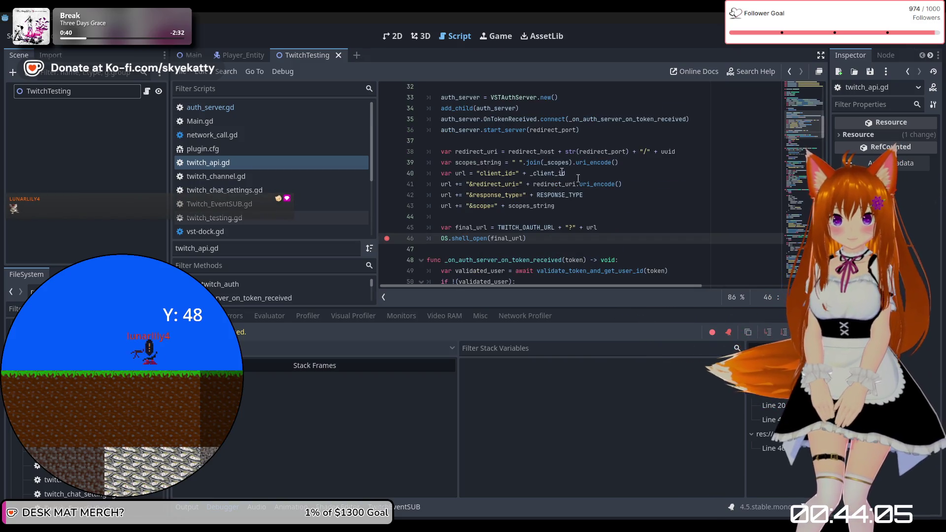
scroll(607, 191, up, 1)
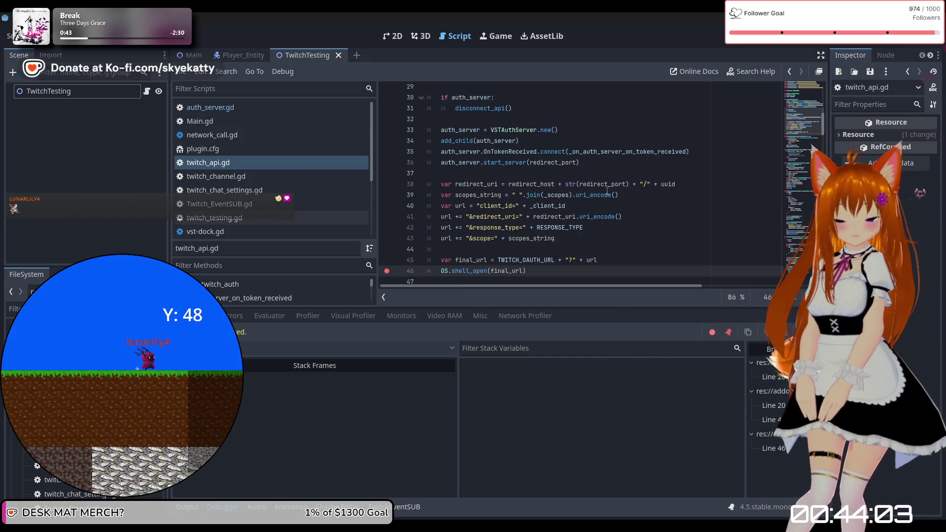
scroll(599, 197, up, 1)
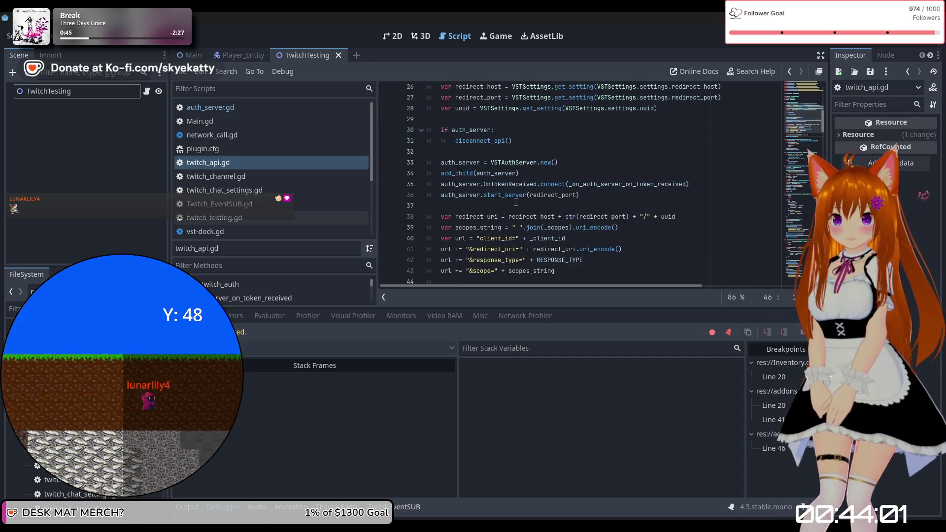
scroll(528, 145, down, 2)
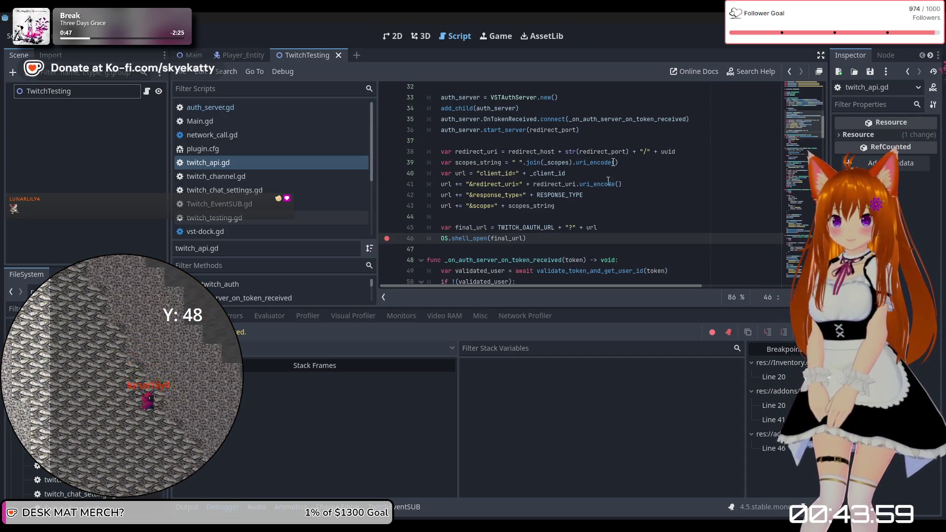
double_click(552, 129)
scroll(488, 178, up, 2)
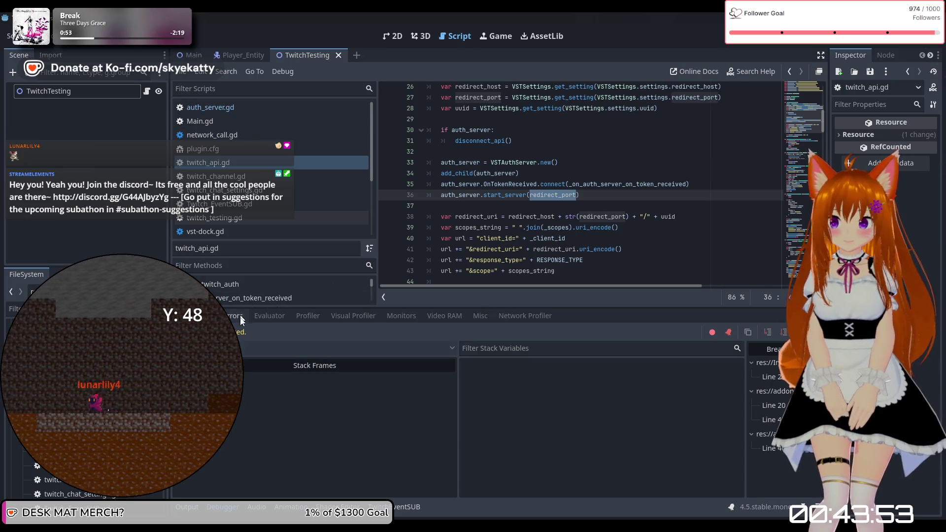
Review the Output log, then the TwitchEventSUB panel's auth URL and code
click(193, 507)
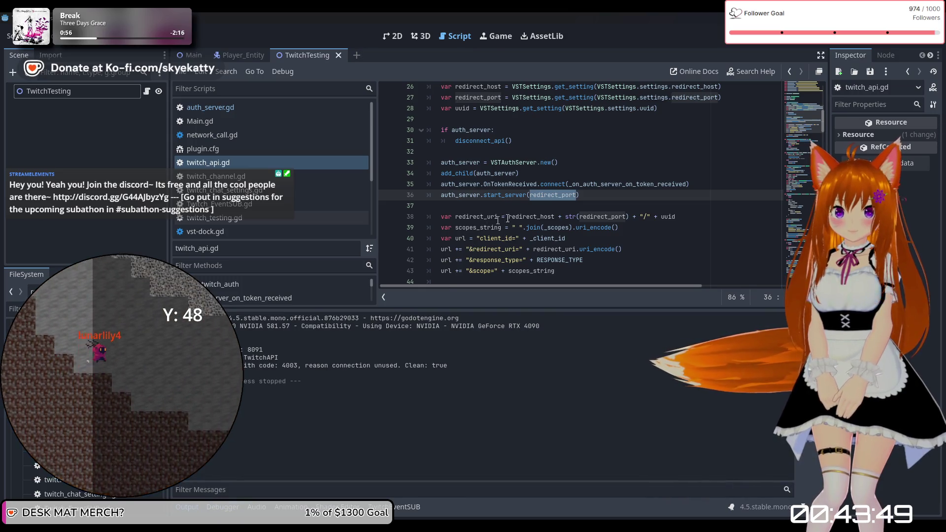
scroll(526, 217, down, 1)
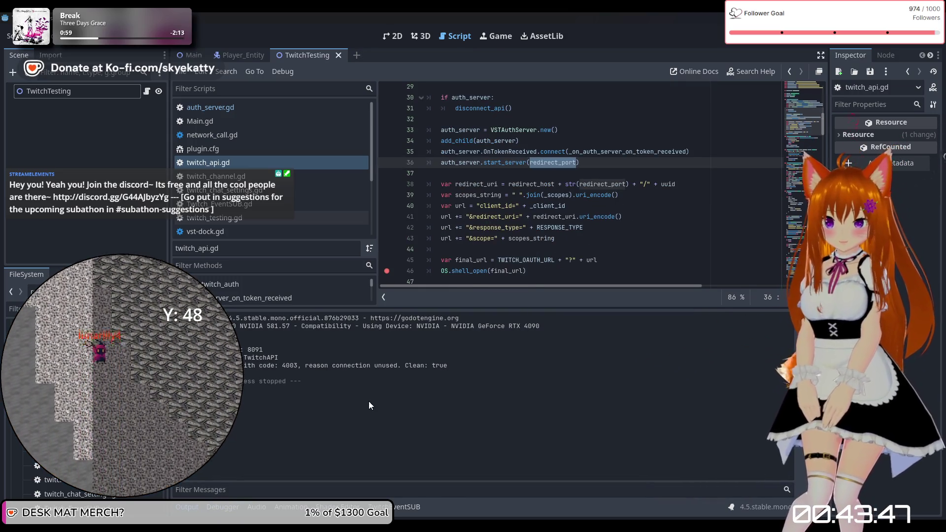
click(389, 507)
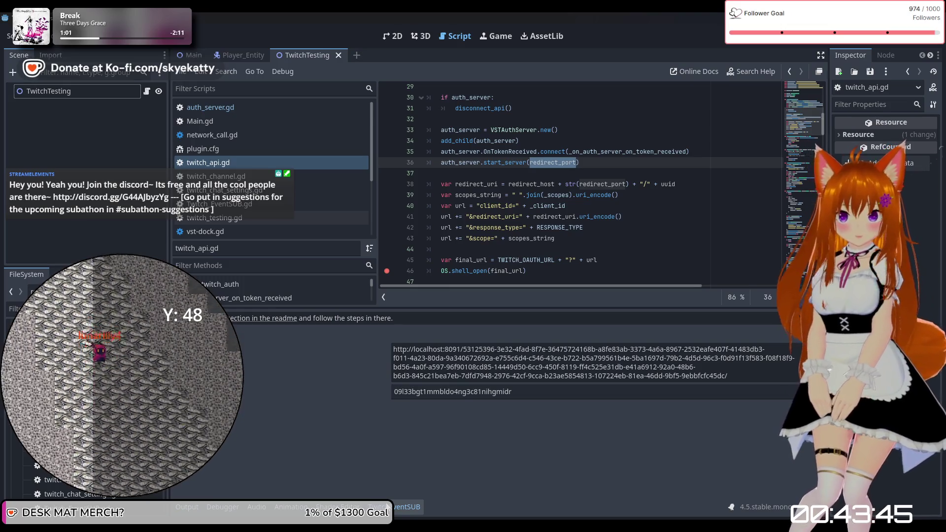
Collapse the bottom panel, run the project with F5, and continue past the start_server breakpoint
click(392, 507)
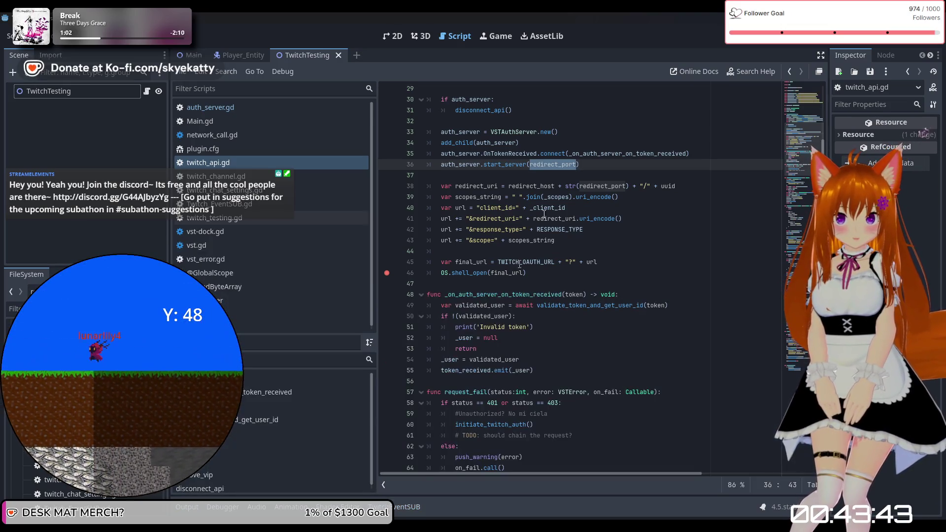
scroll(581, 193, down, 1)
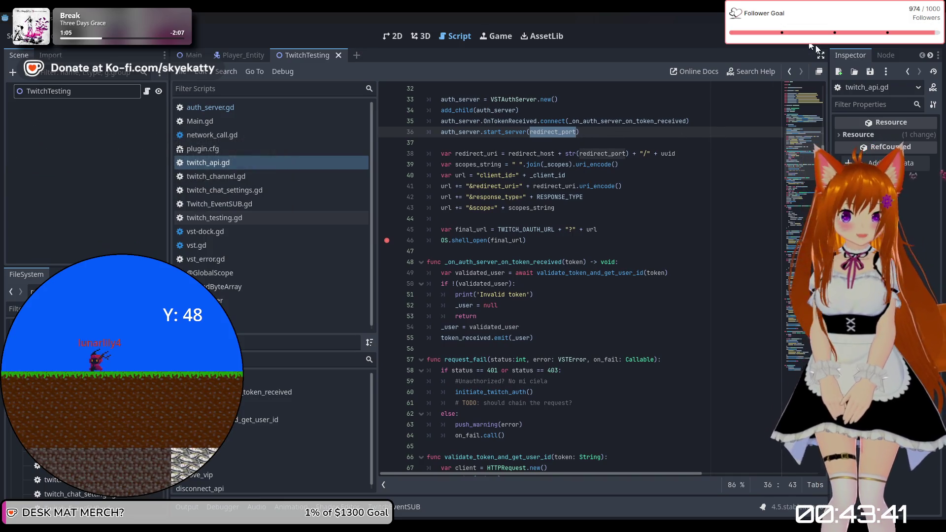
key(F5)
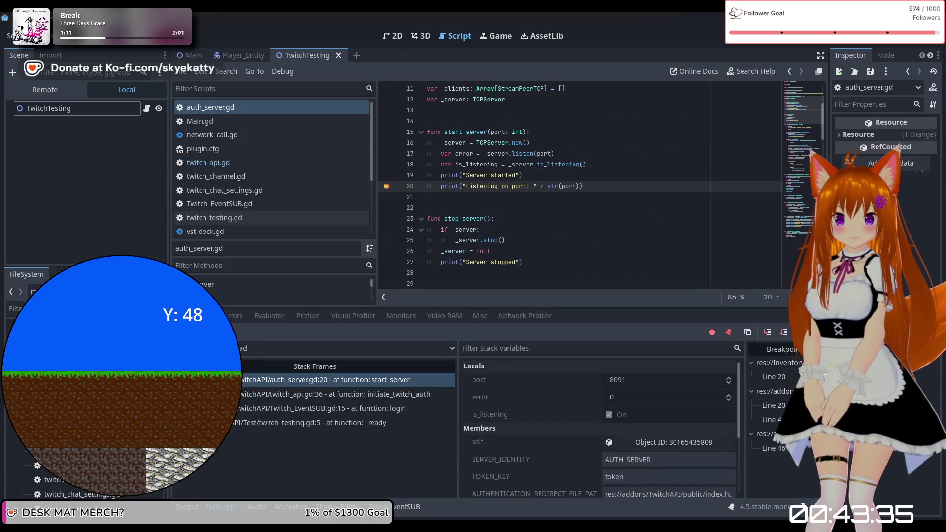
key(F12)
key(F12)
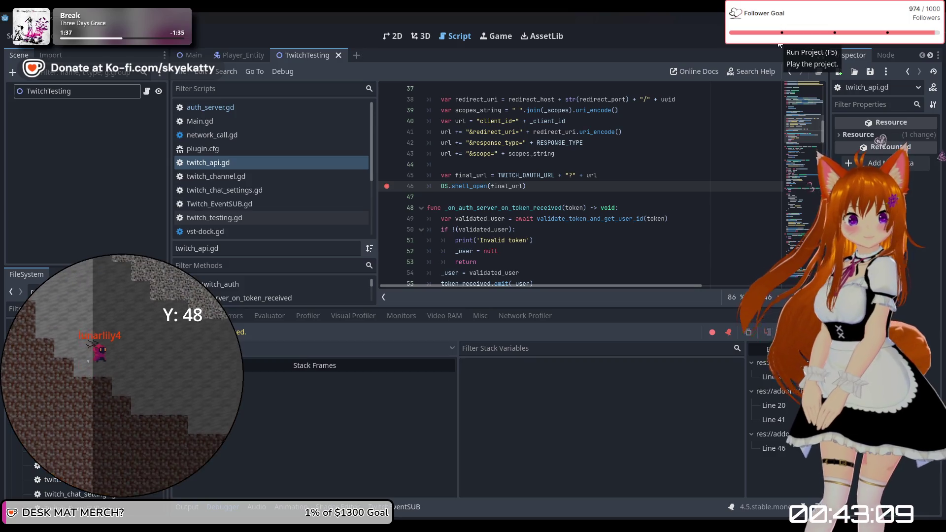
Run the project again and continue past the auth server breakpoint and the next one
click(779, 45)
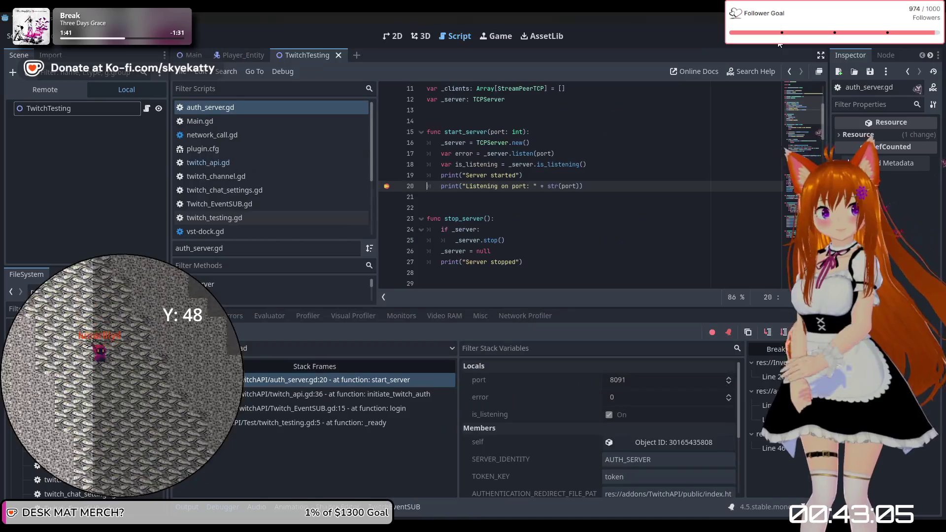
key(F10)
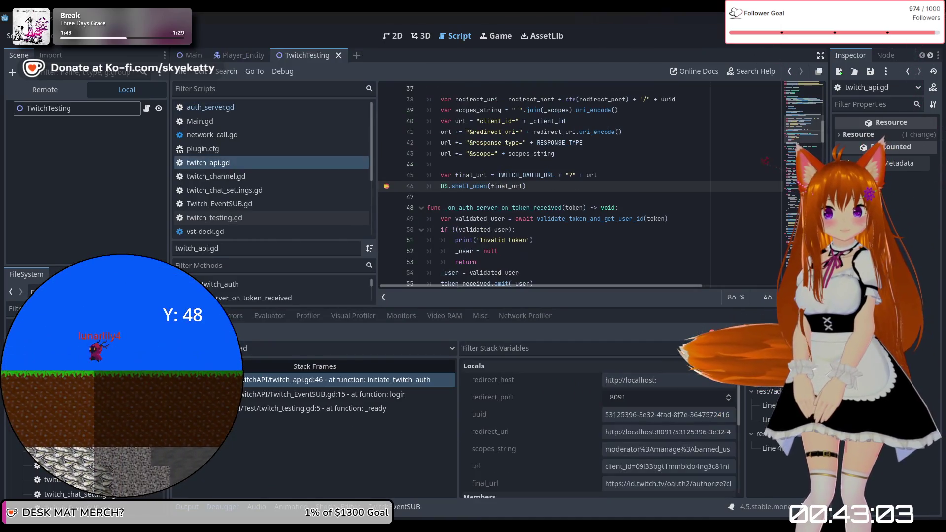
key(F12)
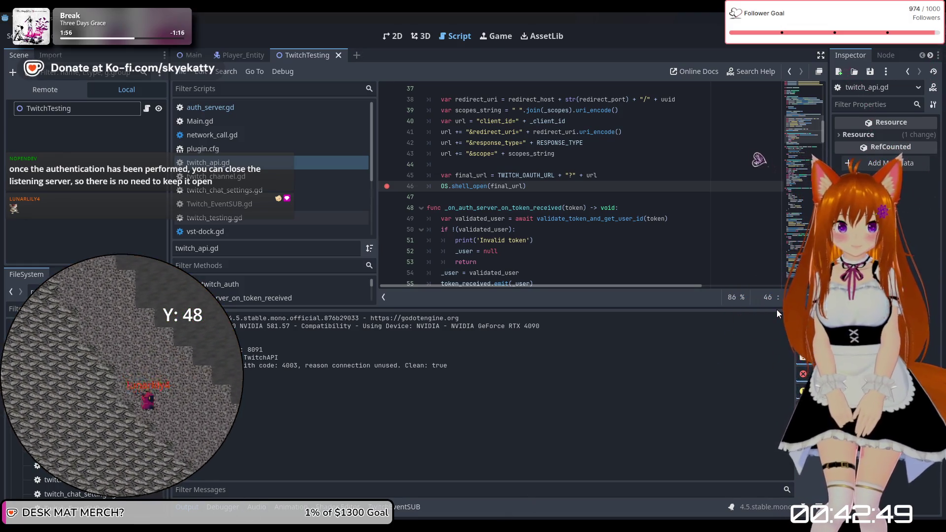
scroll(691, 262, down, 2)
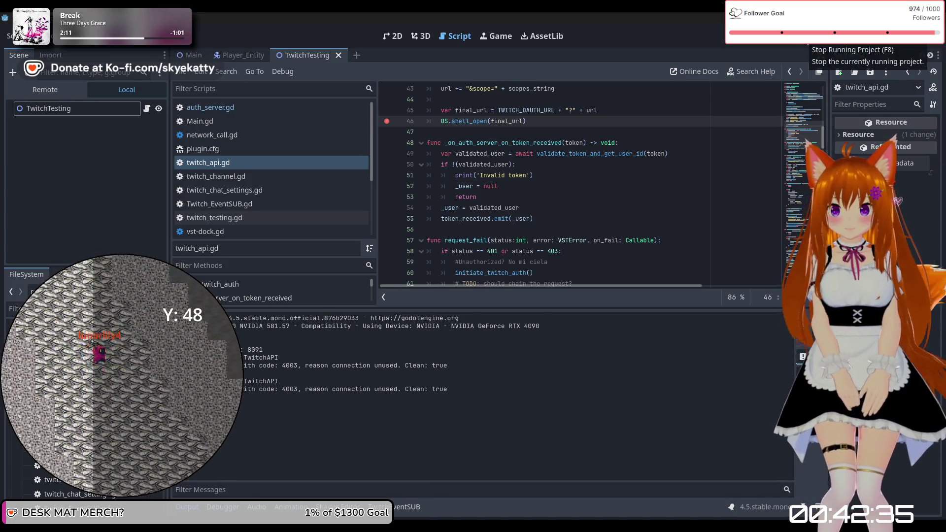
Stop the game and check the generated auth URL, client code and output log
click(807, 43)
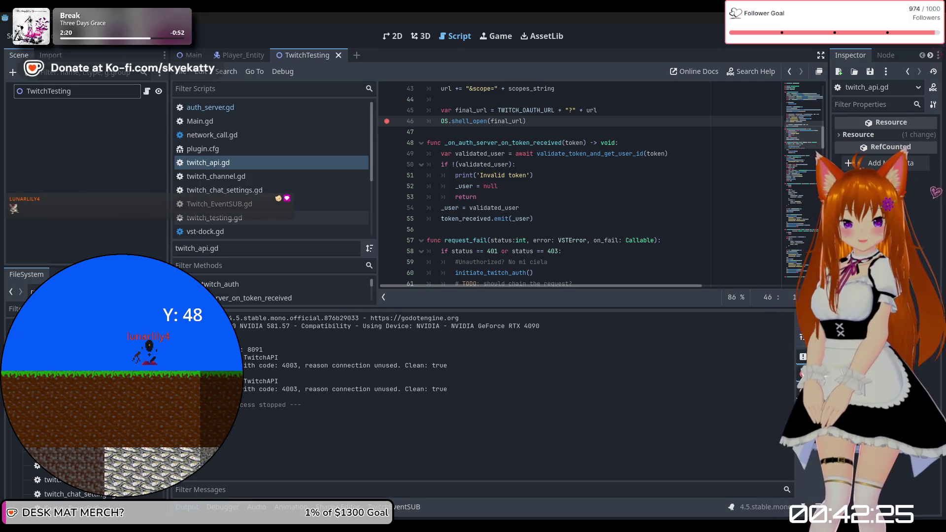
click(398, 508)
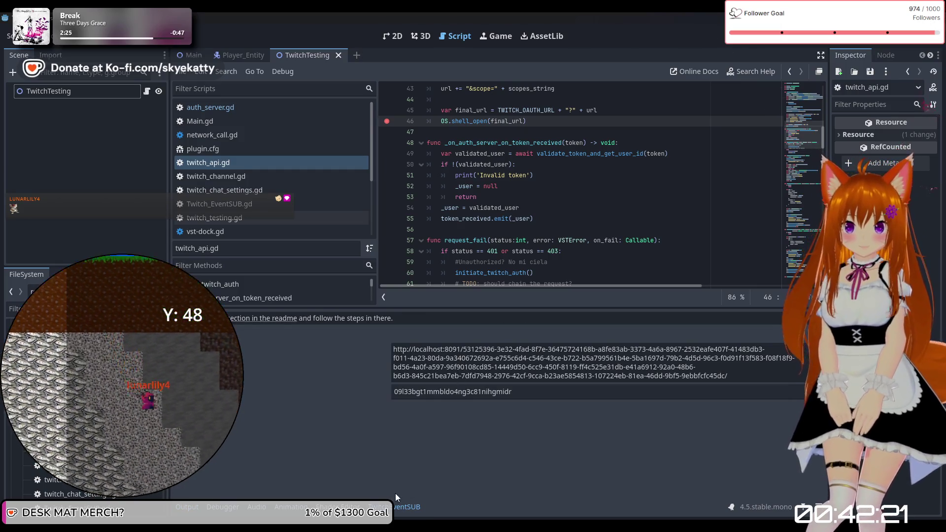
click(398, 508)
click(196, 507)
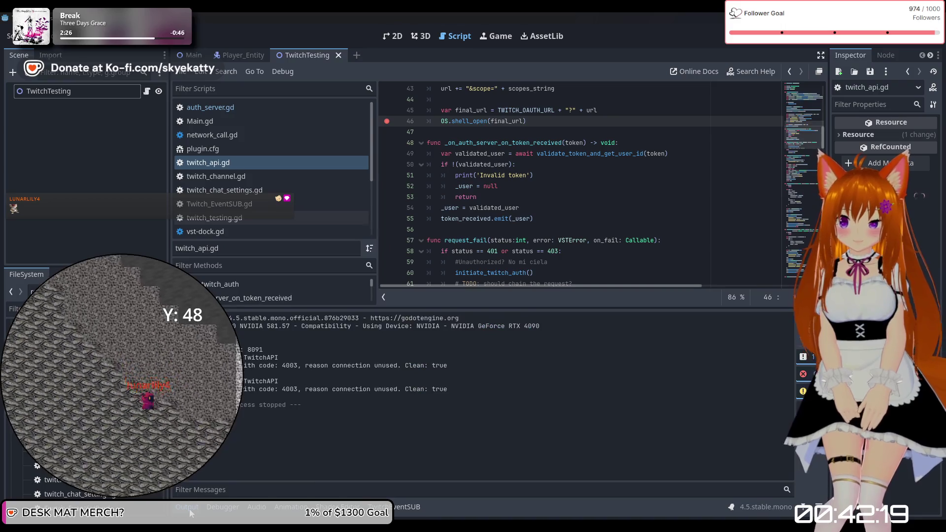
click(197, 506)
click(39, 36)
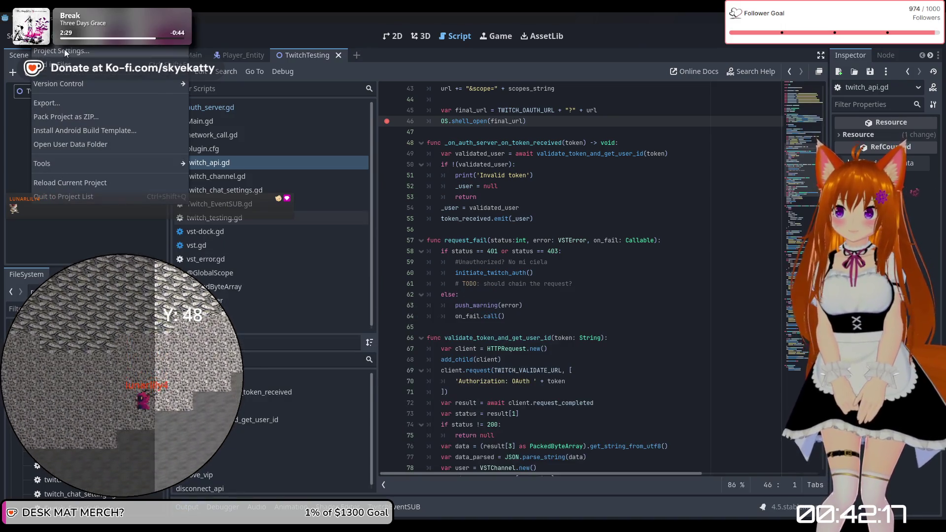
In Very Simple Twitch Config, turn off Disk Cache and set Redirect Port to 8090
click(59, 51)
click(599, 136)
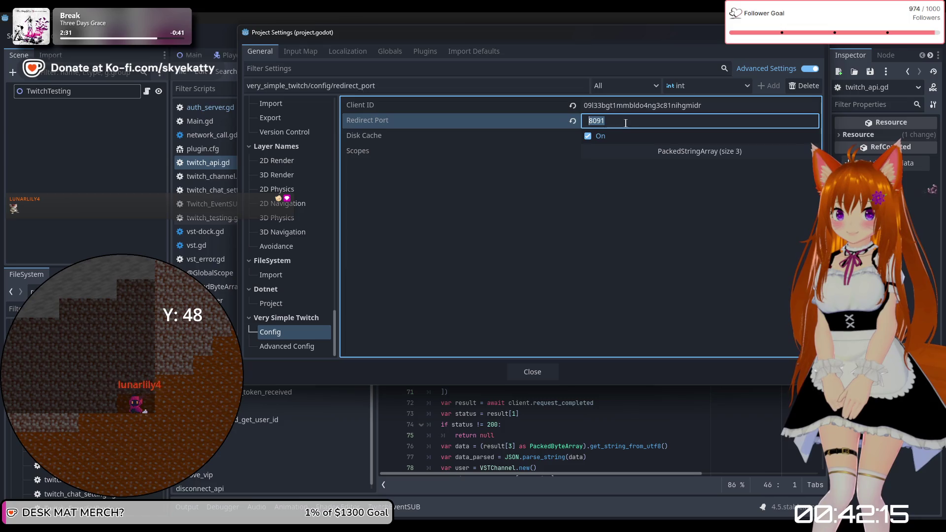
click(599, 121)
key(BackSpace)
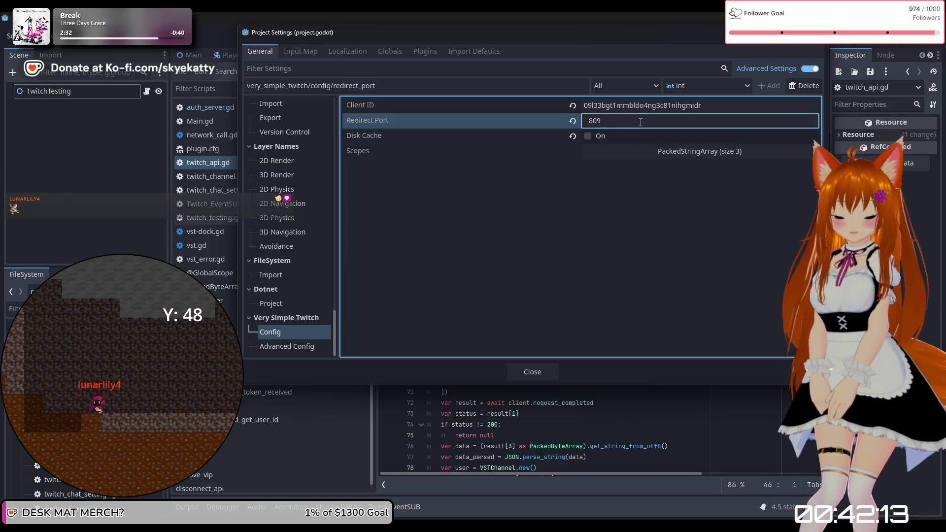
text(0)
key(Return)
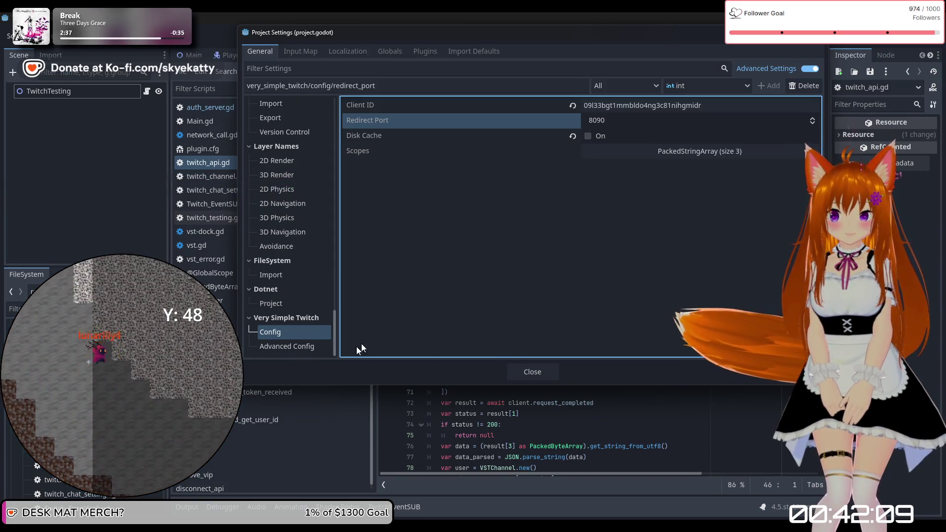
Look over the Advanced Config settings, return to Config, and close Project Settings
click(314, 350)
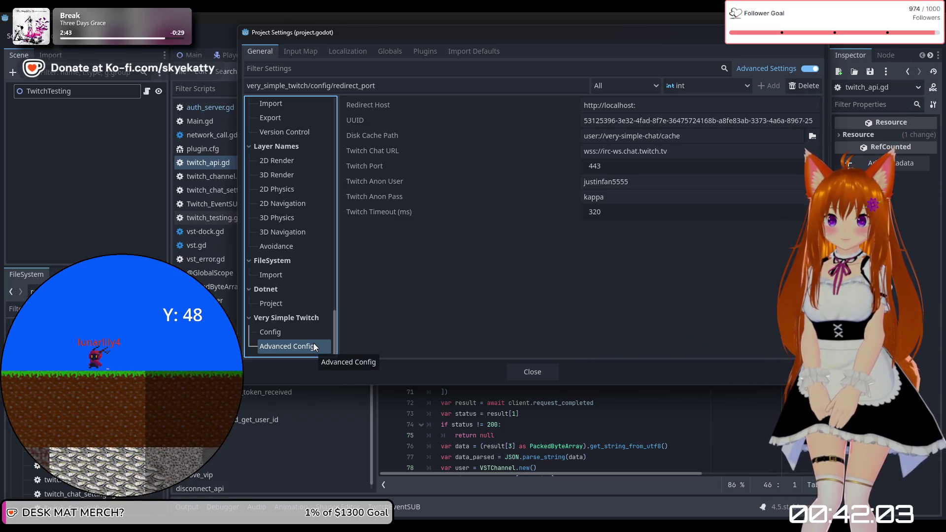
click(304, 336)
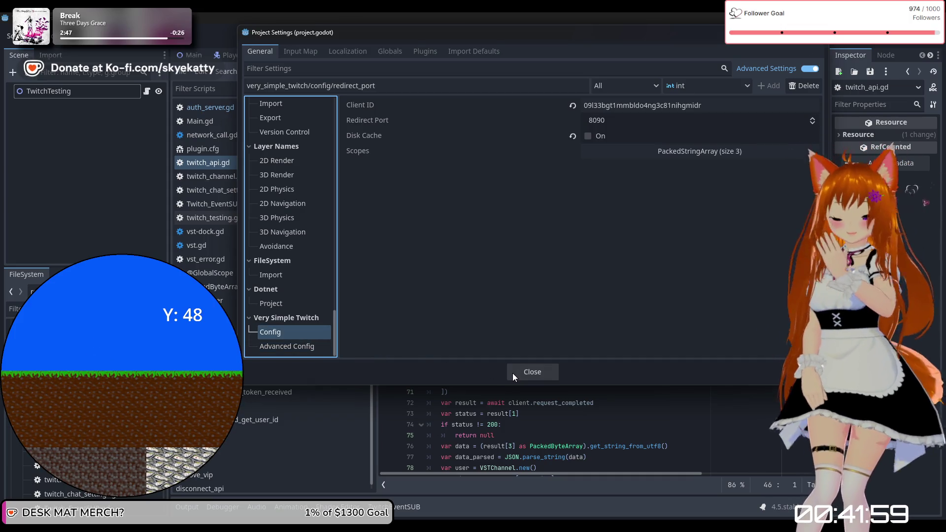
click(620, 230)
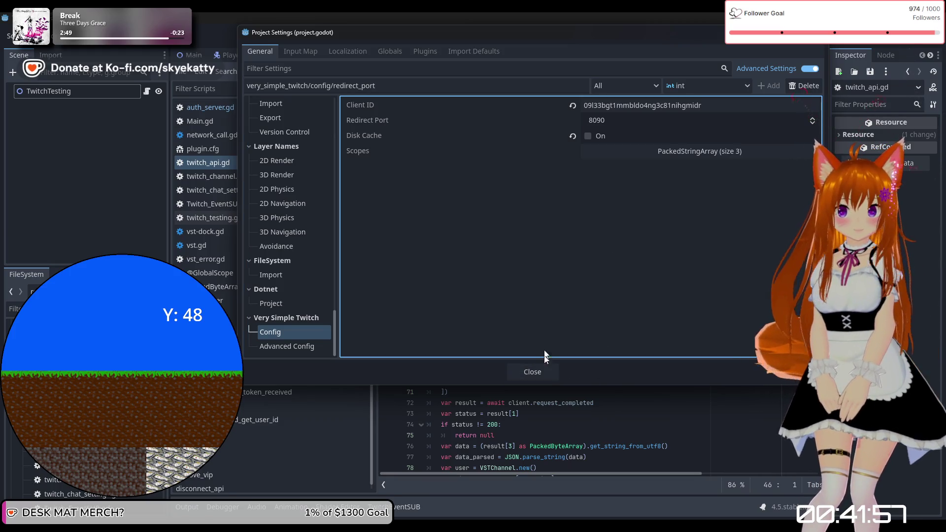
click(540, 371)
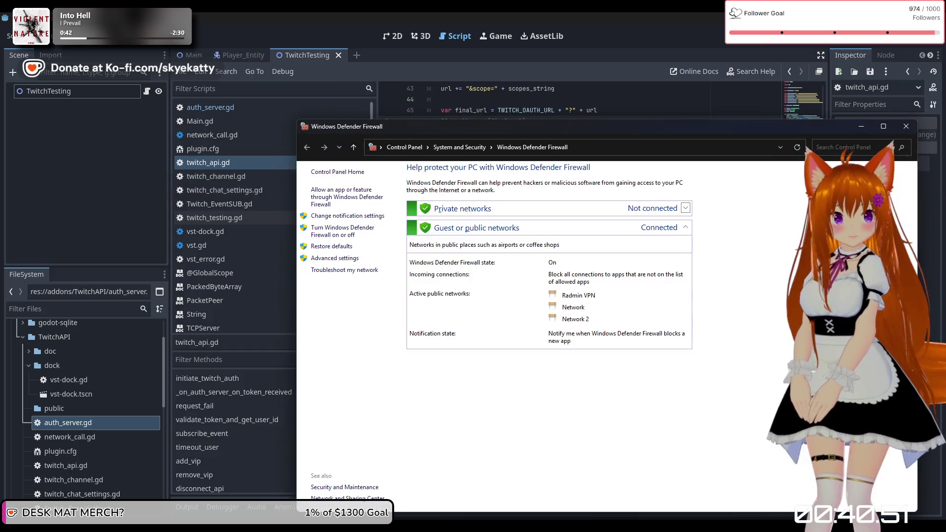
Drag the Windows Defender Firewall window aside to the right edge of the screen
drag(550, 123, 945, 133)
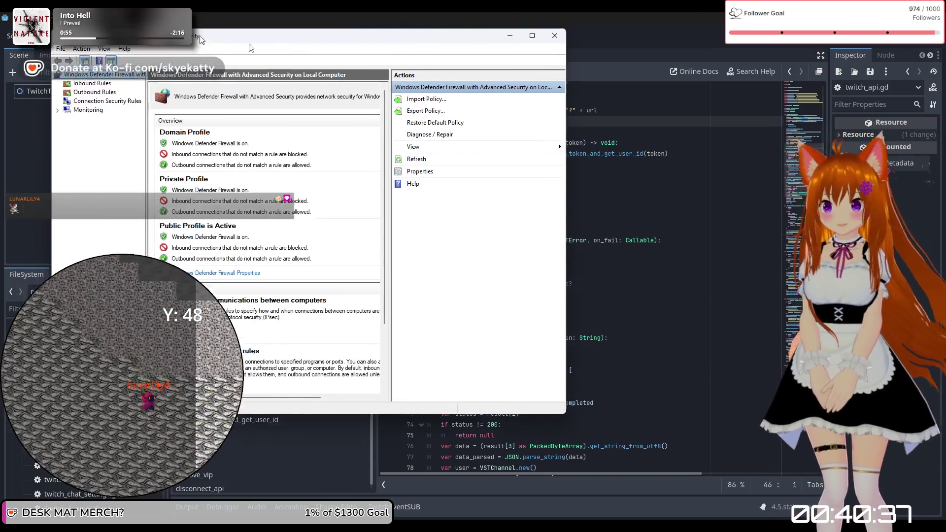
Open Windows Defender Firewall with Advanced Security via Advanced settings
click(557, 143)
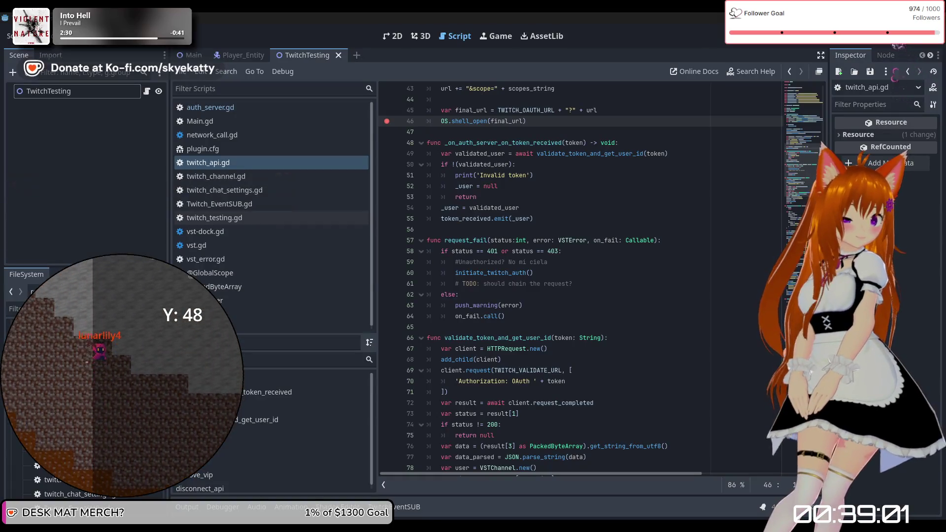
Relaunch the game, continue past the paused breakpoint, and return to the script editor with Output showing
click(780, 36)
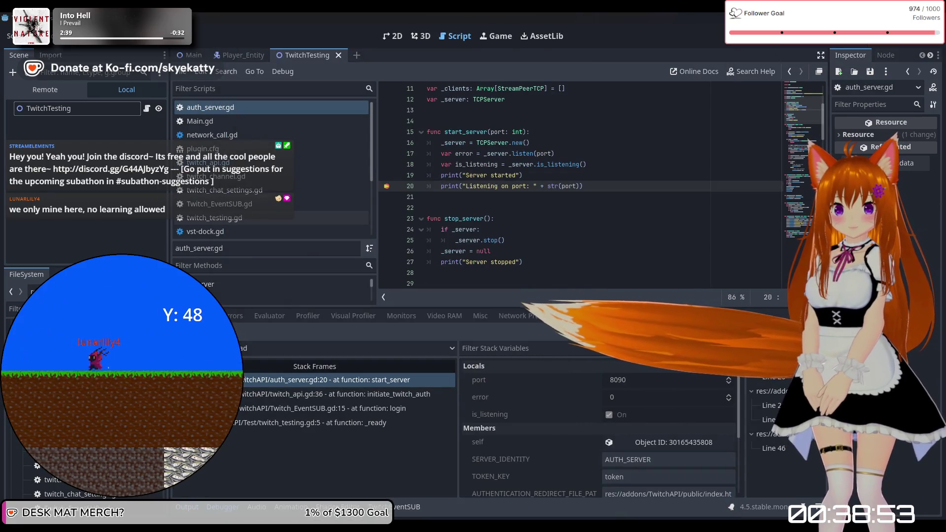
key(F12)
key(F12)
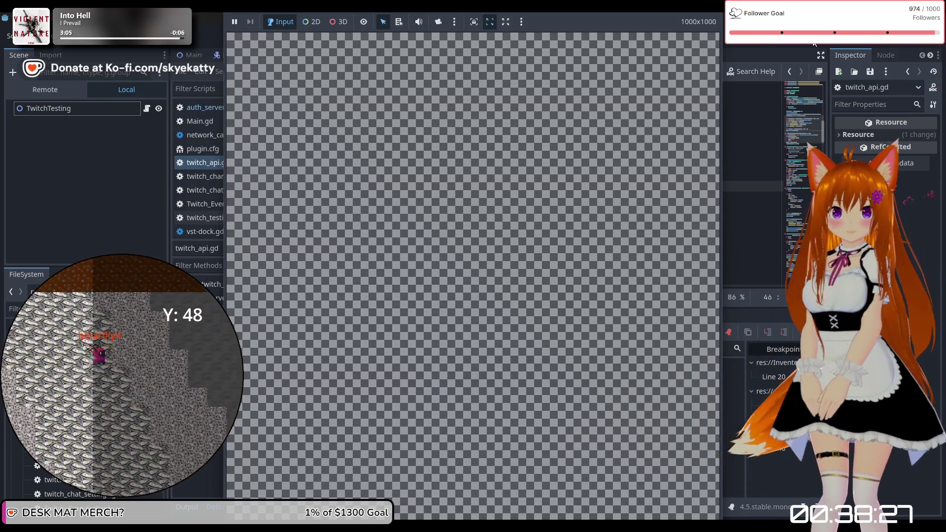
click(182, 513)
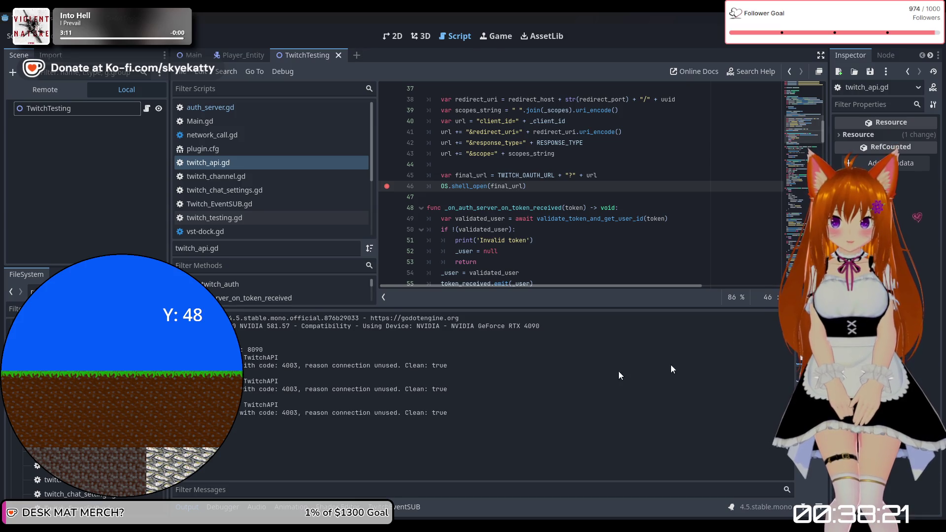
click(187, 507)
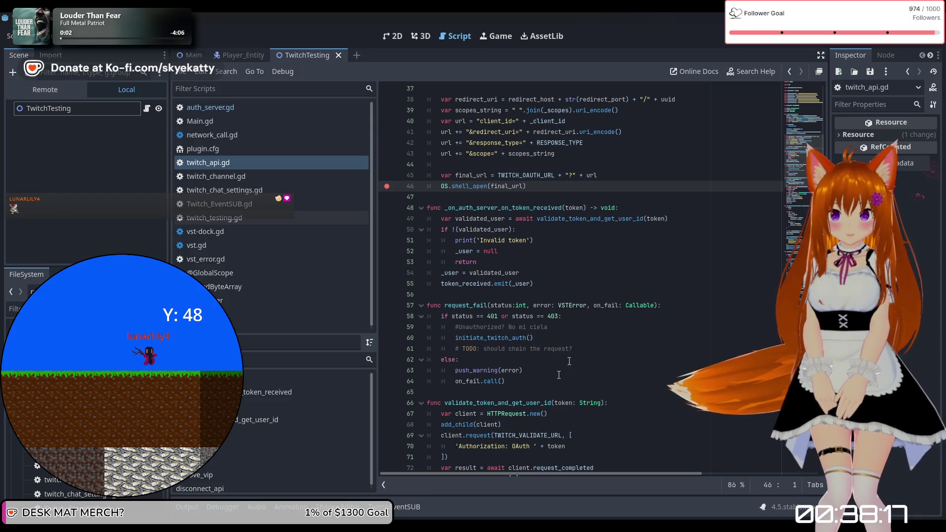
scroll(564, 293, up, 3)
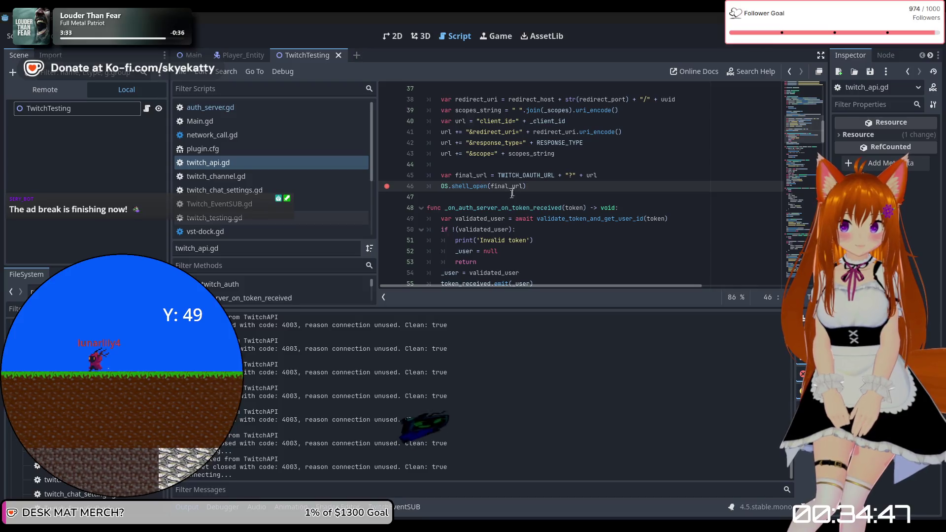
scroll(526, 186, down, 1)
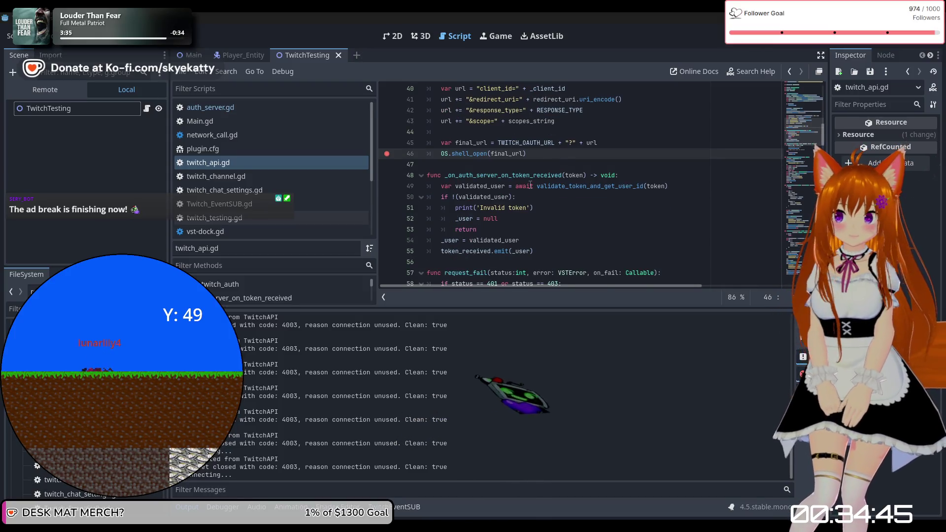
scroll(529, 184, down, 1)
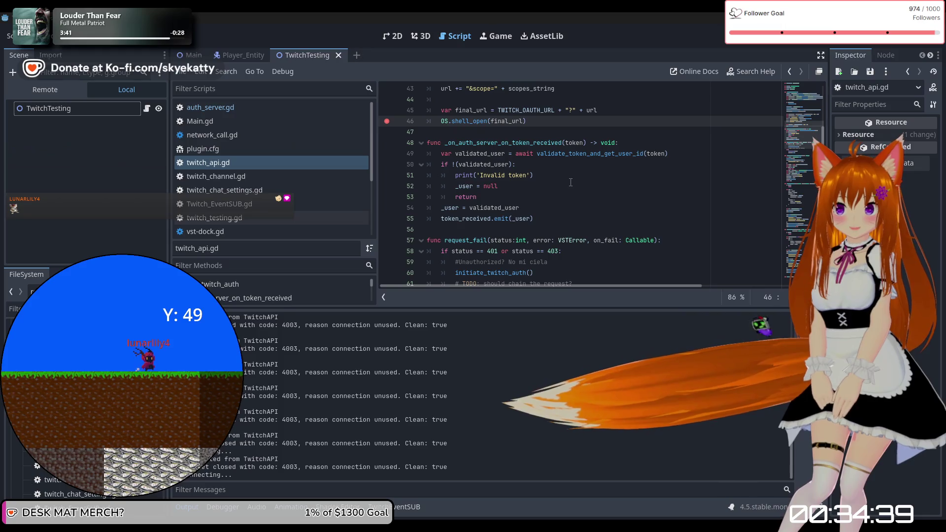
scroll(571, 182, up, 9)
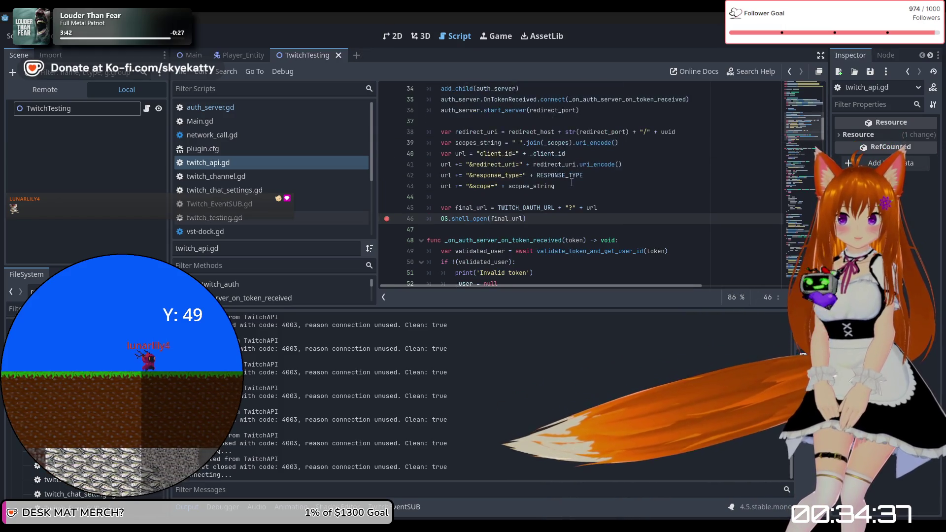
Open auth_server.gd and inspect its constants on lines 5–8, such as TOKEN_KEY and AUTH_SERVER
scroll(565, 183, up, 5)
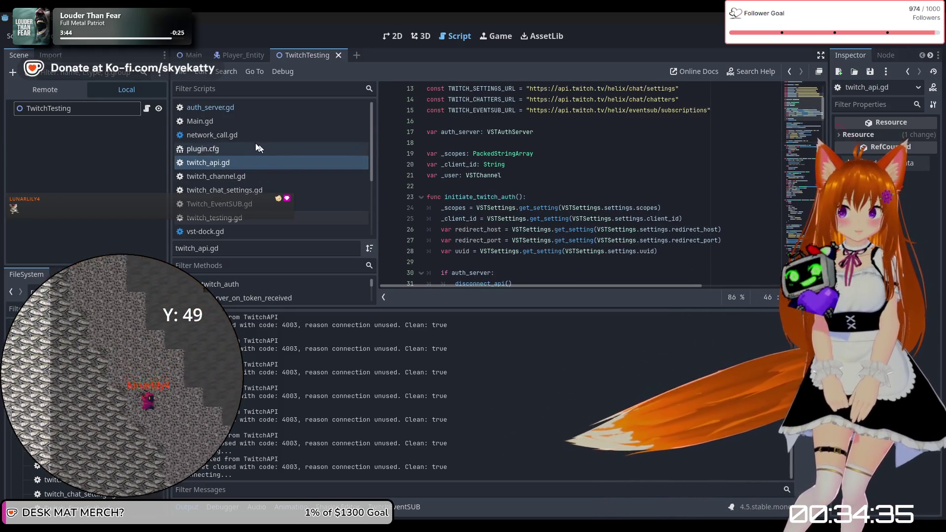
click(210, 107)
scroll(493, 152, up, 2)
scroll(553, 162, down, 2)
scroll(553, 161, down, 3)
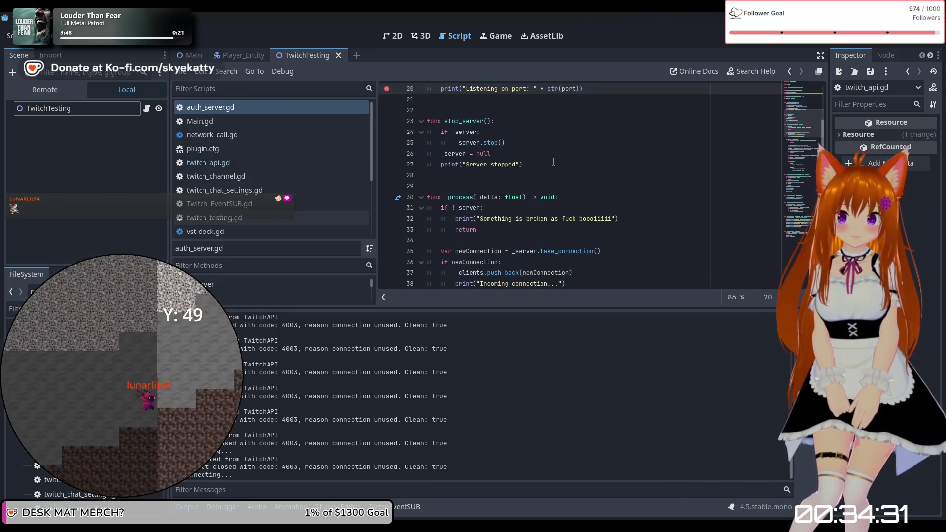
scroll(553, 162, up, 5)
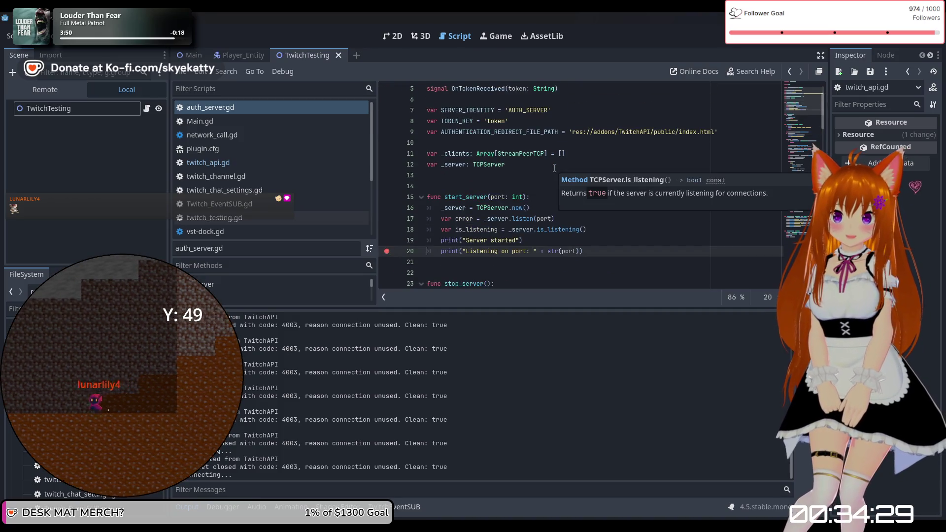
scroll(554, 168, up, 2)
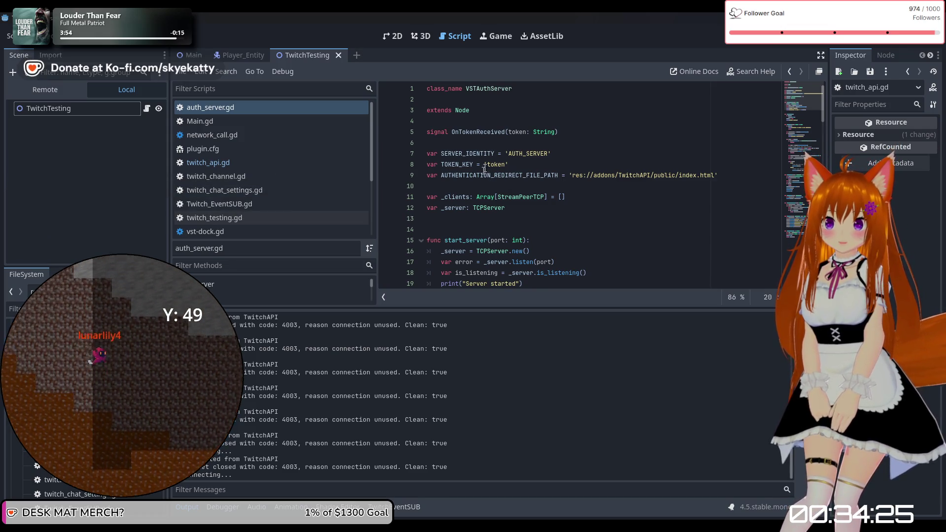
double_click(503, 164)
double_click(540, 152)
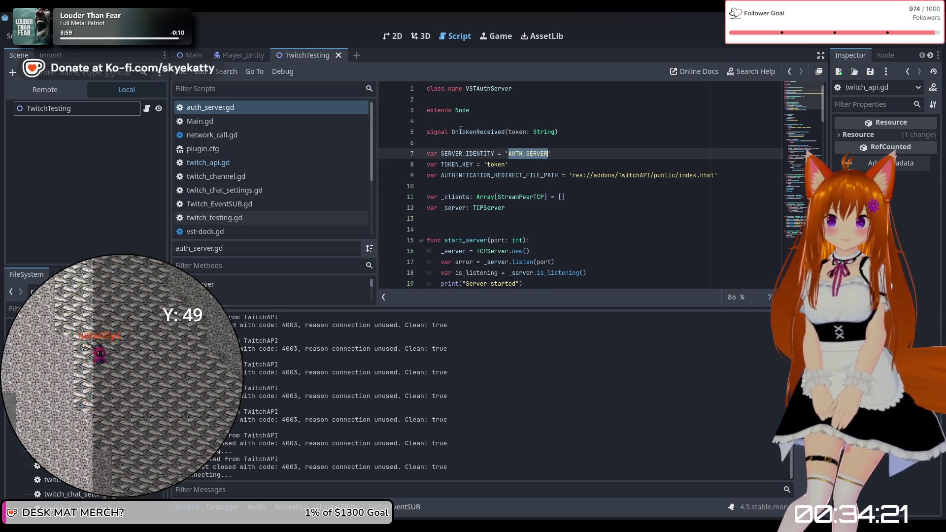
double_click(542, 132)
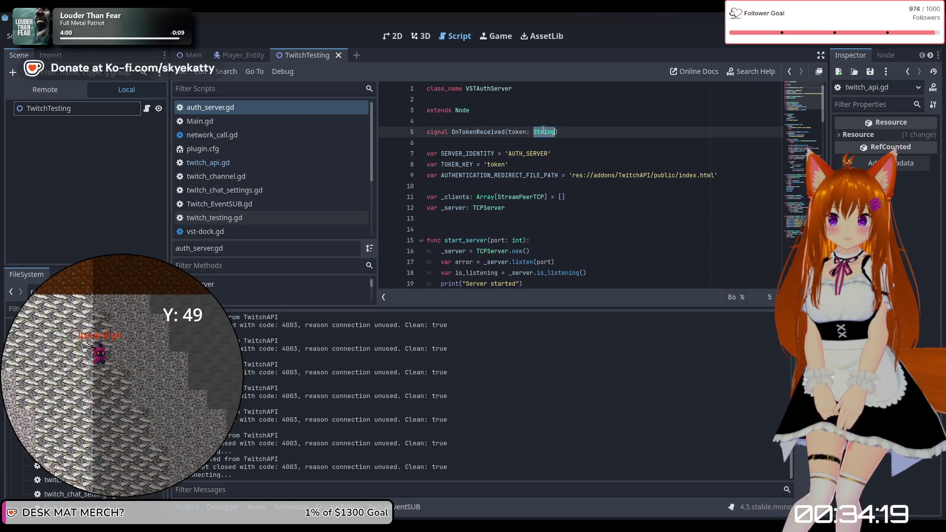
double_click(473, 164)
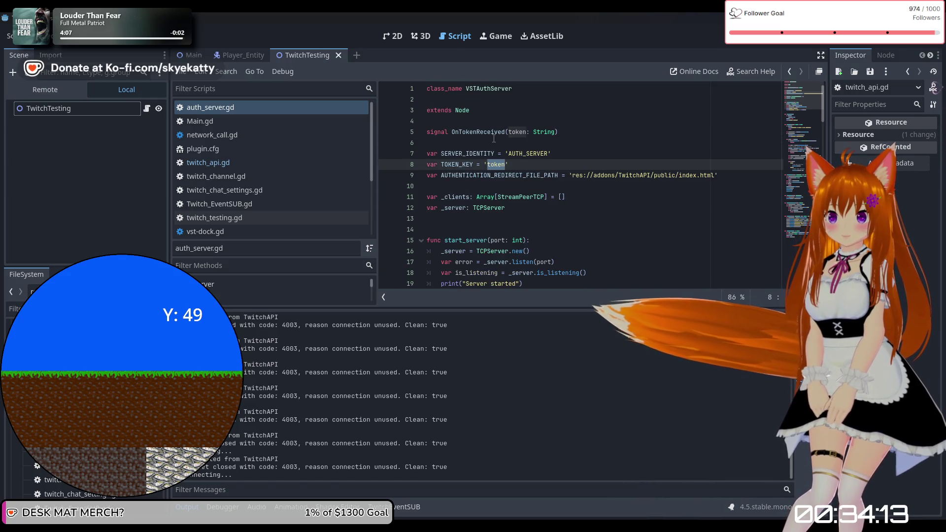
Review the server setup: the _server listen call on line 17 and the started message
scroll(494, 163, down, 2)
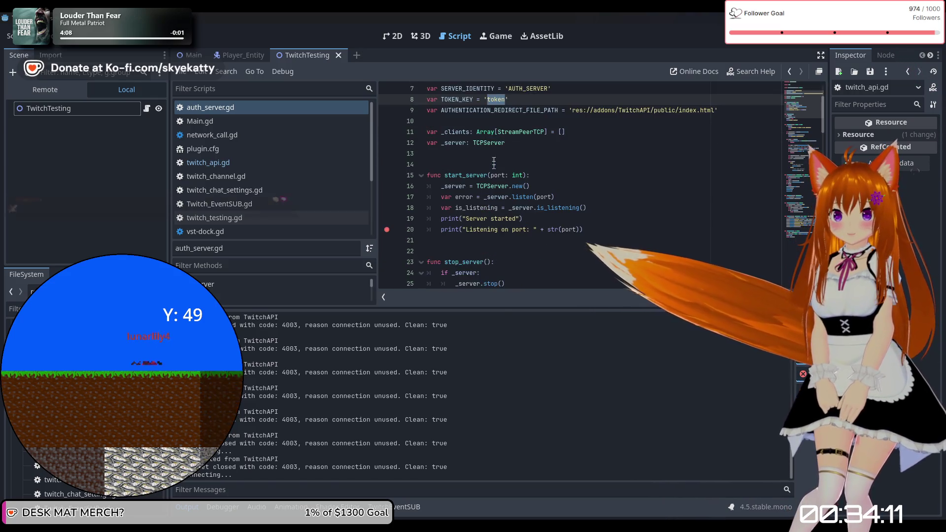
mouse_move(504, 140)
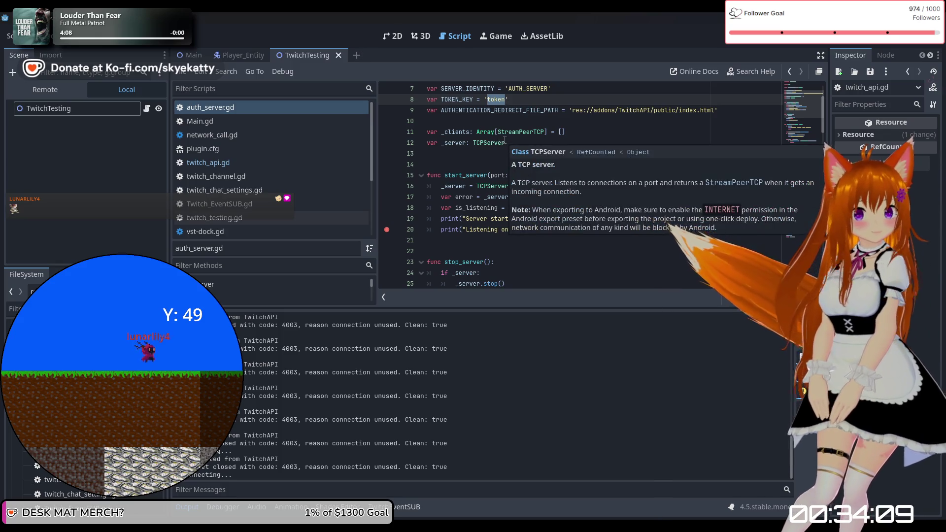
scroll(503, 162, down, 1)
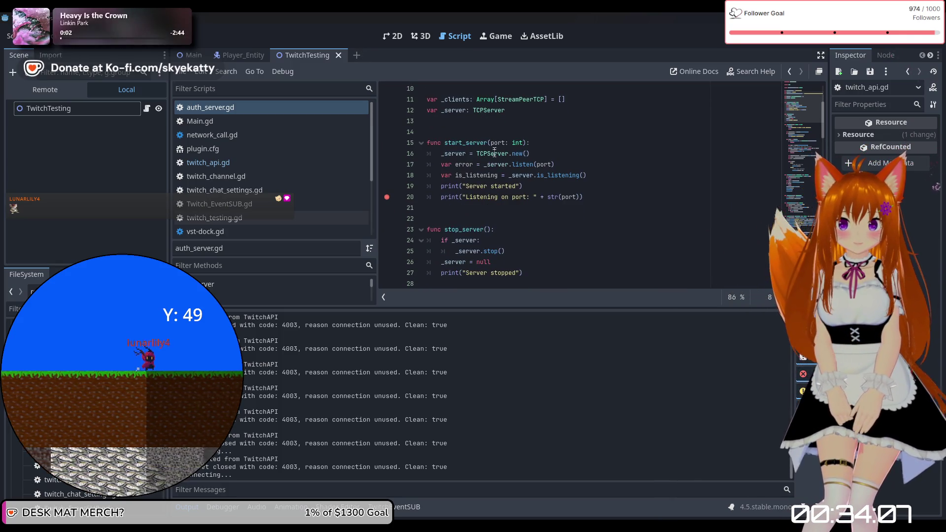
click(509, 165)
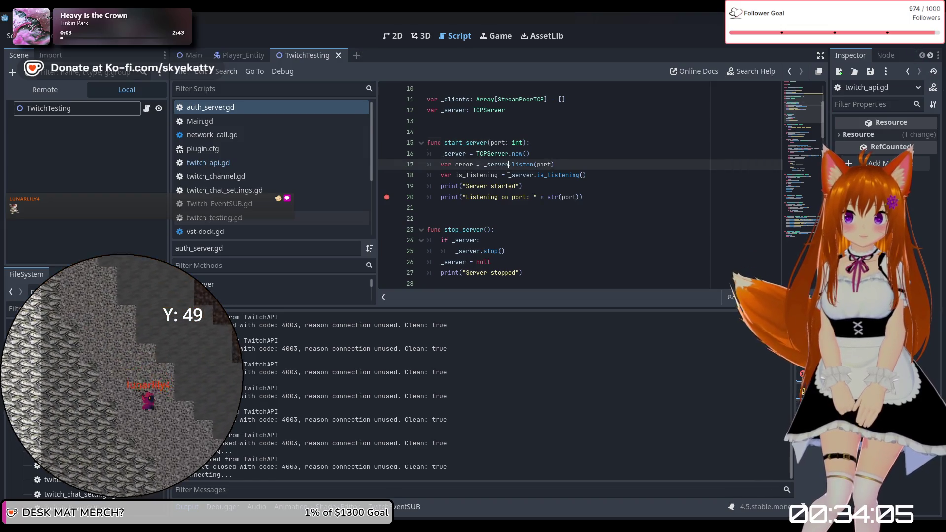
double_click(502, 185)
scroll(502, 167, down, 1)
scroll(503, 167, down, 5)
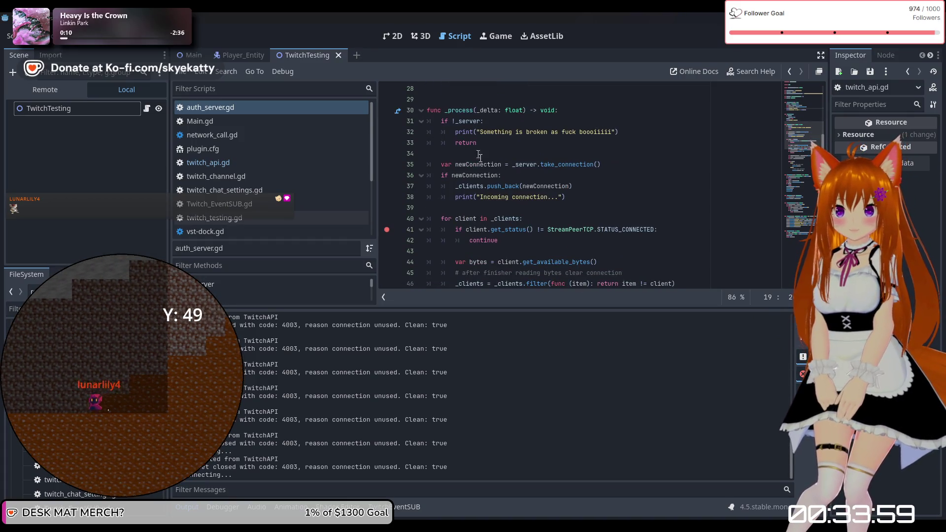
scroll(479, 155, down, 2)
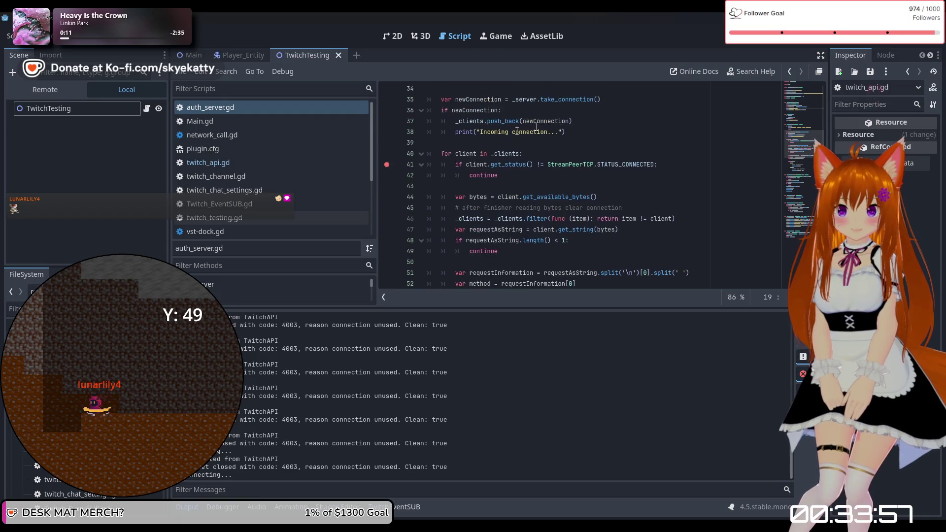
Examine the _process new-connection code (take_connection, newConnection) and select lines 35–38
double_click(536, 123)
scroll(507, 144, up, 1)
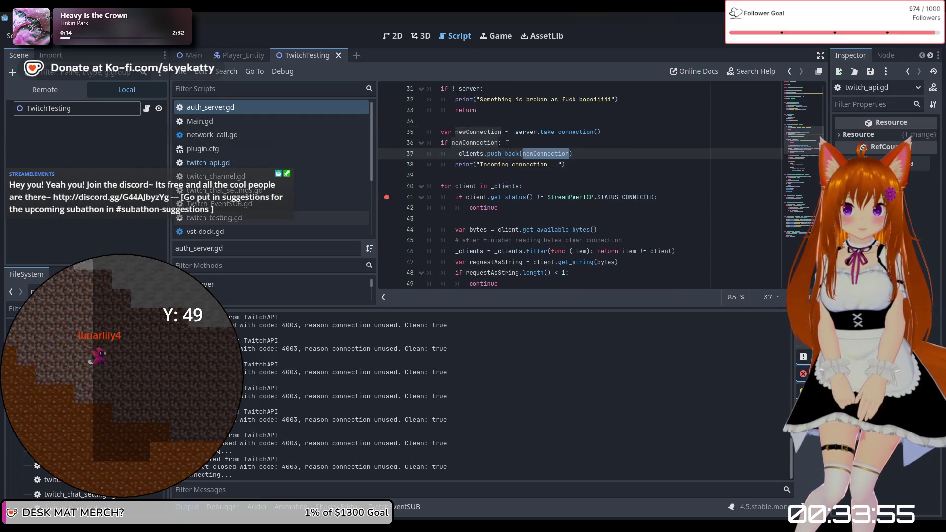
click(523, 131)
double_click(570, 132)
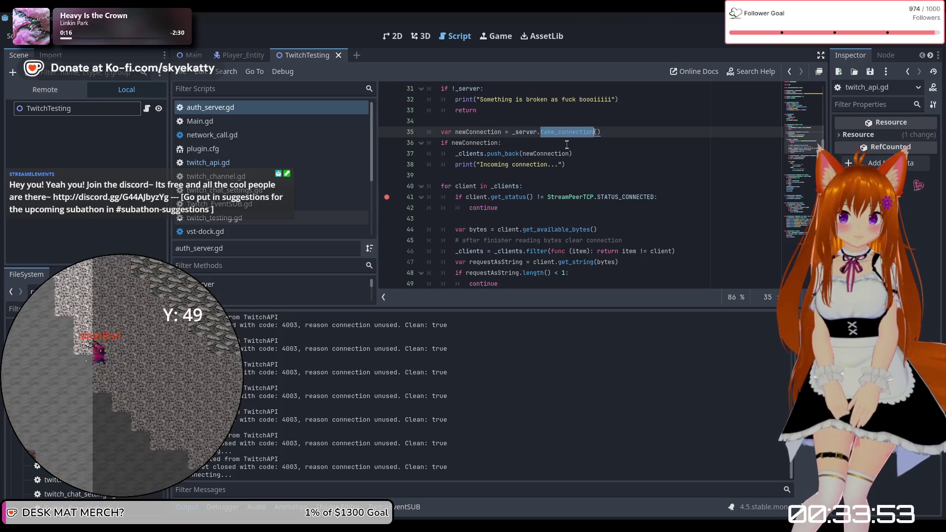
scroll(486, 143, down, 1)
double_click(493, 132)
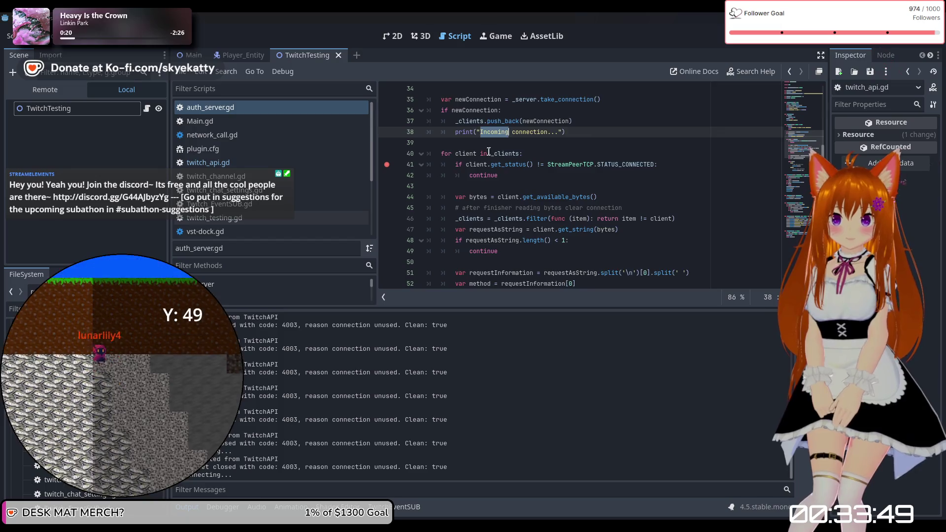
scroll(488, 153, up, 3)
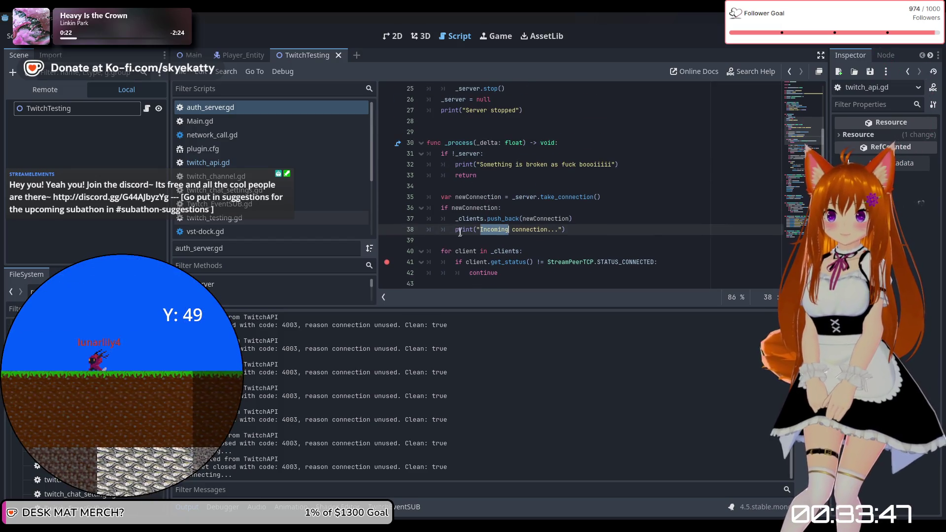
drag(508, 230, 439, 184)
drag(571, 230, 388, 195)
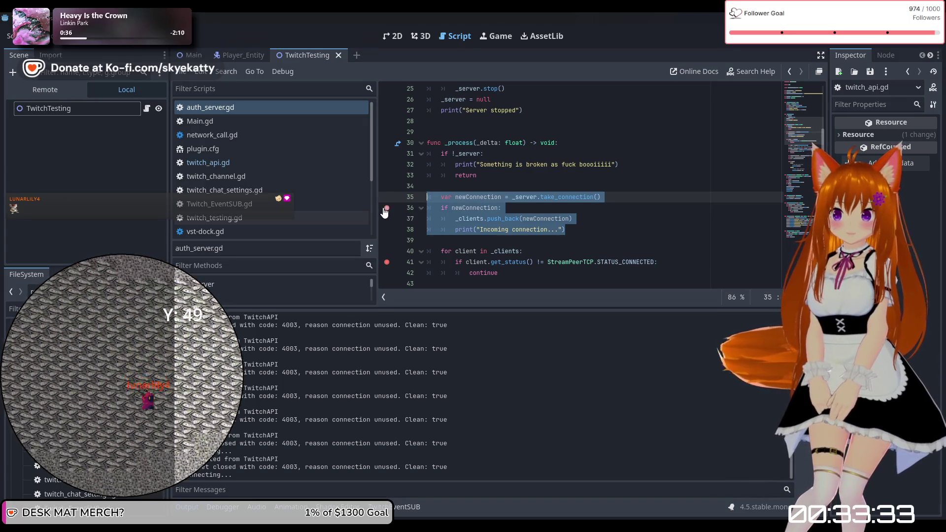
Move the auth_server.gd breakpoint from line 41 to line 36 and relaunch the game
click(387, 262)
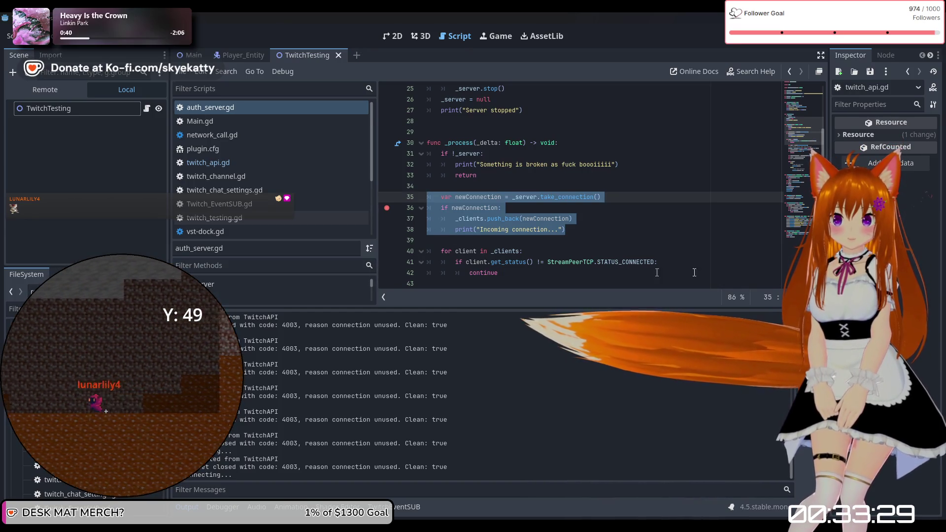
click(777, 36)
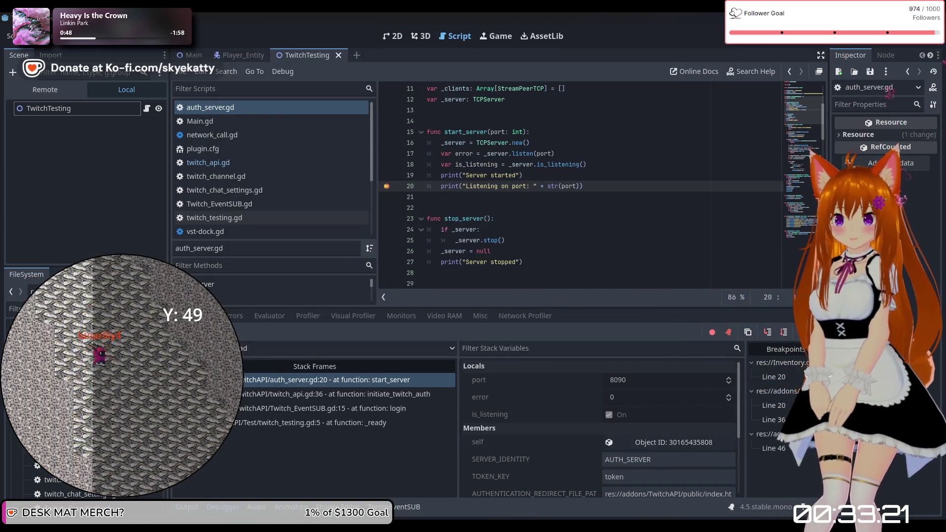
Resume past the line 20 and line 46 breakpoints, then reopen auth_server.gd
key(F12)
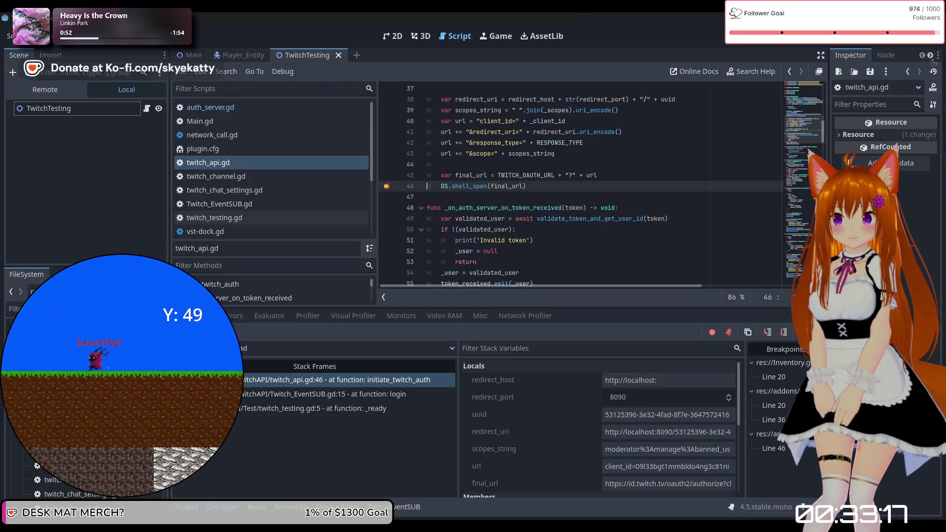
key(F12)
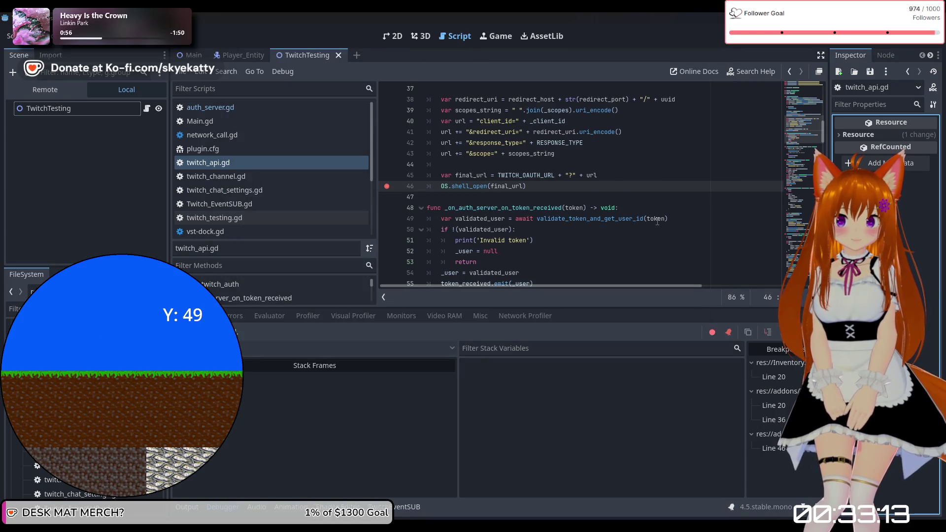
scroll(657, 221, up, 5)
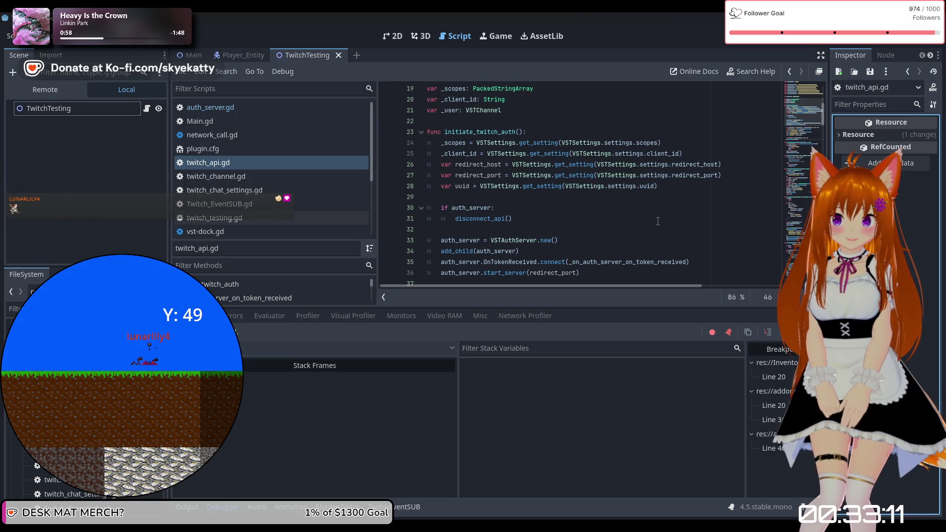
scroll(657, 222, down, 6)
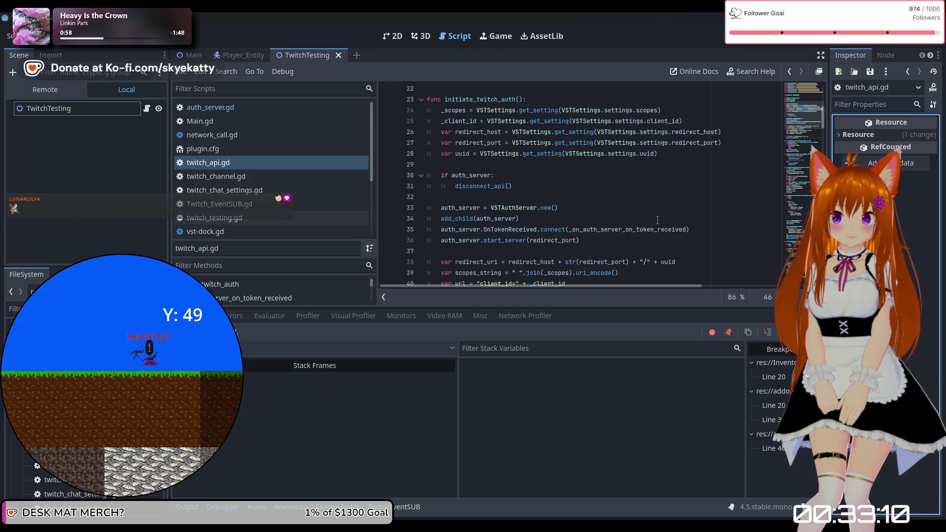
click(314, 112)
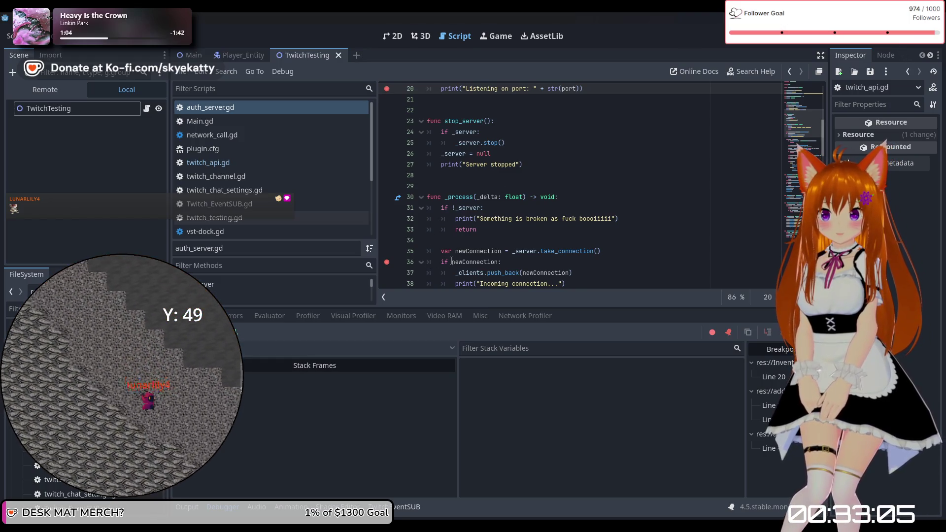
mouse_move(451, 261)
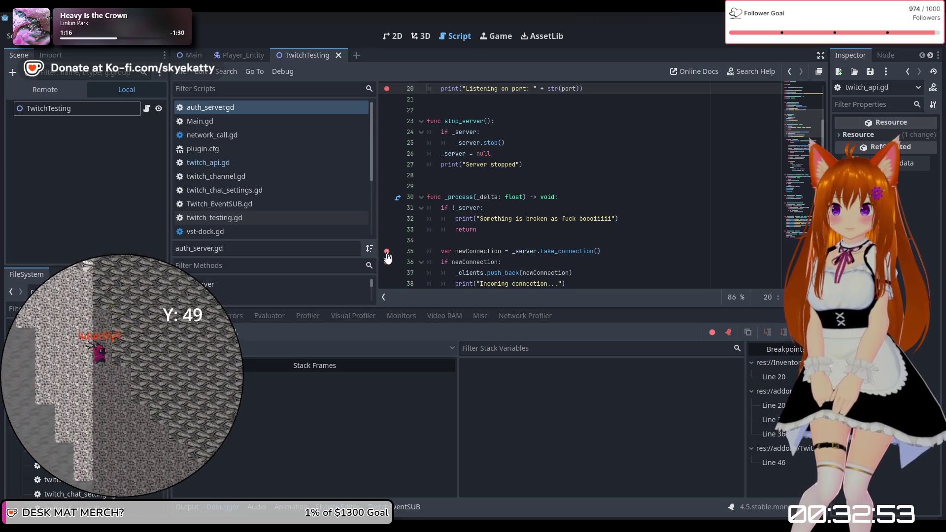
Replace the blank line 34 after return in _process with an indented empty line
click(491, 239)
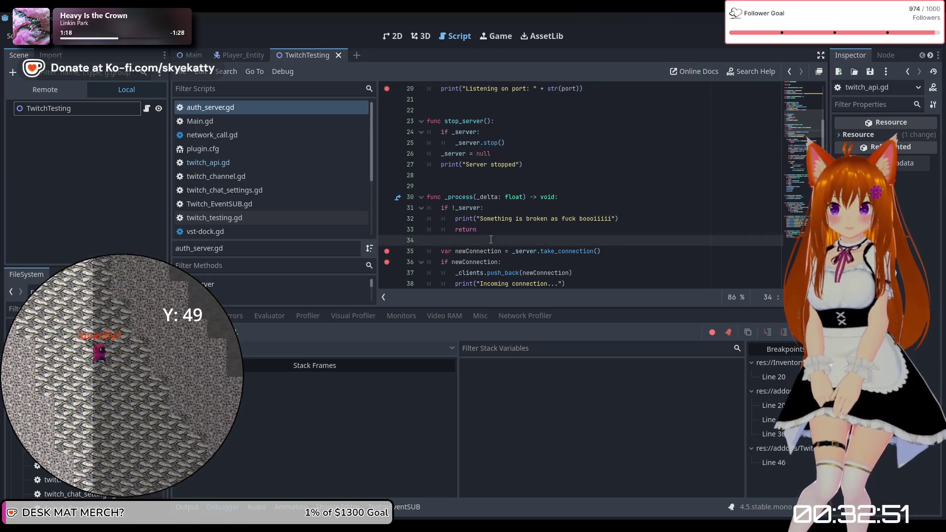
key(BackSpace)
key(Return)
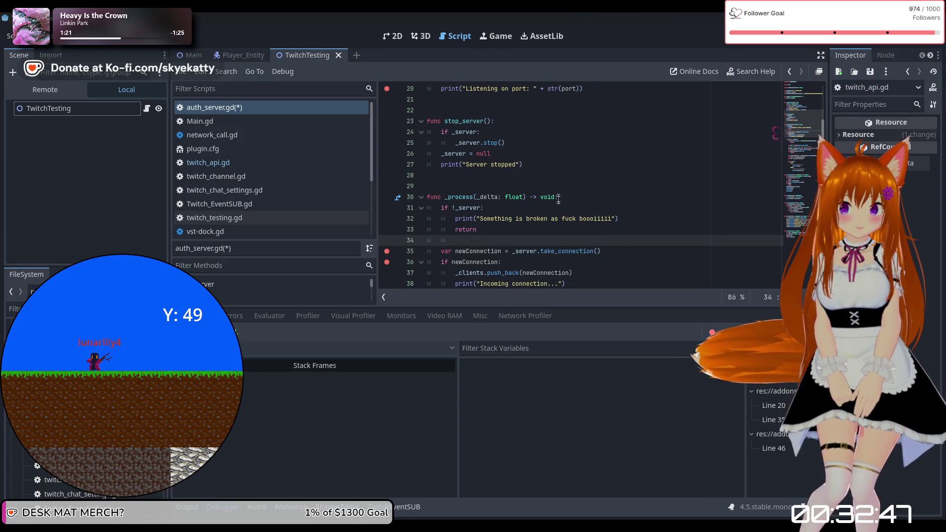
scroll(559, 198, down, 2)
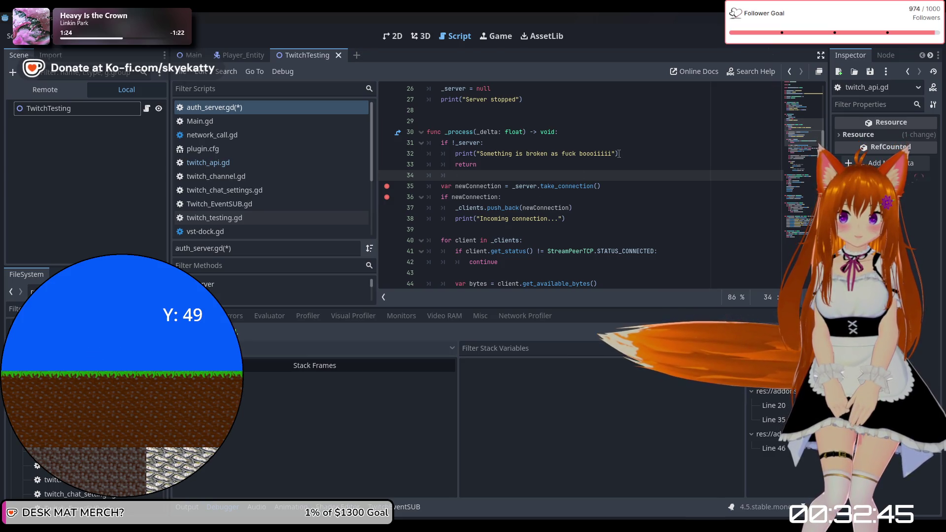
Save and run the game, resume past the auth_server.gd:20 and twitch_api.gd:46 breakpoints, and return to the code
key(F5)
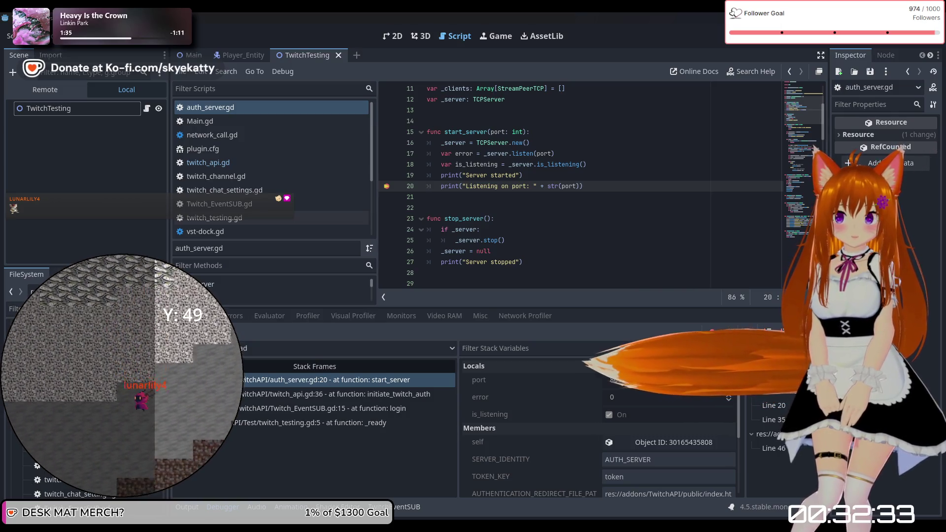
key(F12)
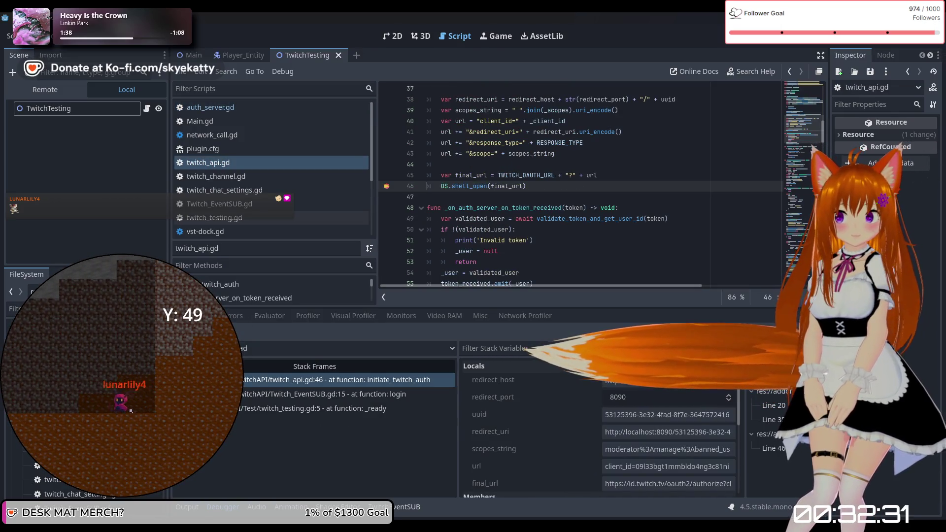
key(F12)
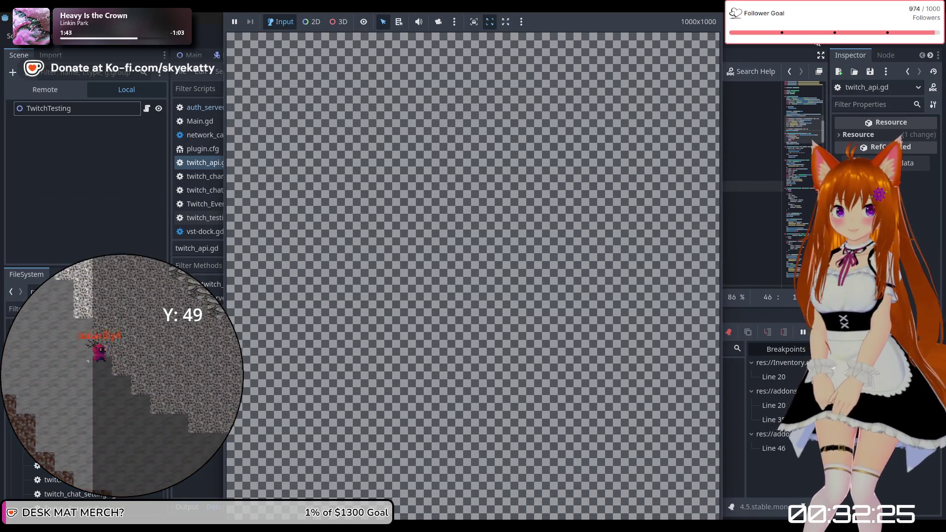
click(517, 224)
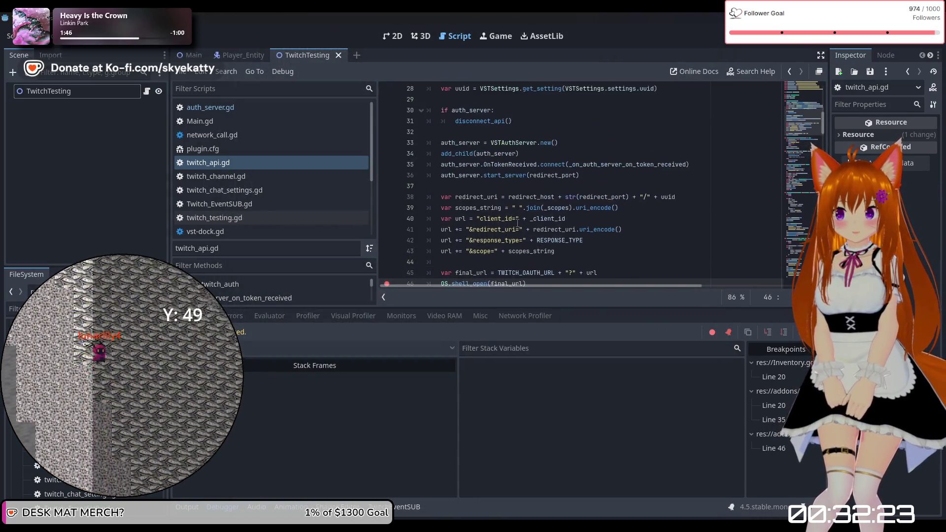
scroll(517, 224, down, 2)
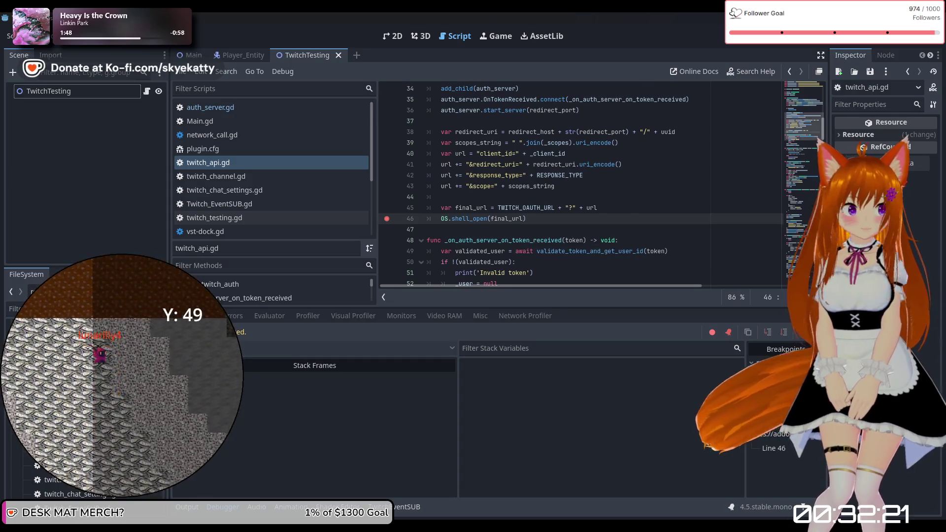
scroll(570, 208, up, 5)
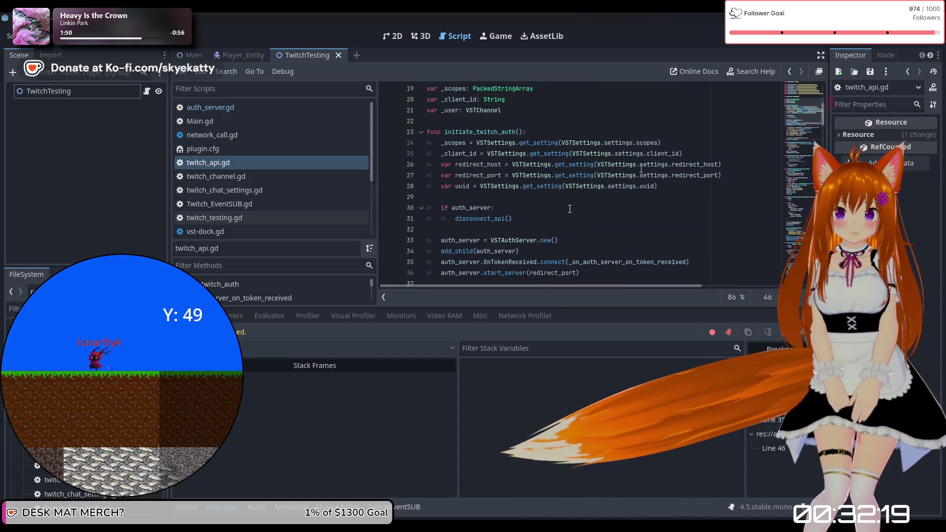
Show the Output log and open auth_server.gd at its _process function
click(187, 506)
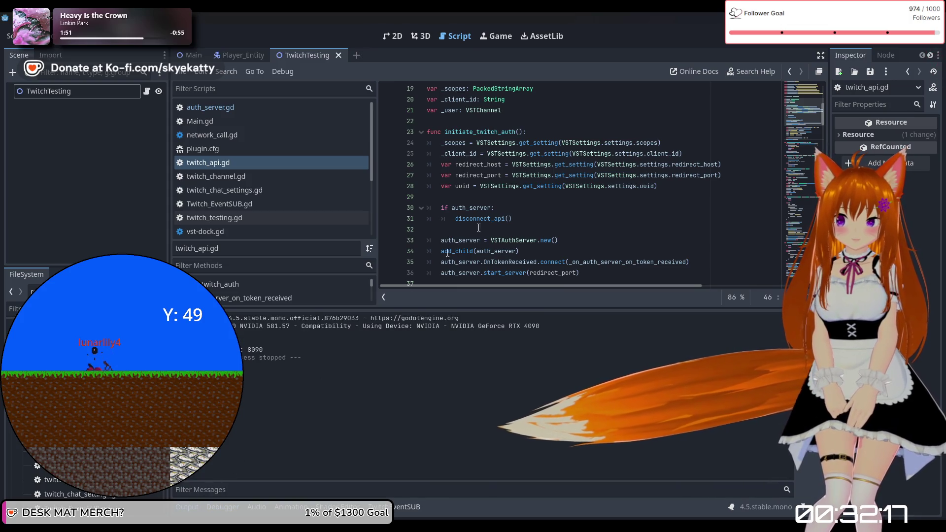
scroll(479, 228, up, 6)
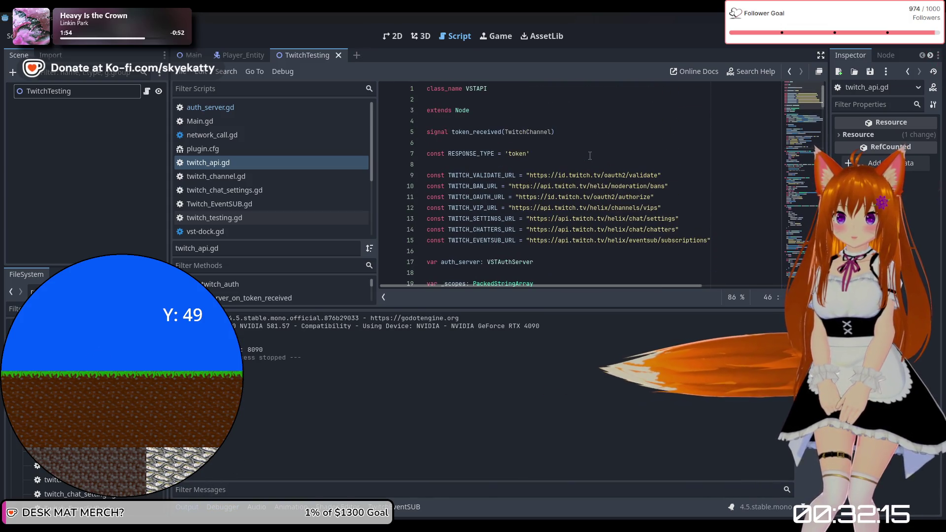
scroll(589, 156, down, 4)
click(257, 108)
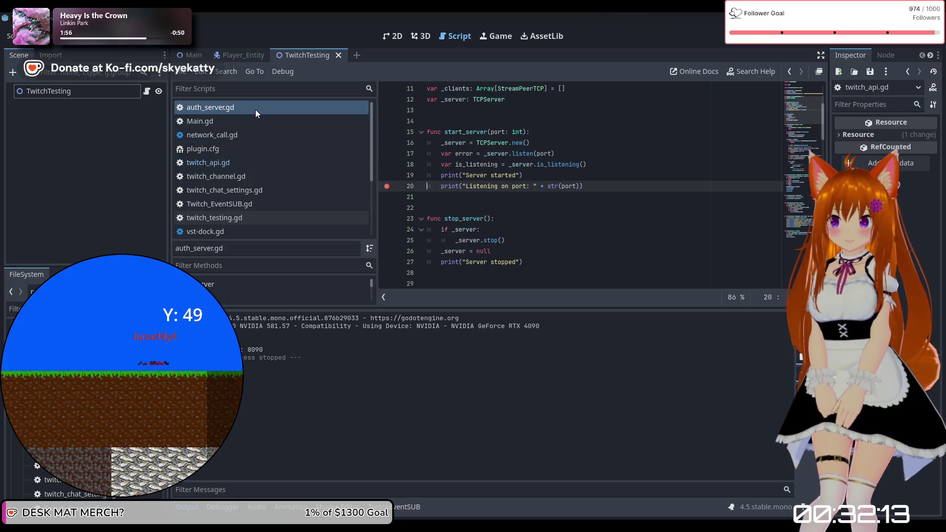
scroll(533, 176, down, 1)
scroll(532, 176, up, 2)
scroll(533, 176, down, 6)
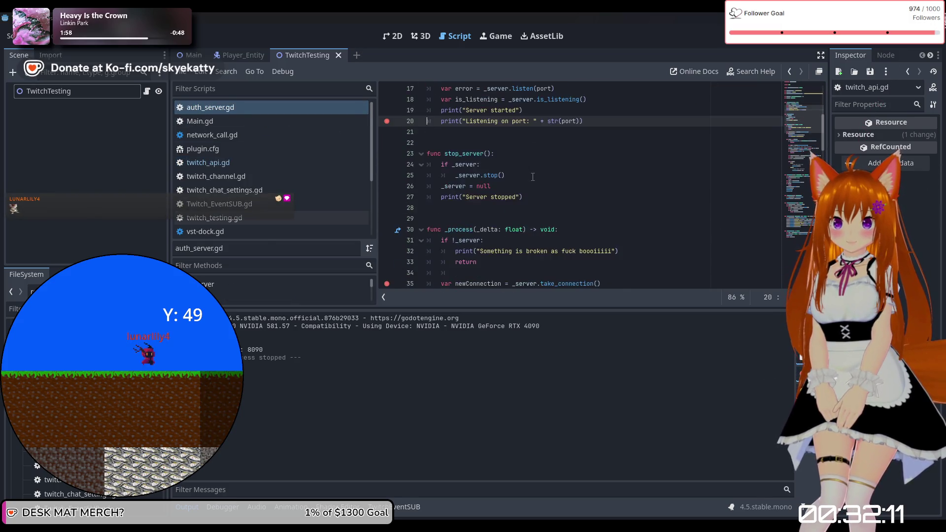
Add print("IM DUM AND ALSO PROCESSING ALL THE THINGS!!!!!") under func _process and relaunch the game with F5
click(581, 133)
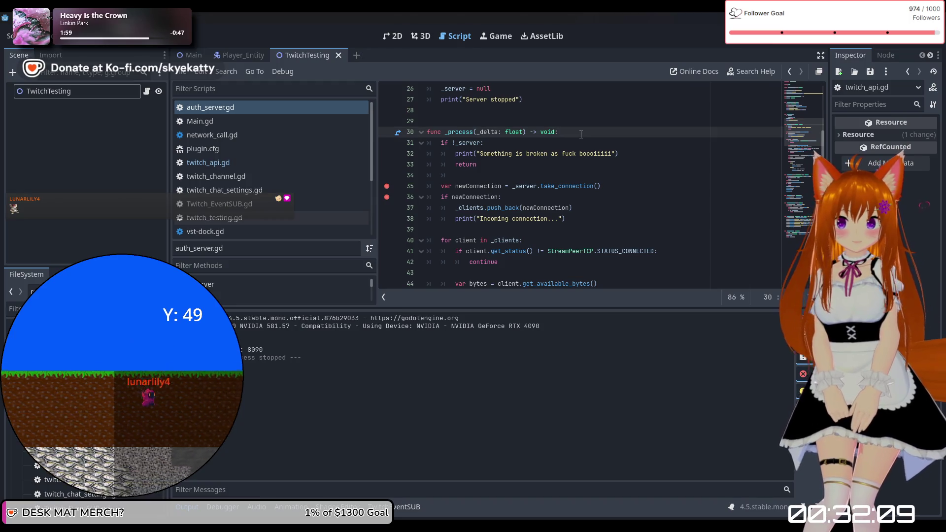
key(Return)
text(pri)
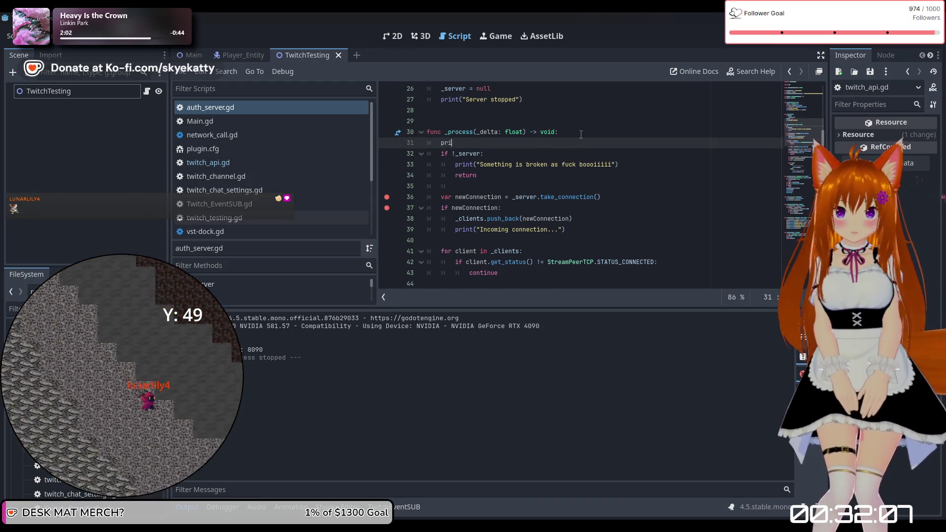
text(nt)
key(Return)
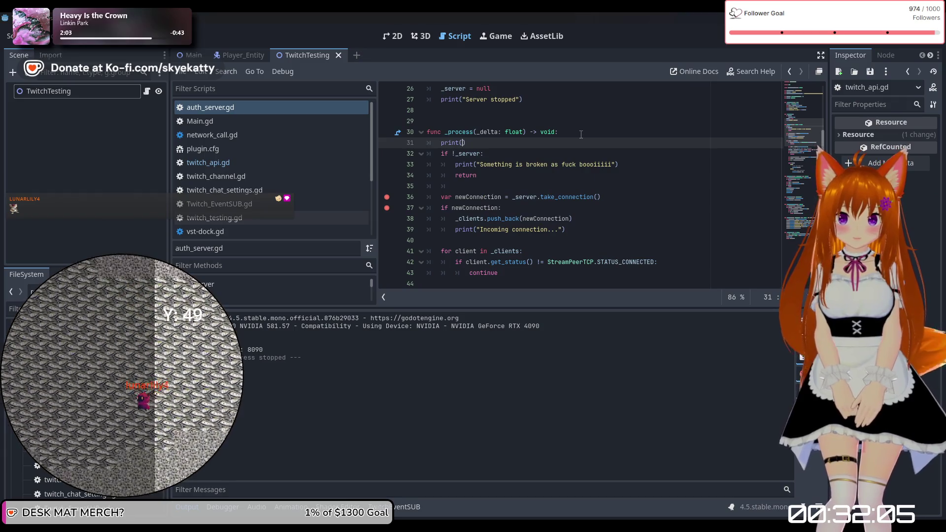
text("IM)
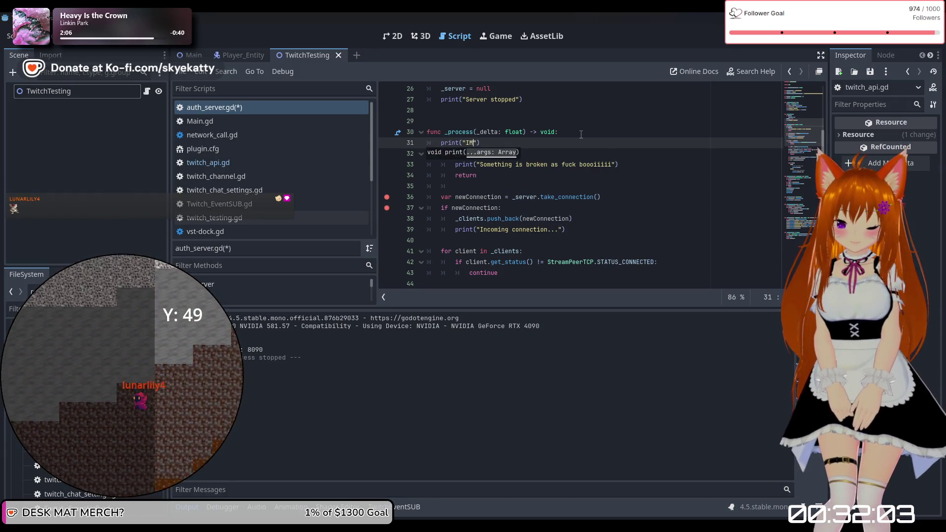
text( DUM)
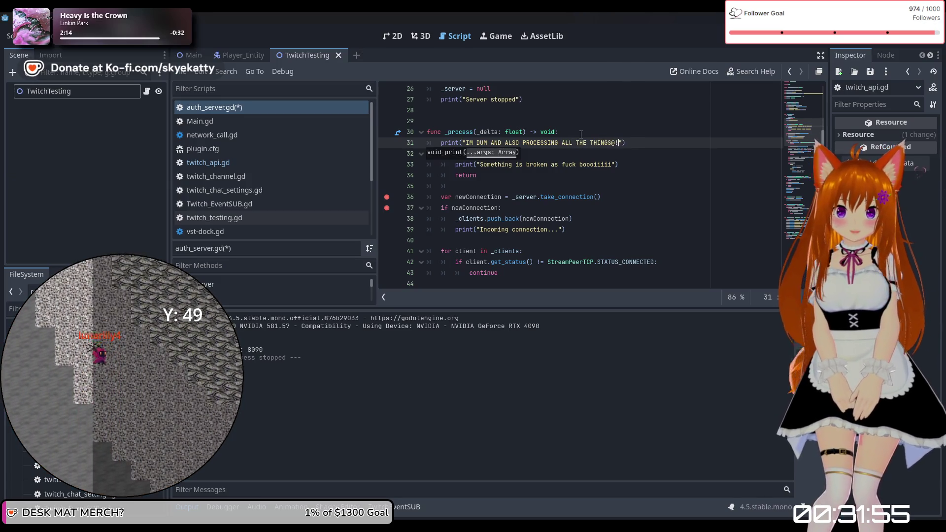
key(BackSpace)
key(BackSpace)
text(!!!!!)
key(Down)
key(Down)
key(Down)
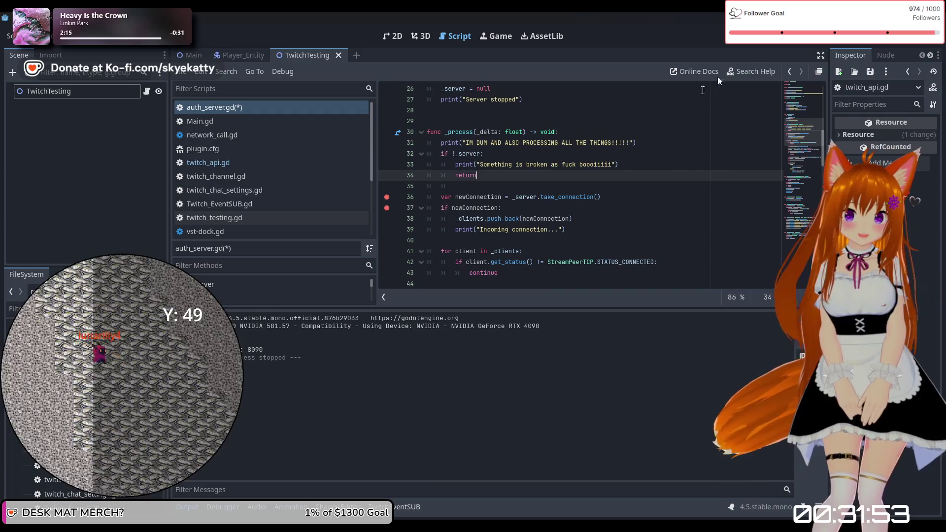
key(F5)
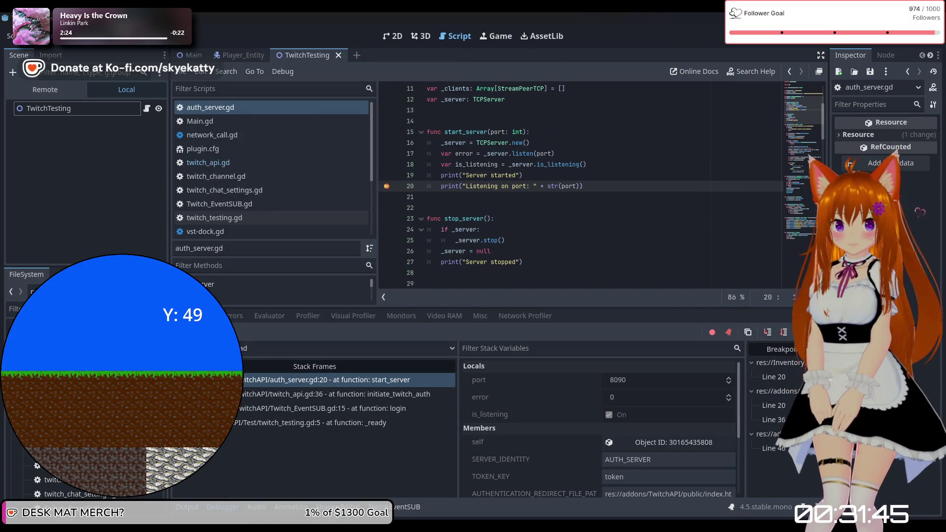
Resume past both breakpoints and check the output log for the WebSocket closure with code 4003
key(F12)
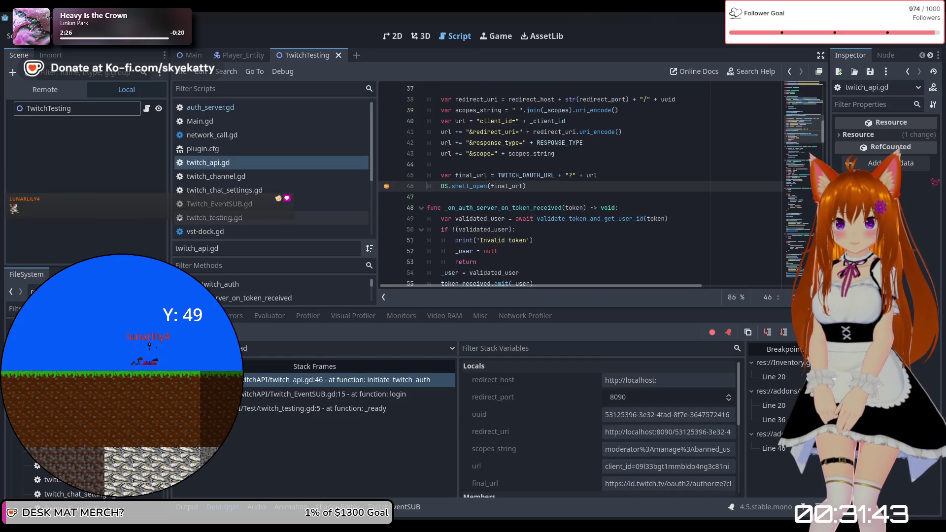
key(F12)
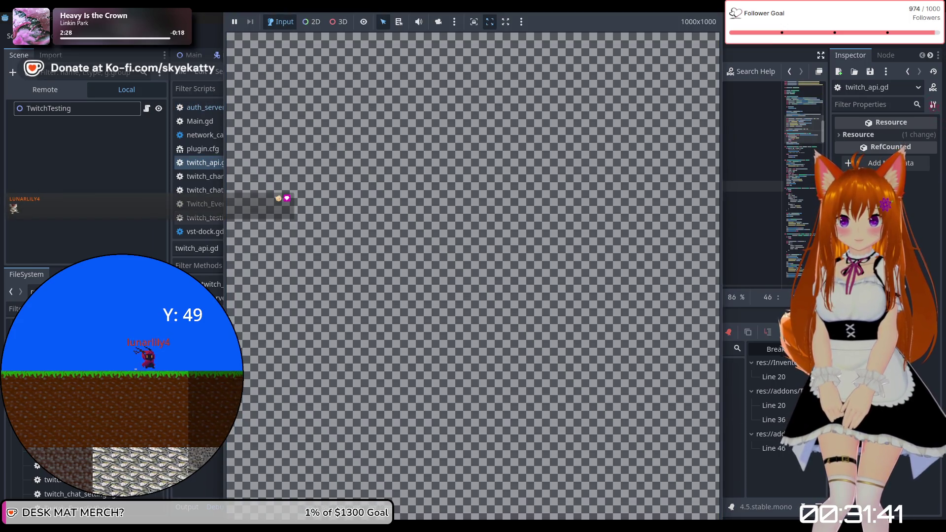
click(173, 512)
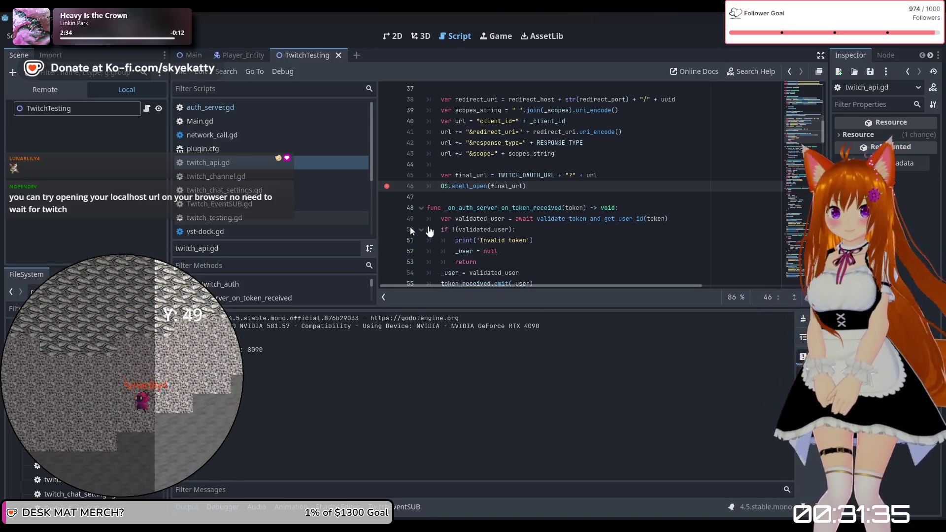
mouse_move(546, 216)
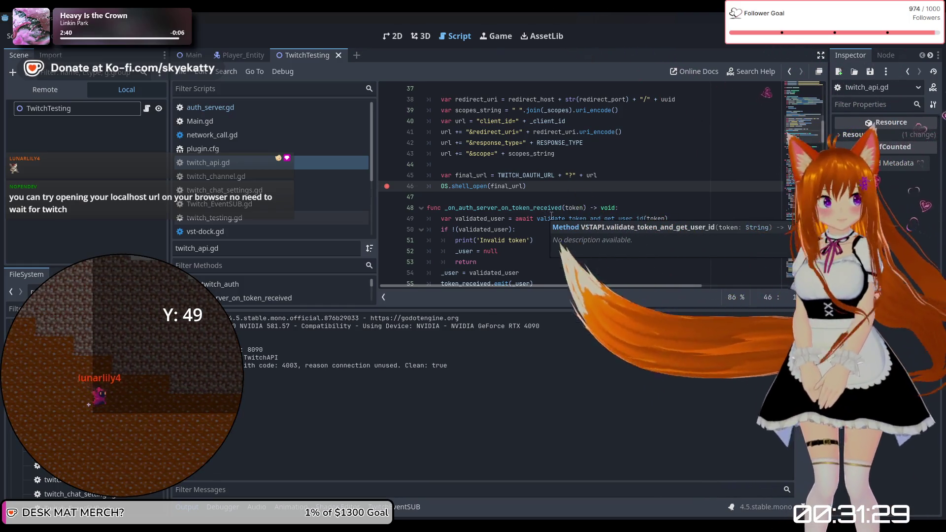
scroll(542, 187, down, 6)
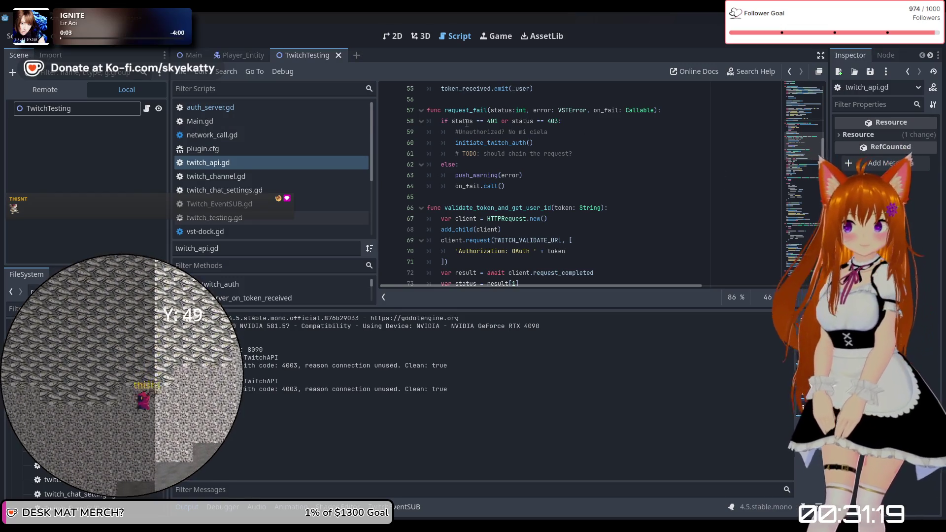
Browse network_call.gd and twitch_api.gd, then open auth_server.gd
click(249, 135)
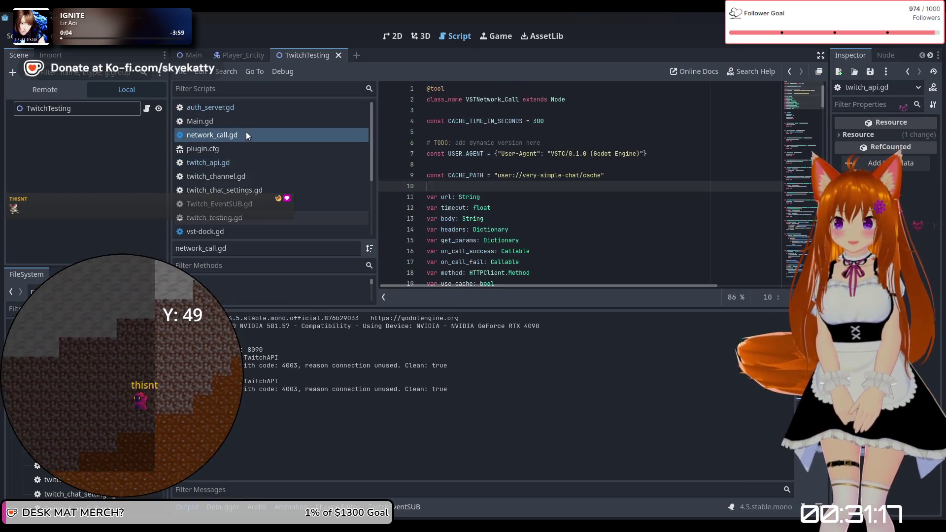
click(244, 147)
click(246, 107)
click(241, 164)
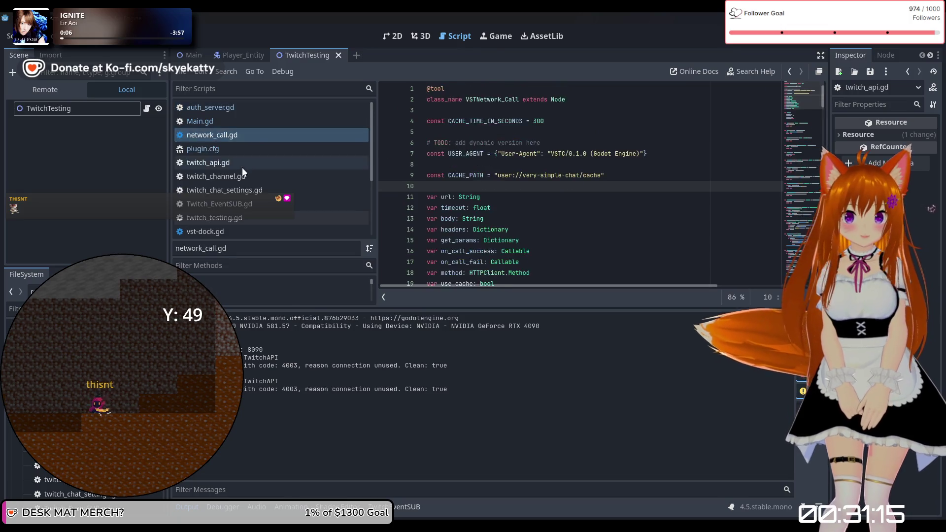
click(241, 121)
click(248, 107)
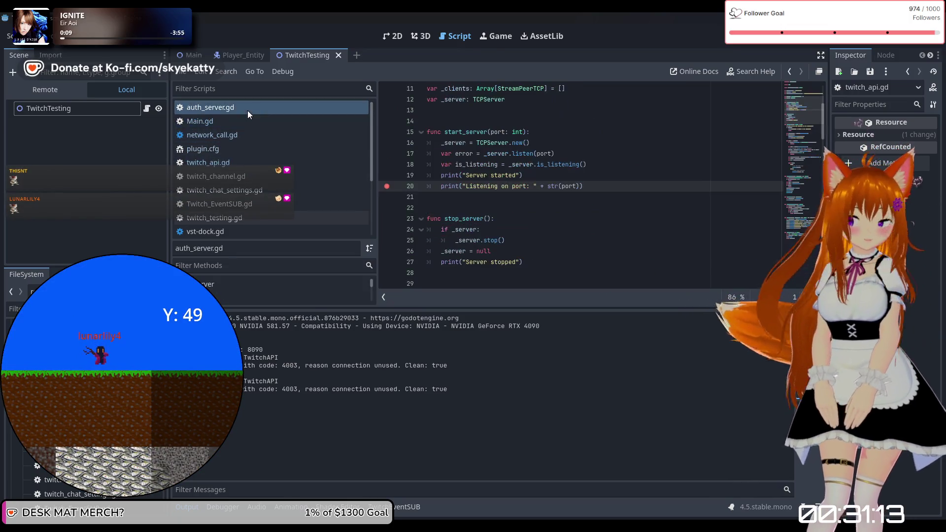
scroll(489, 184, down, 15)
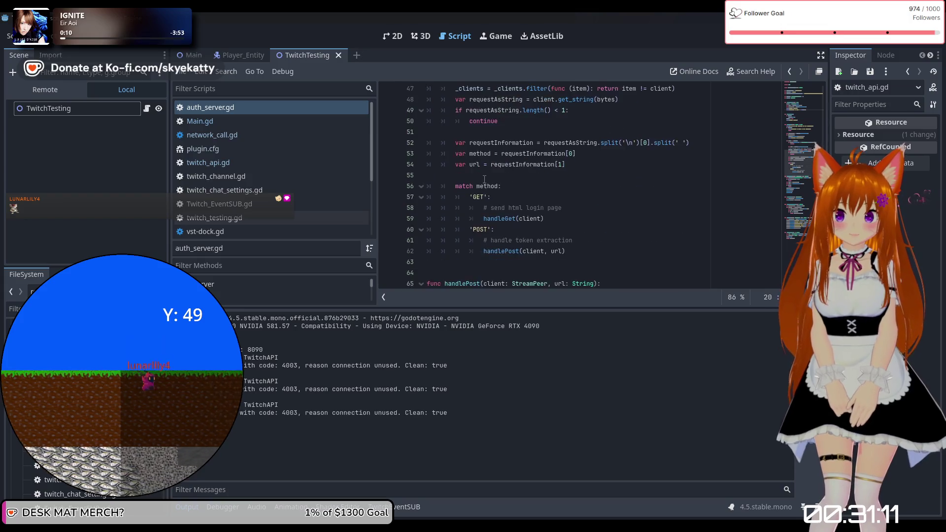
scroll(485, 177, up, 10)
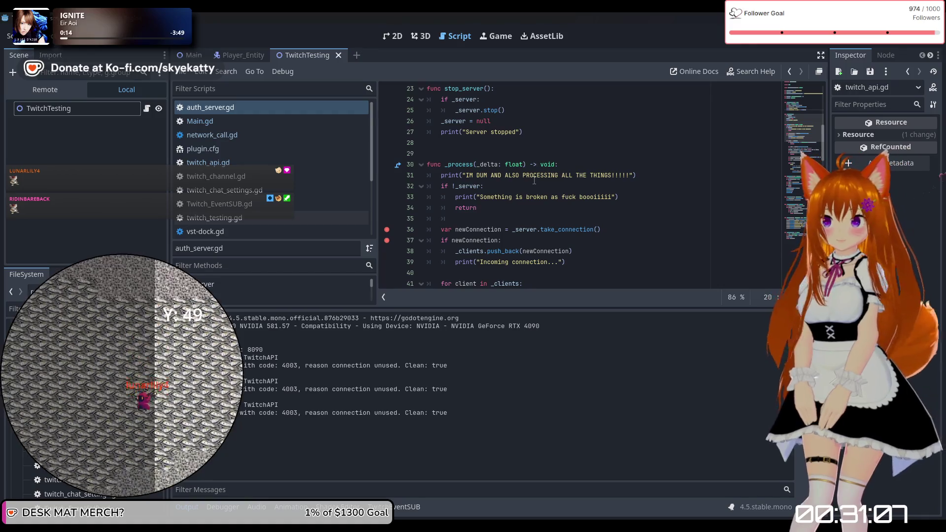
Inspect the debug print on line 31 of auth_server.gd
click(517, 176)
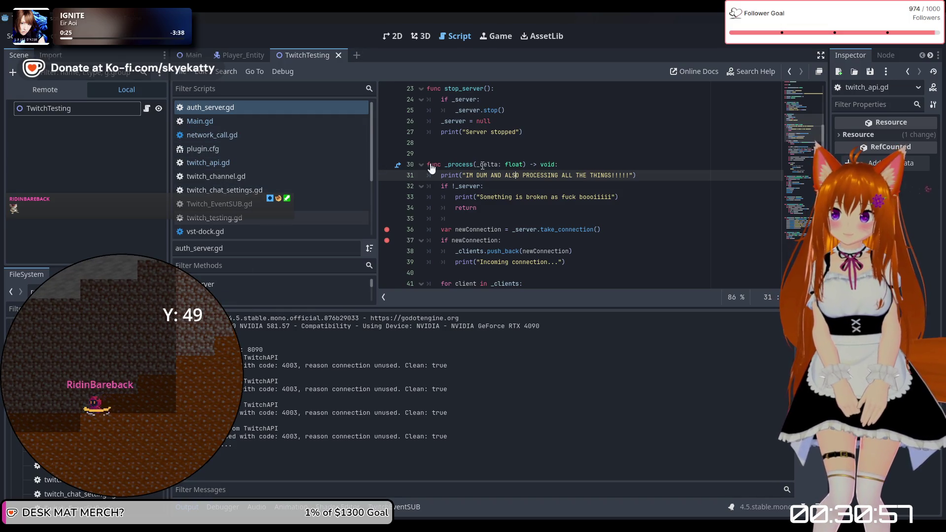
scroll(485, 167, up, 3)
scroll(474, 168, down, 1)
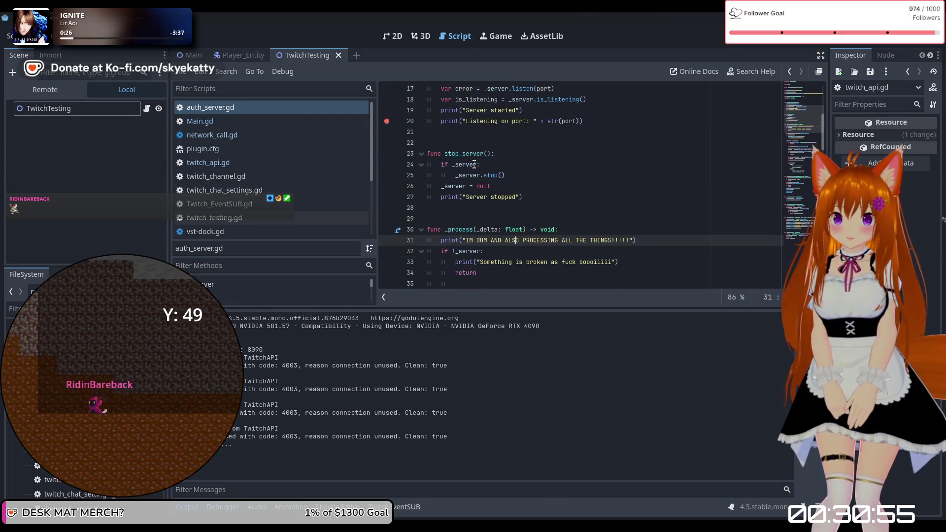
scroll(474, 167, up, 2)
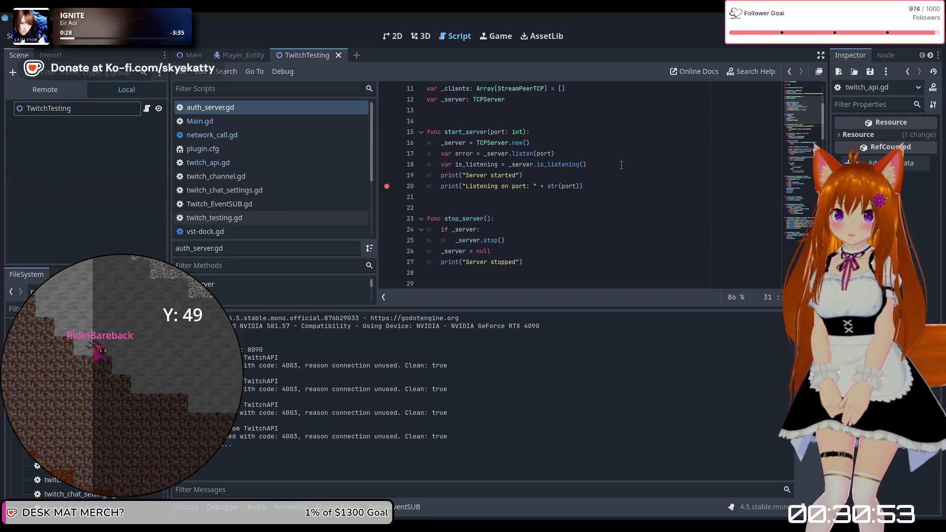
scroll(622, 167, down, 1)
scroll(618, 165, down, 1)
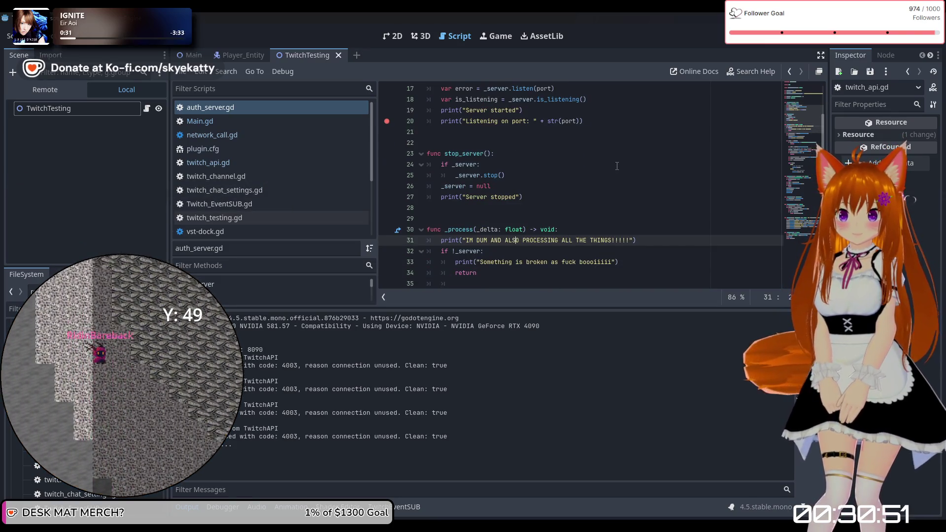
Look through network_call.gd, Main.gd and twitch_channel.gd, then view Twitch_EventSUB.gd's login and _process functions
click(285, 136)
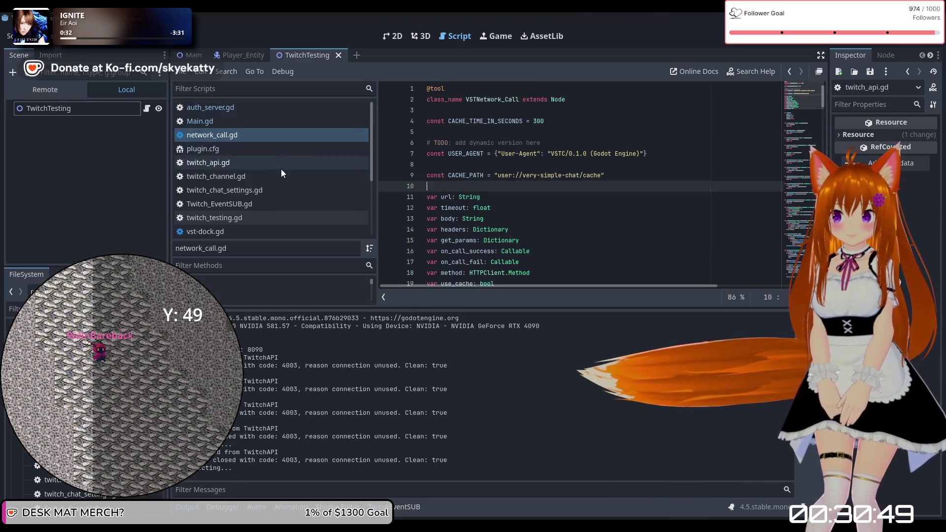
click(260, 121)
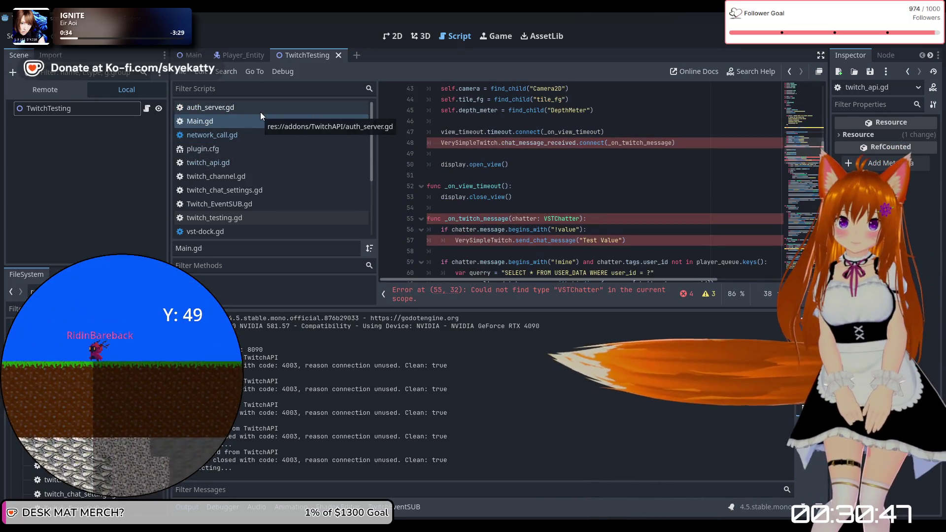
click(259, 134)
click(262, 177)
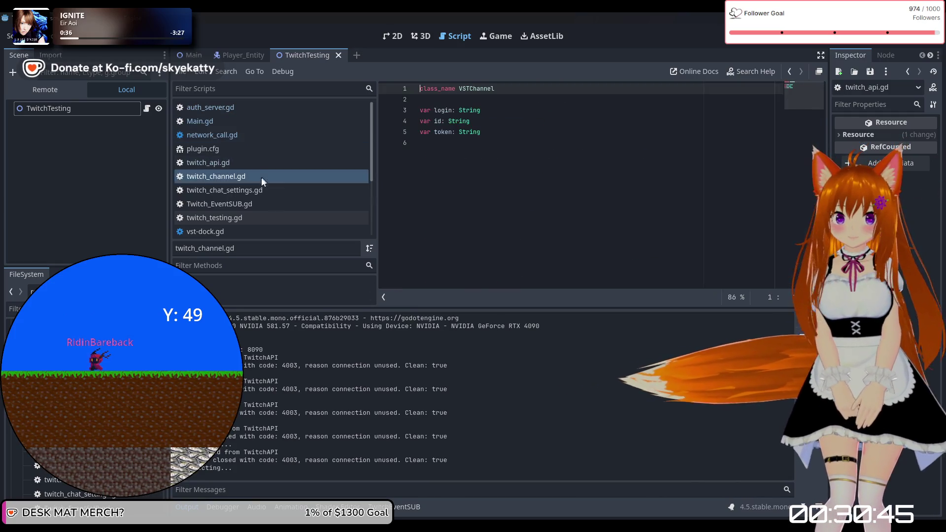
click(256, 204)
scroll(256, 205, down, 2)
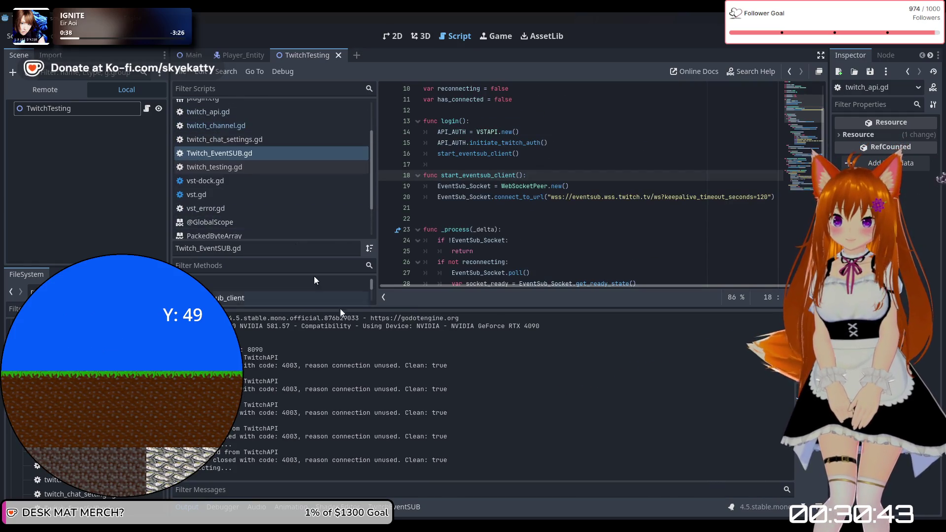
scroll(227, 153, up, 2)
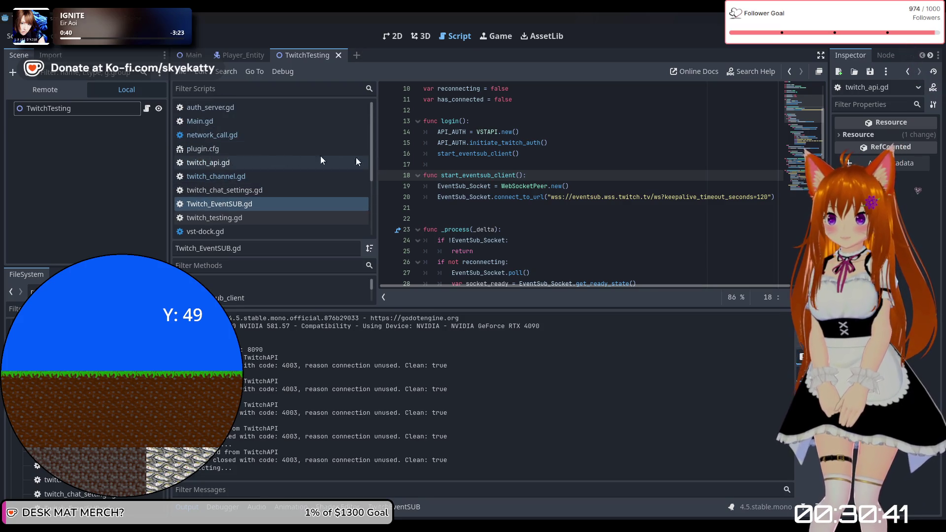
scroll(473, 234, down, 4)
scroll(478, 222, up, 4)
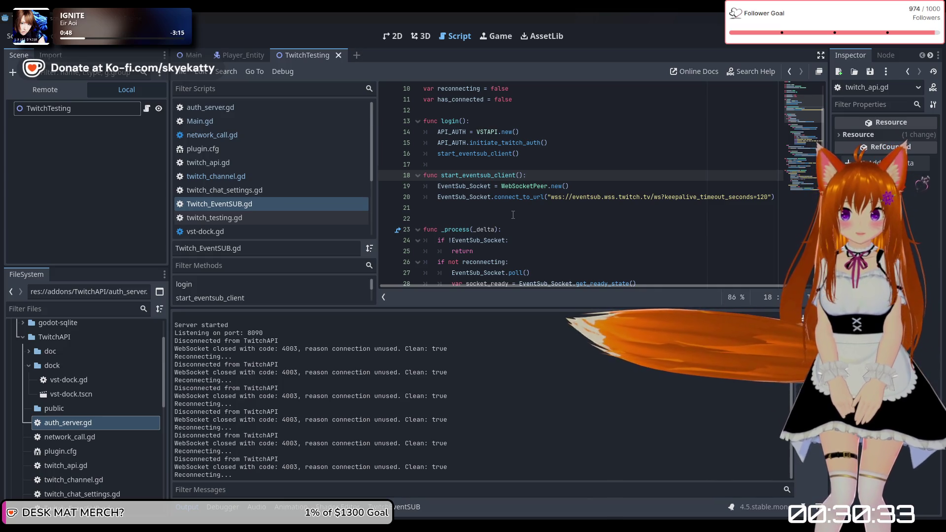
scroll(513, 215, up, 2)
click(556, 198)
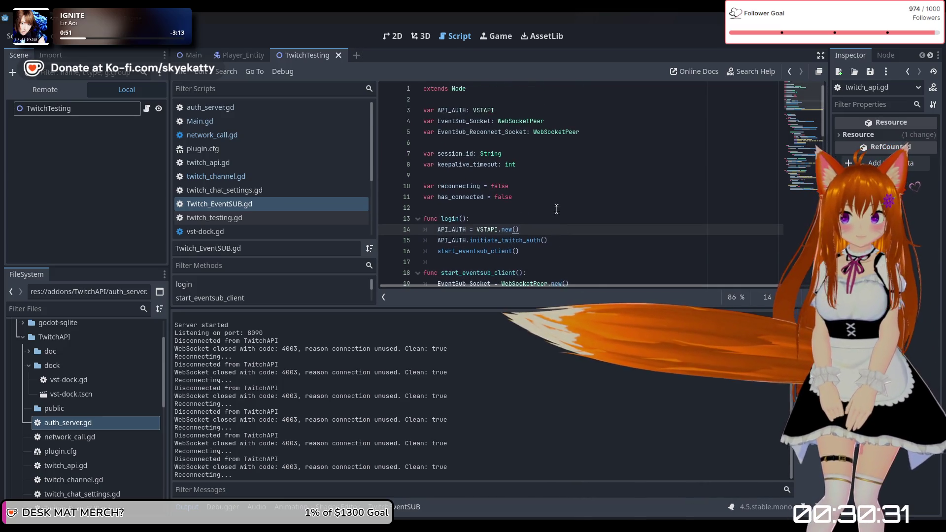
scroll(556, 210, down, 2)
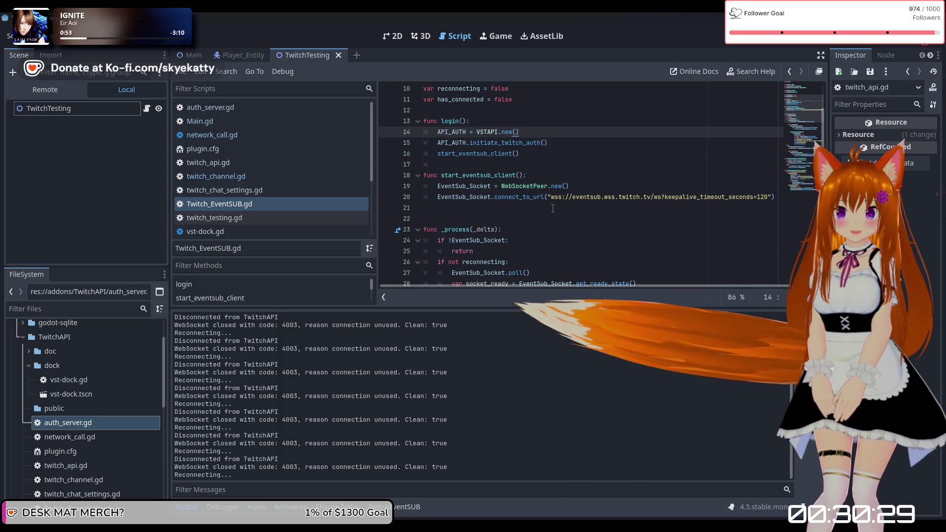
scroll(536, 212, down, 1)
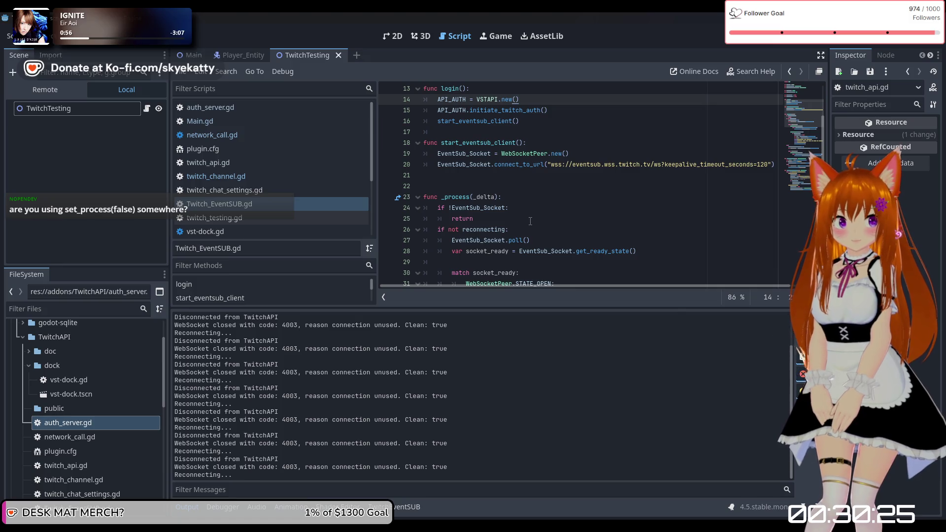
scroll(530, 220, up, 1)
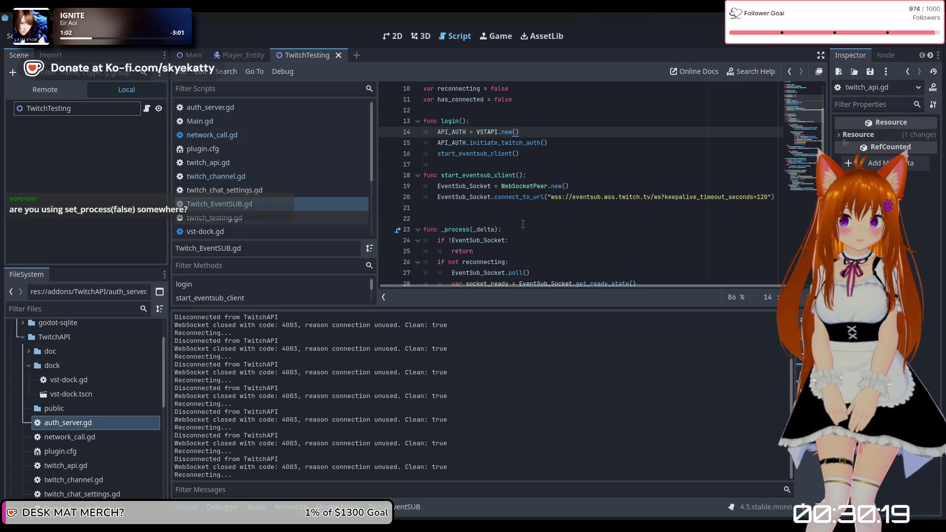
scroll(523, 224, down, 5)
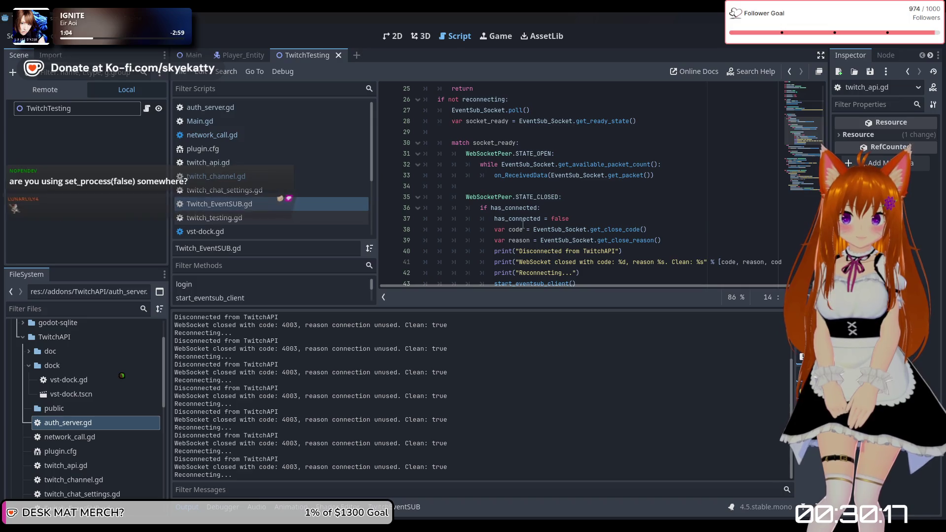
scroll(523, 224, up, 2)
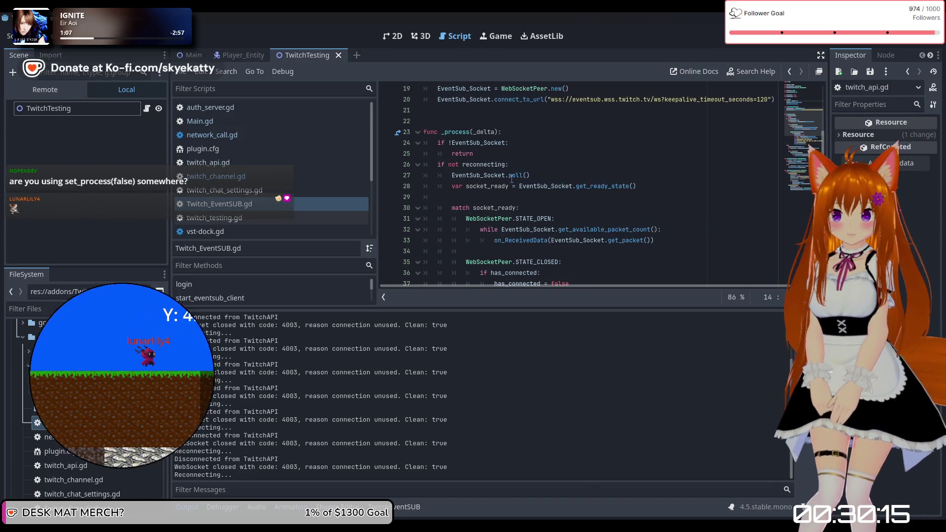
scroll(511, 180, down, 3)
scroll(510, 181, down, 4)
scroll(510, 180, up, 3)
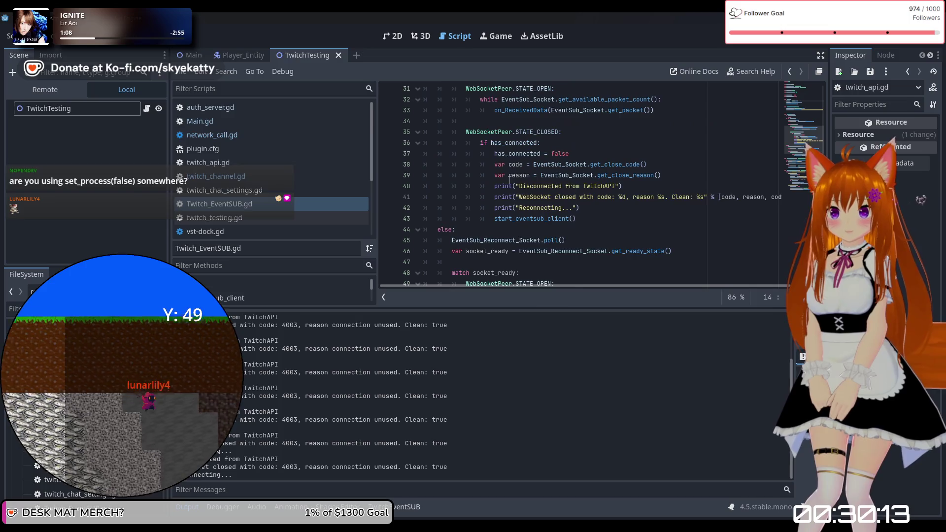
mouse_move(505, 186)
scroll(581, 178, up, 2)
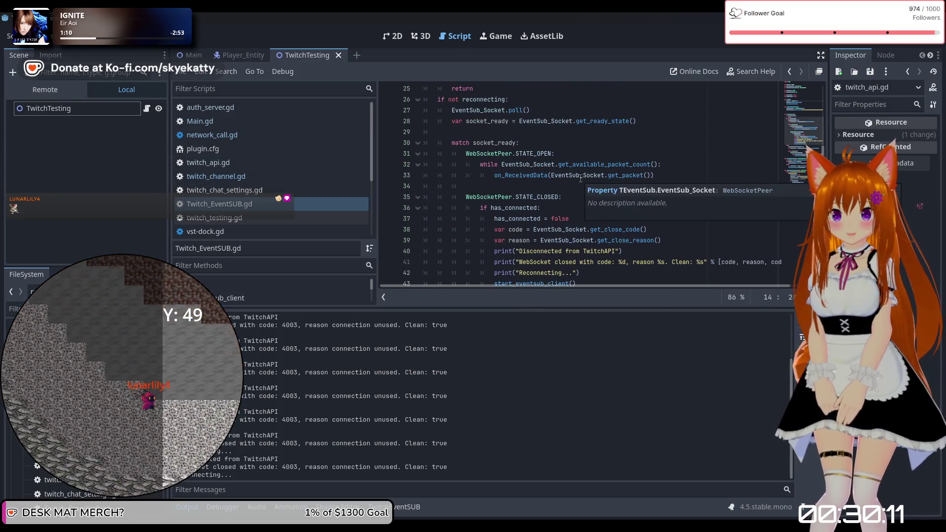
scroll(580, 178, down, 1)
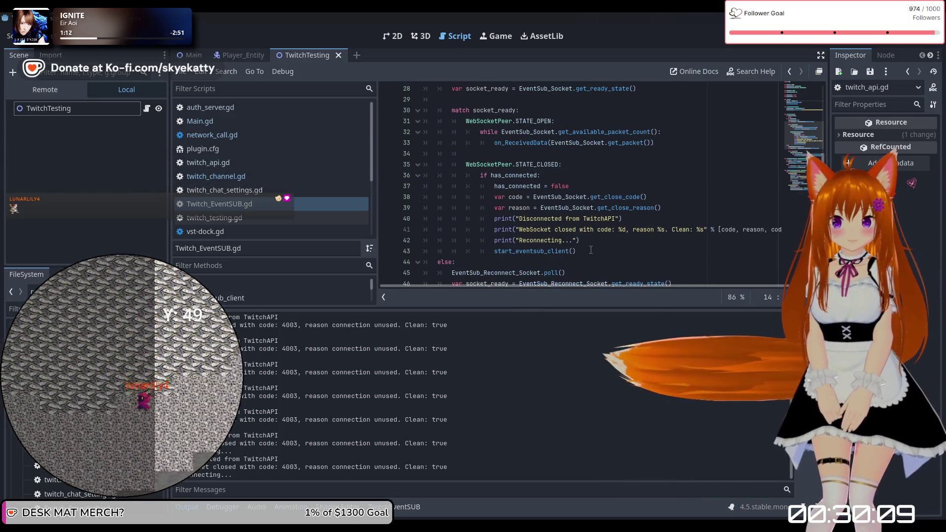
click(590, 251)
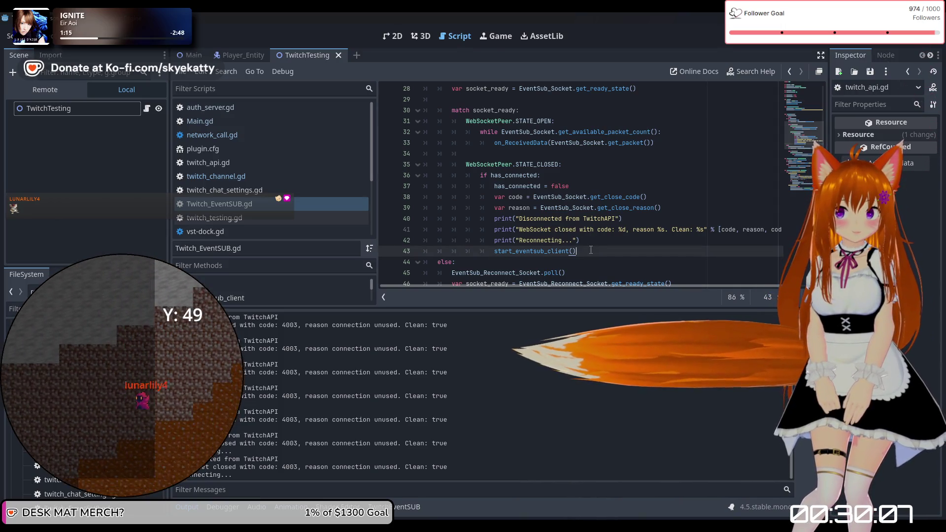
scroll(590, 250, up, 2)
scroll(591, 250, up, 3)
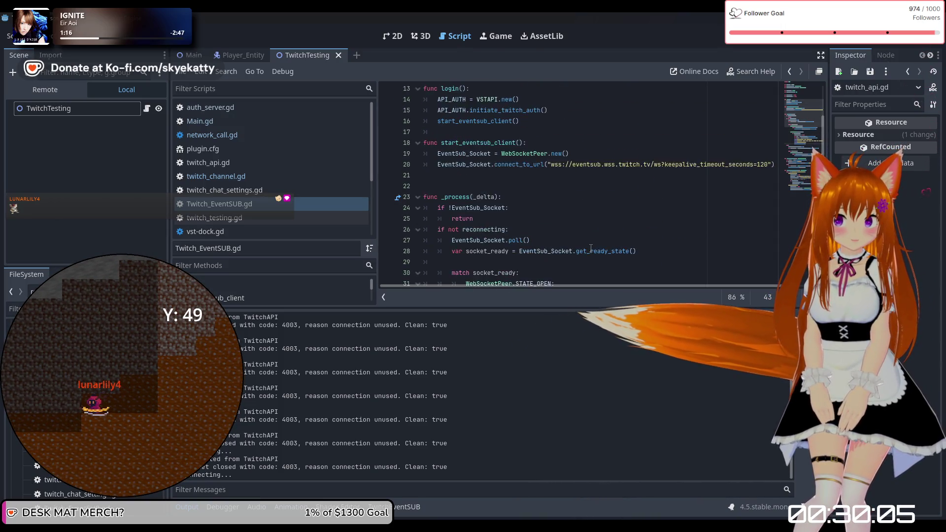
scroll(591, 249, down, 6)
scroll(591, 247, down, 3)
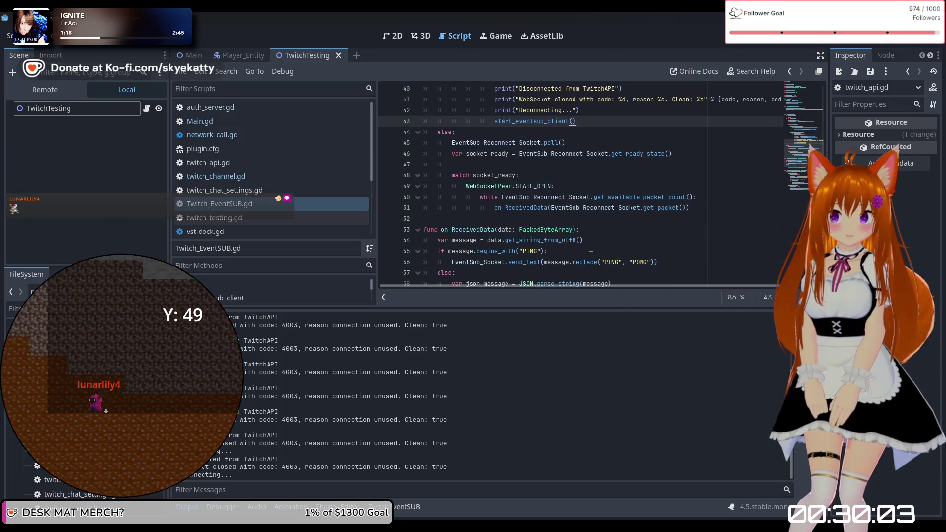
scroll(591, 248, up, 4)
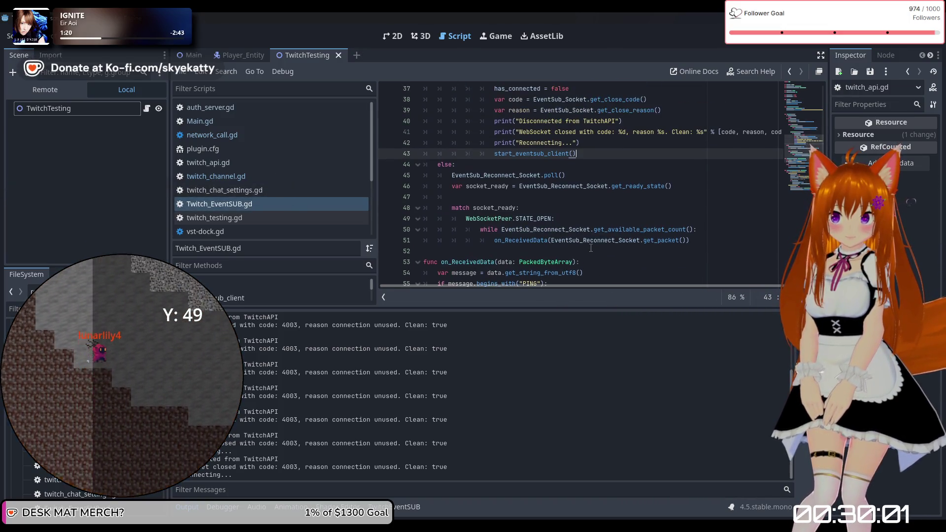
scroll(591, 248, up, 3)
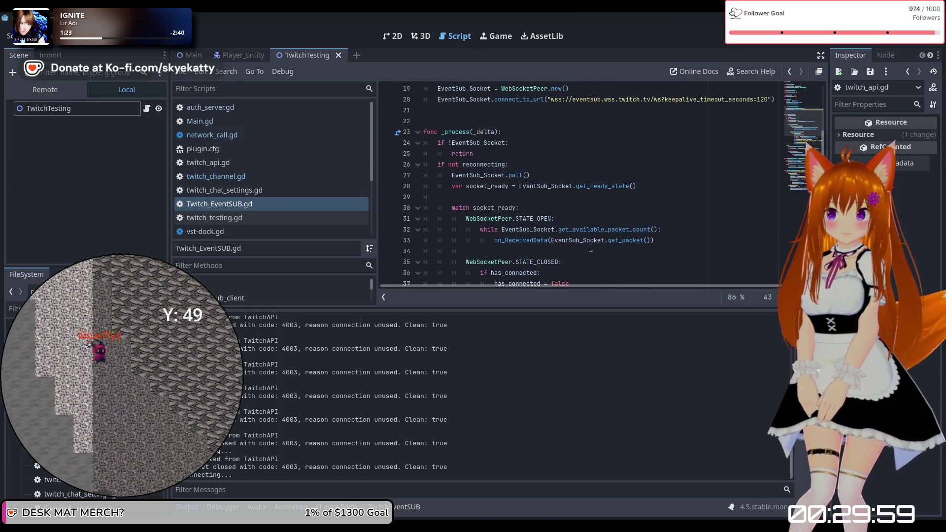
scroll(590, 248, up, 6)
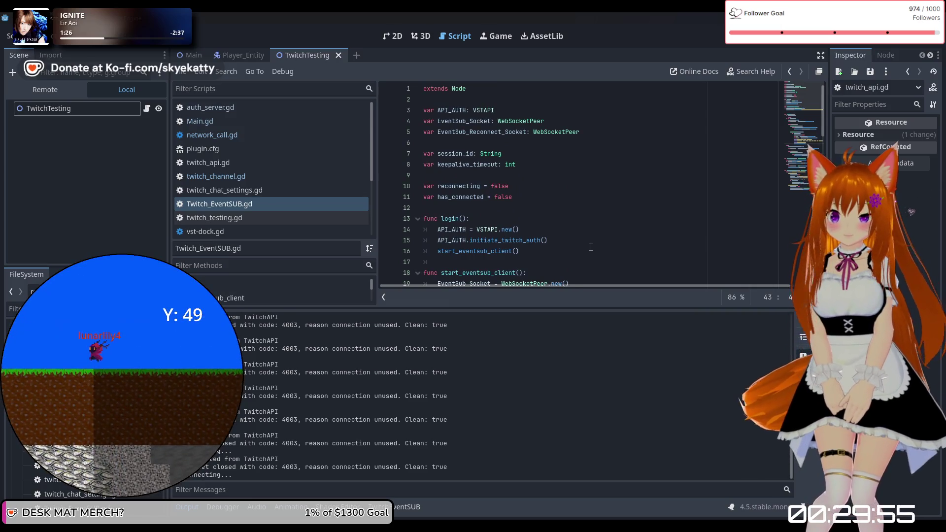
scroll(529, 175, down, 4)
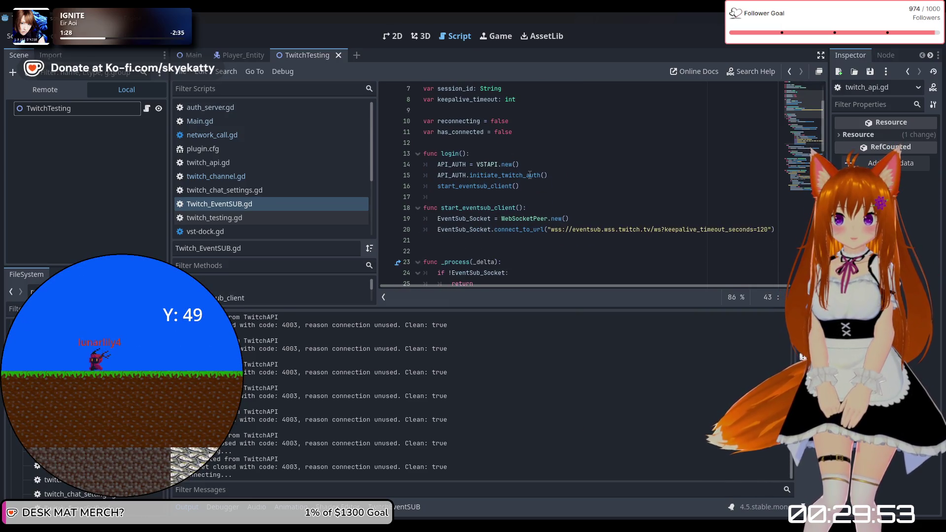
scroll(530, 175, down, 2)
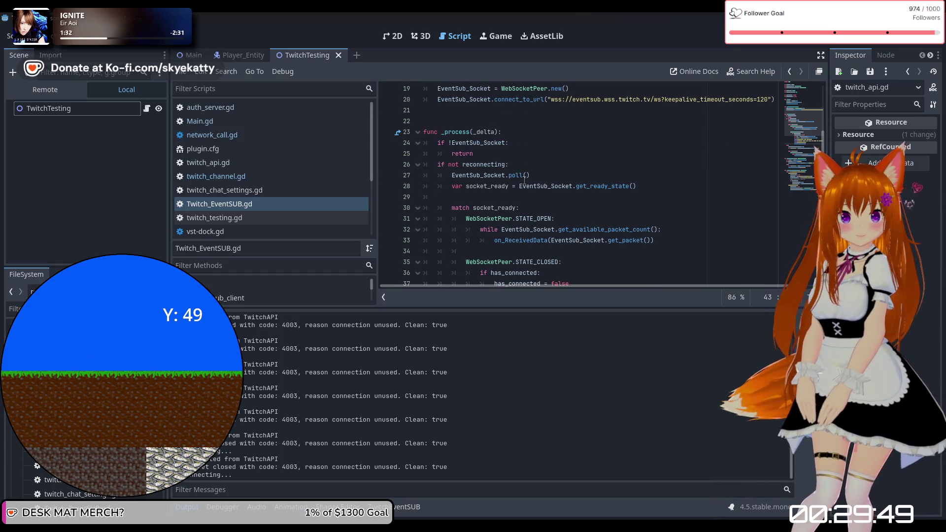
scroll(493, 170, up, 5)
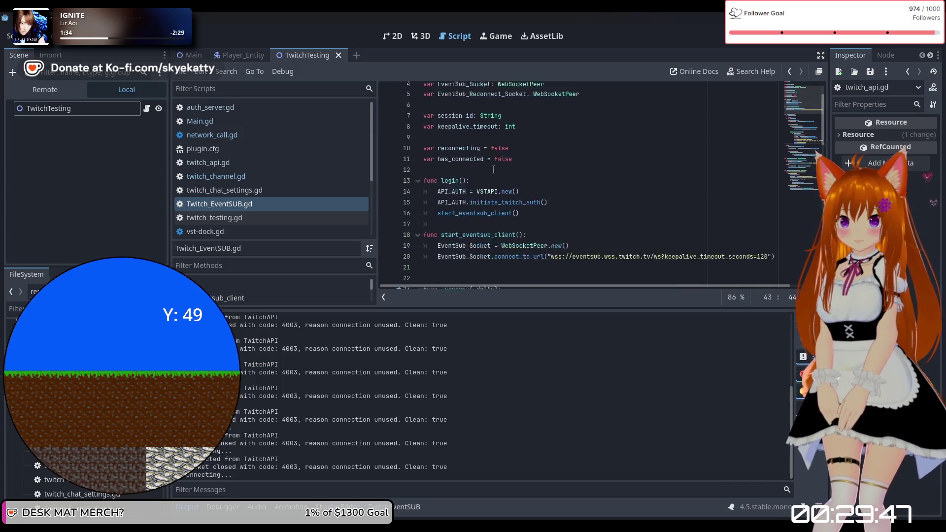
scroll(522, 172, up, 1)
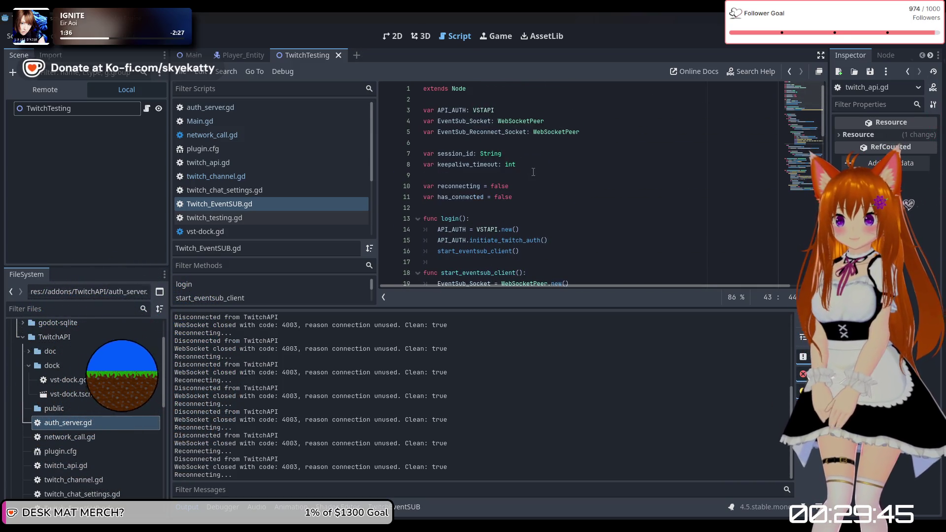
scroll(533, 172, down, 2)
scroll(530, 172, down, 2)
scroll(526, 172, up, 2)
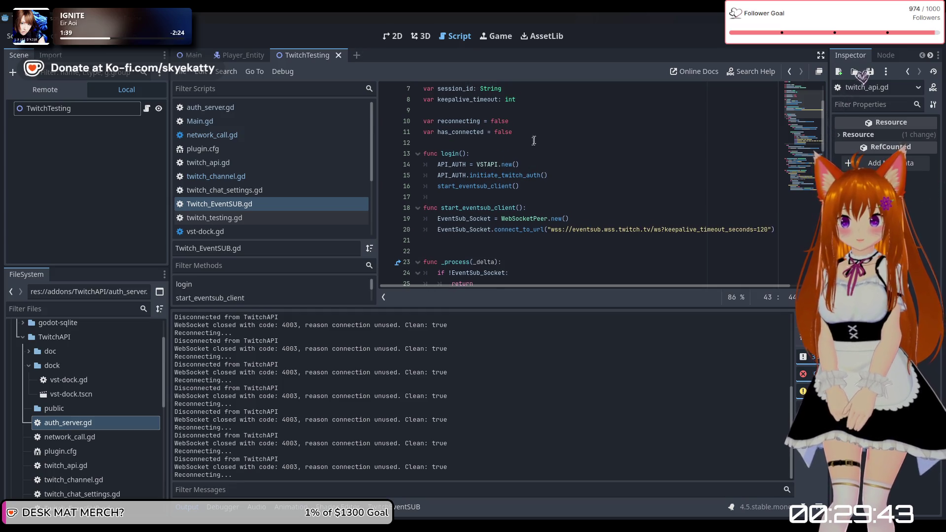
scroll(533, 143, down, 2)
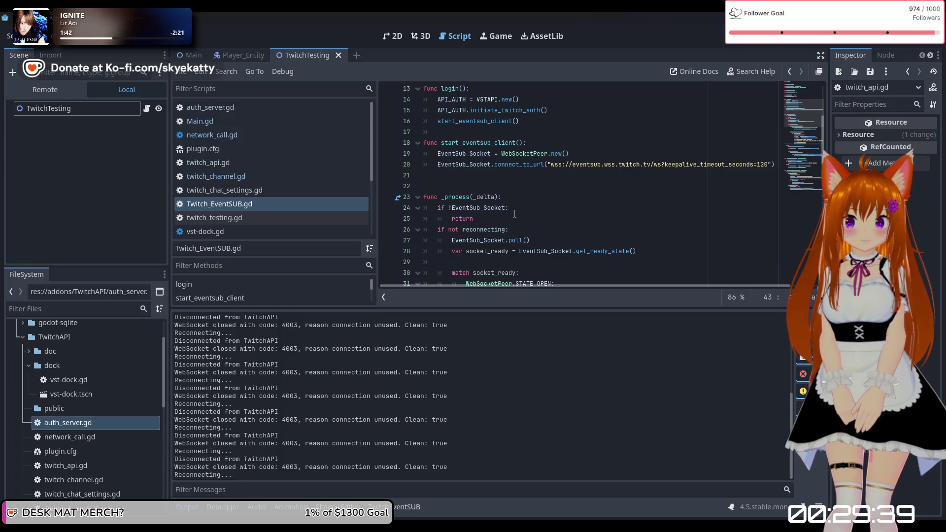
scroll(514, 212, up, 1)
scroll(516, 200, down, 2)
scroll(518, 187, up, 2)
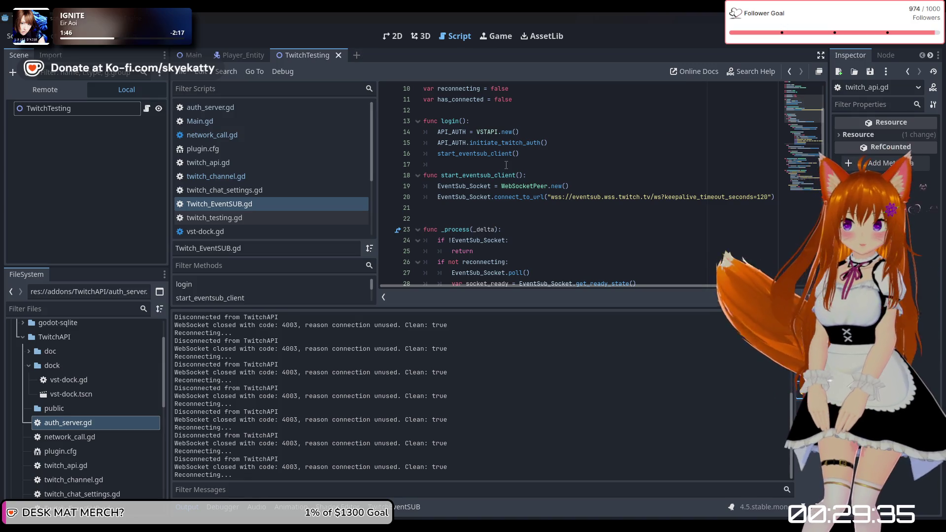
scroll(553, 187, up, 1)
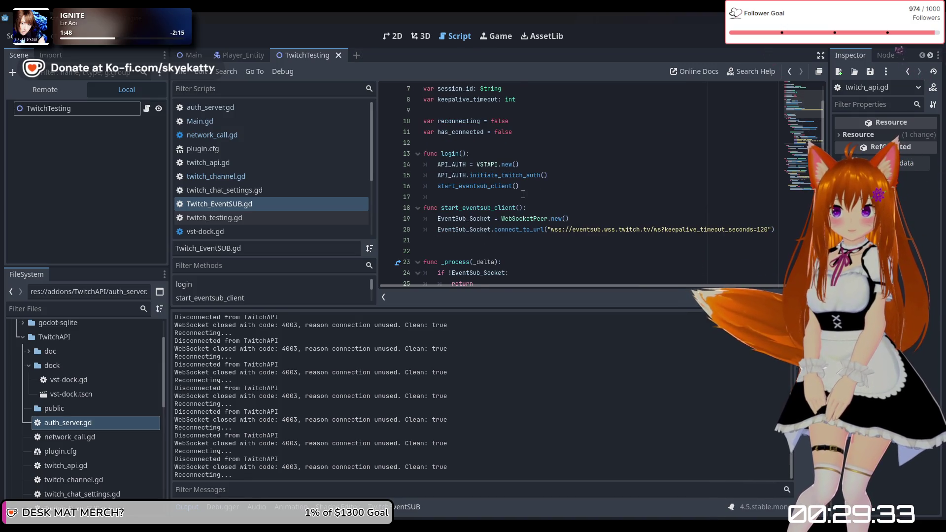
scroll(528, 191, up, 1)
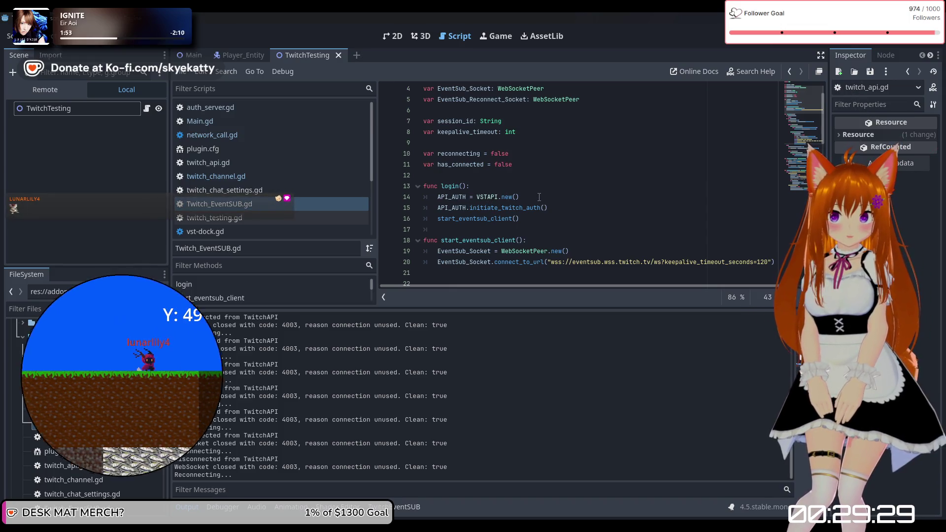
scroll(542, 206, up, 1)
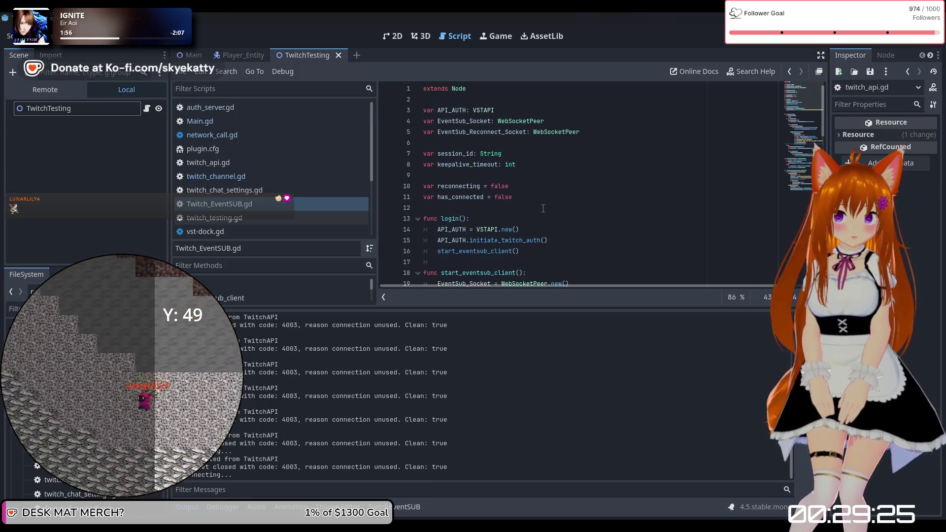
scroll(475, 173, down, 4)
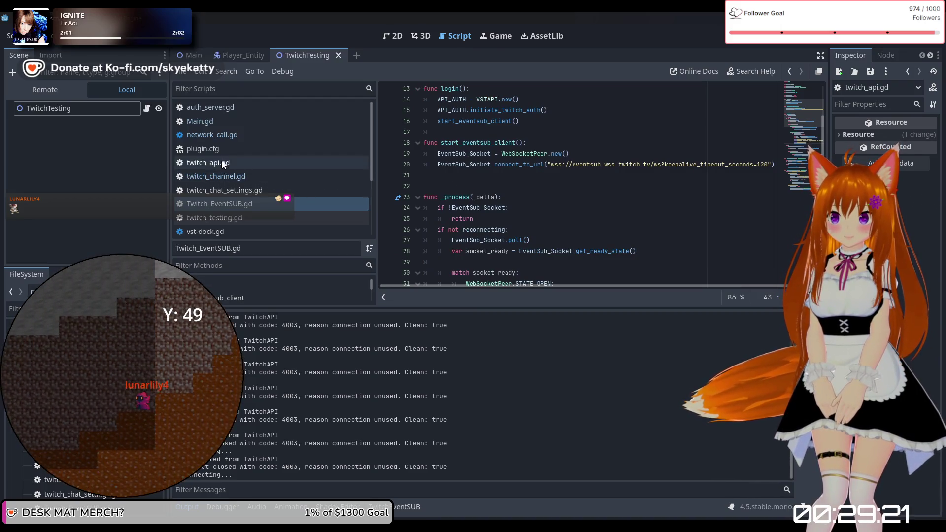
Open auth_server.gd and look over its TCPServer start_server code
click(255, 109)
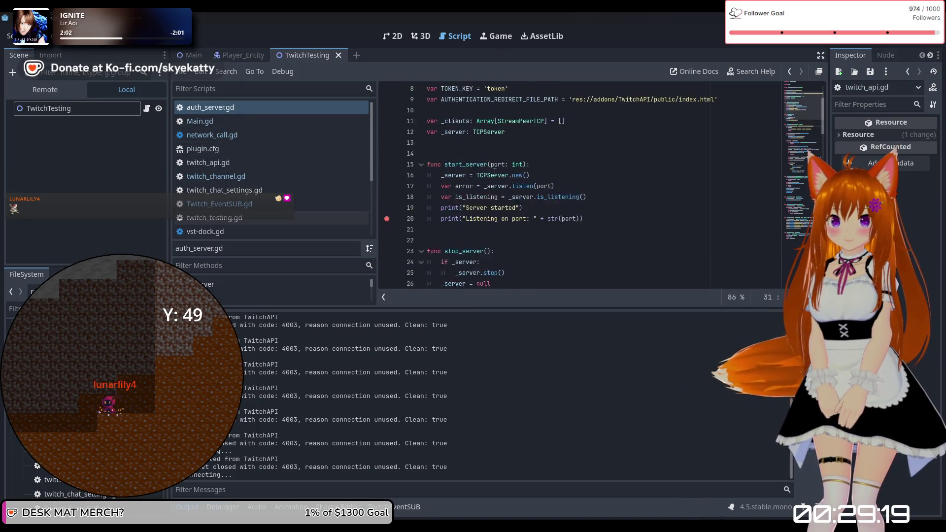
scroll(495, 172, up, 3)
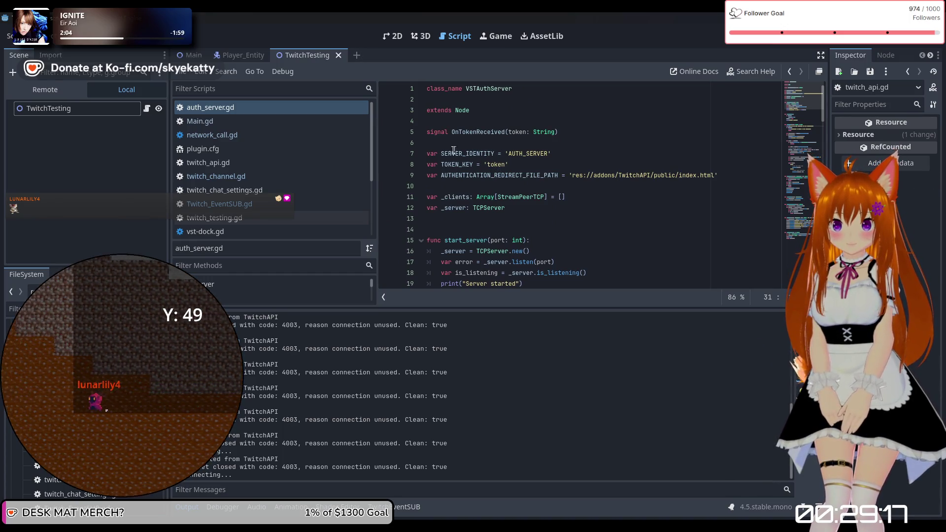
scroll(458, 172, down, 1)
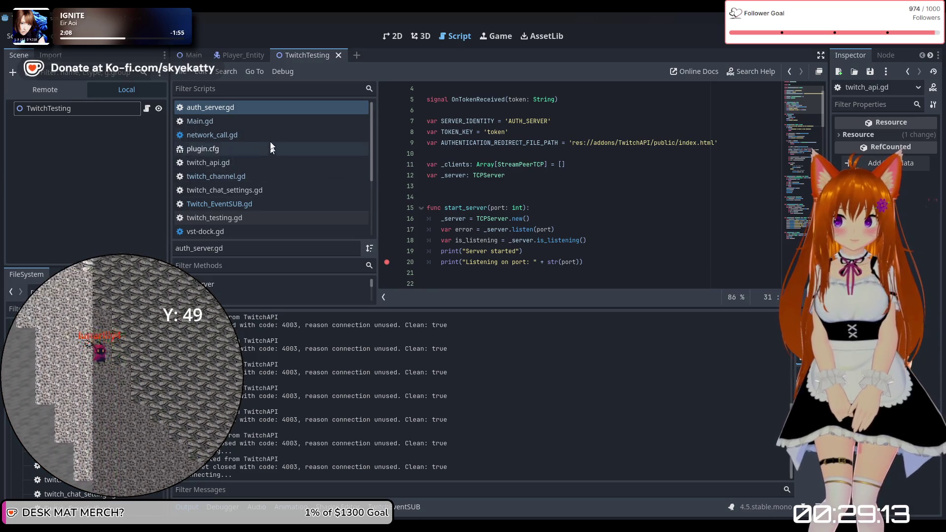
Open twitch_api.gd and select the _user declaration on line 21
click(255, 164)
scroll(432, 172, up, 15)
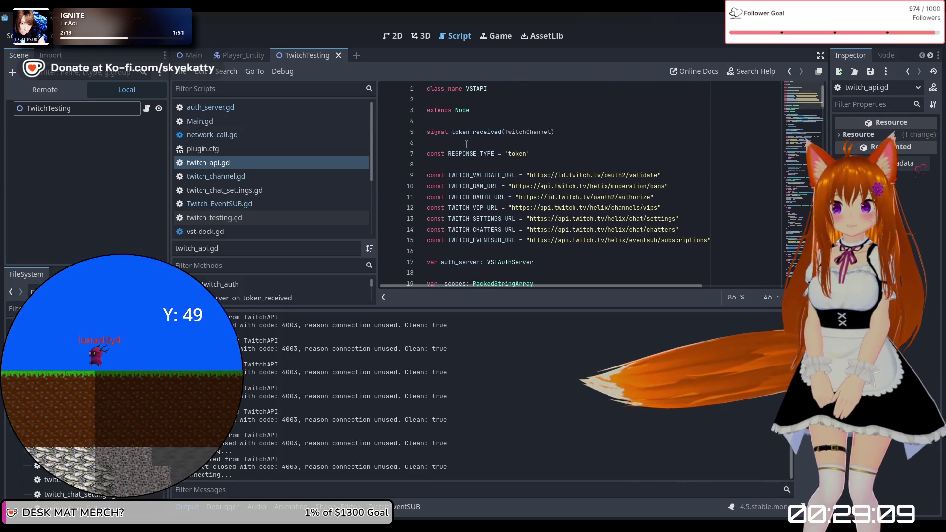
scroll(481, 158, down, 3)
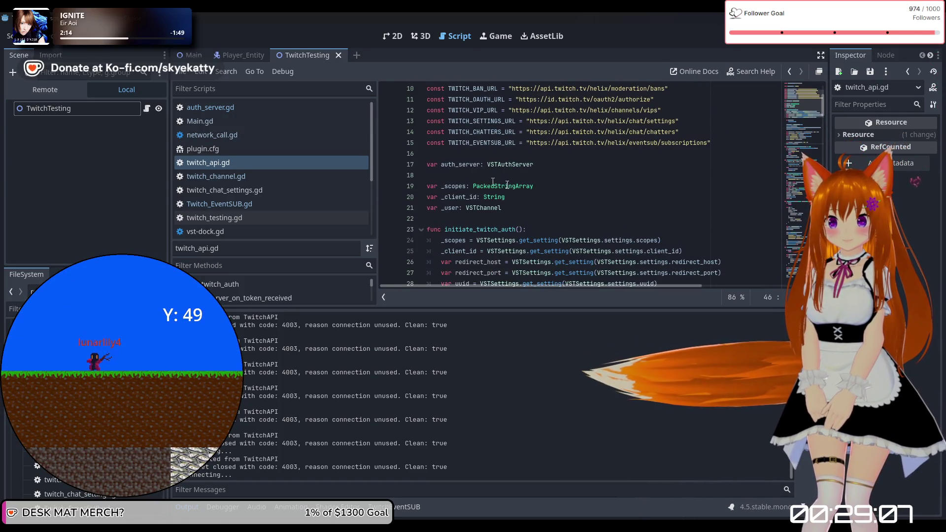
scroll(493, 182, down, 1)
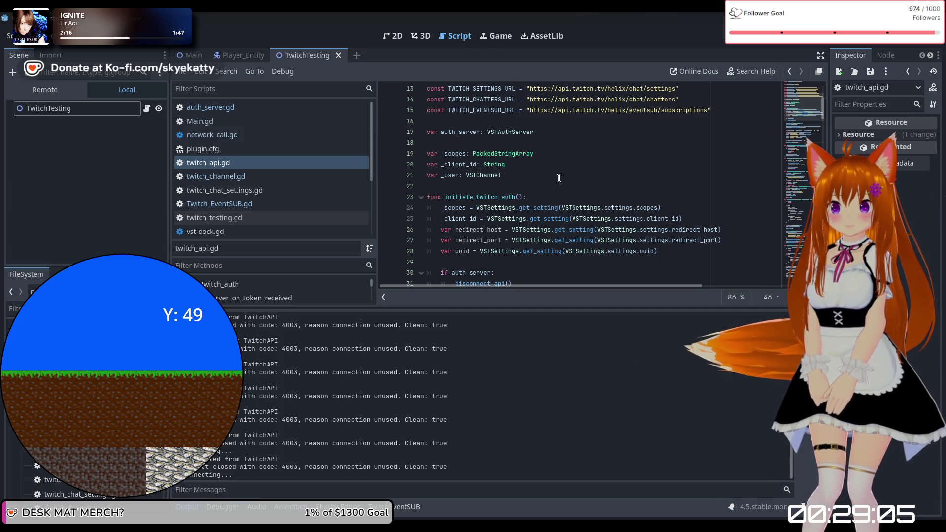
scroll(546, 170, down, 1)
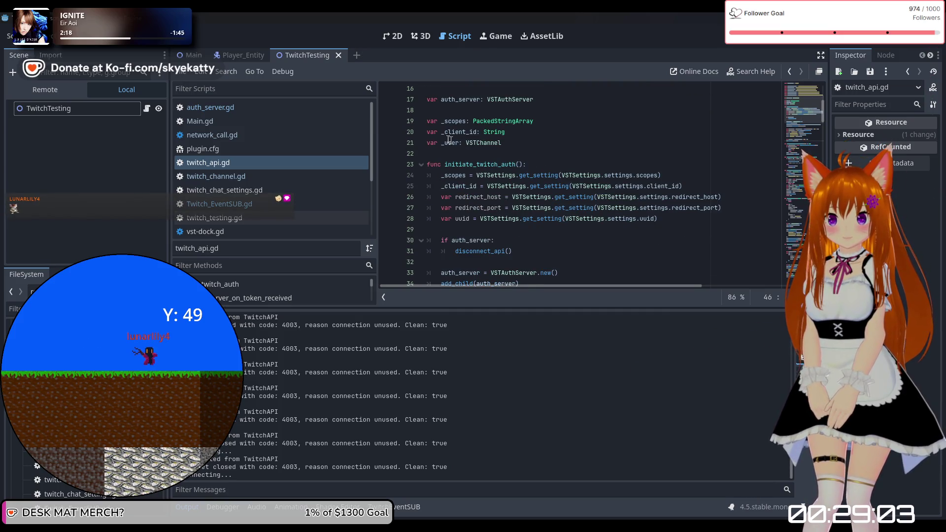
drag(445, 143, 535, 143)
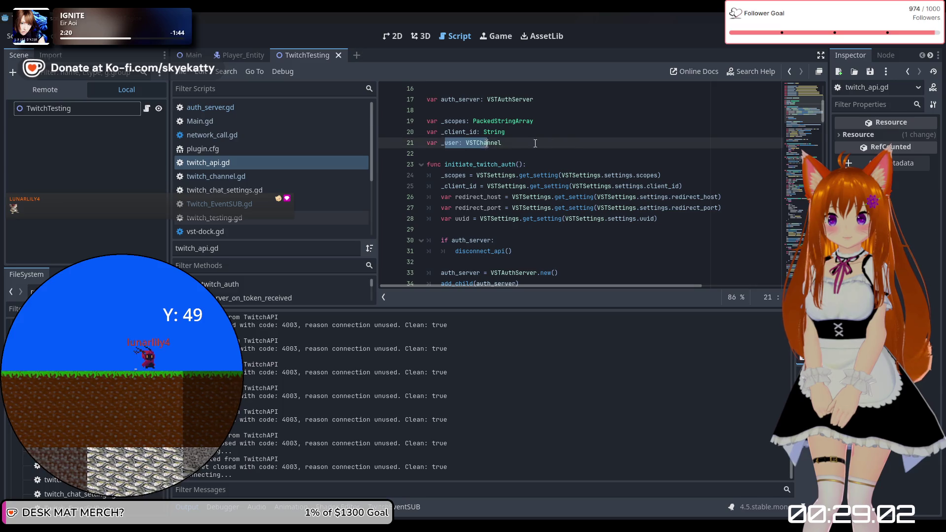
click(571, 147)
Highlight every use of validated_user to see where _user is assigned after token validation
scroll(557, 157, down, 1)
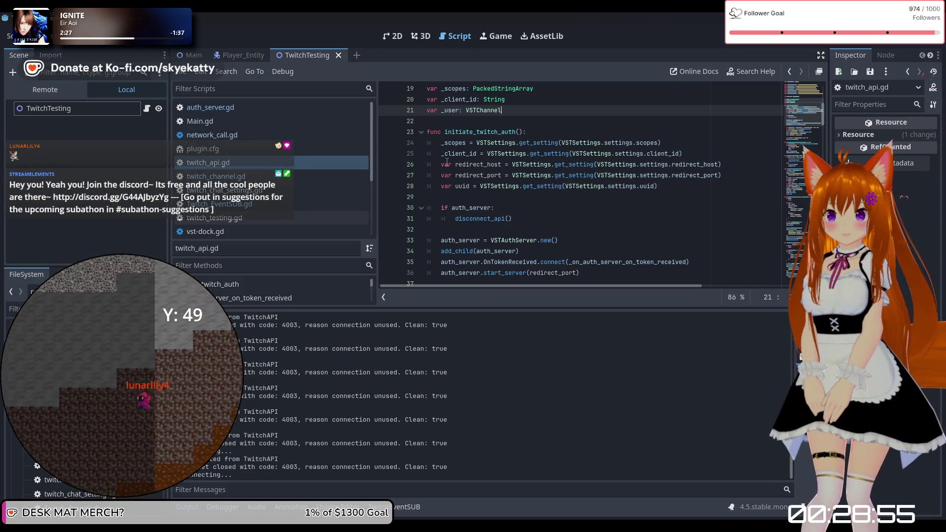
scroll(448, 162, down, 1)
scroll(490, 143, down, 8)
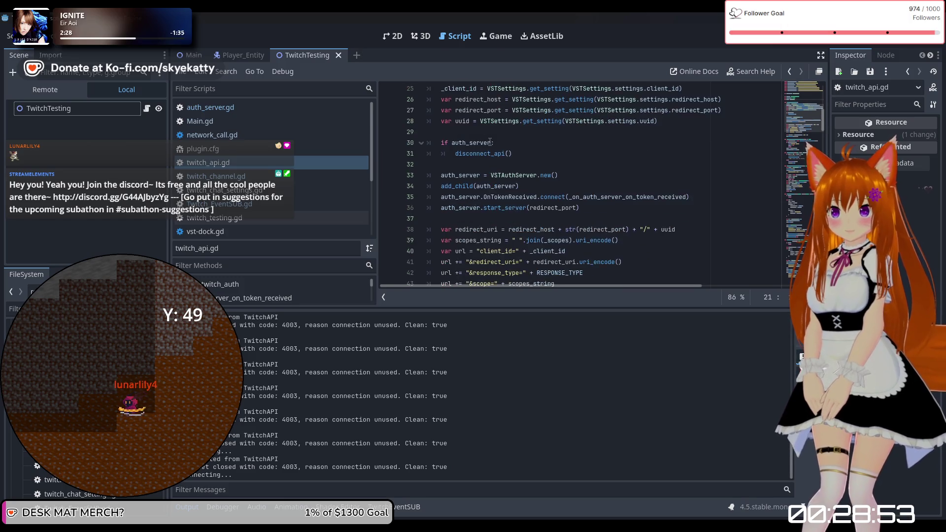
scroll(493, 148, up, 2)
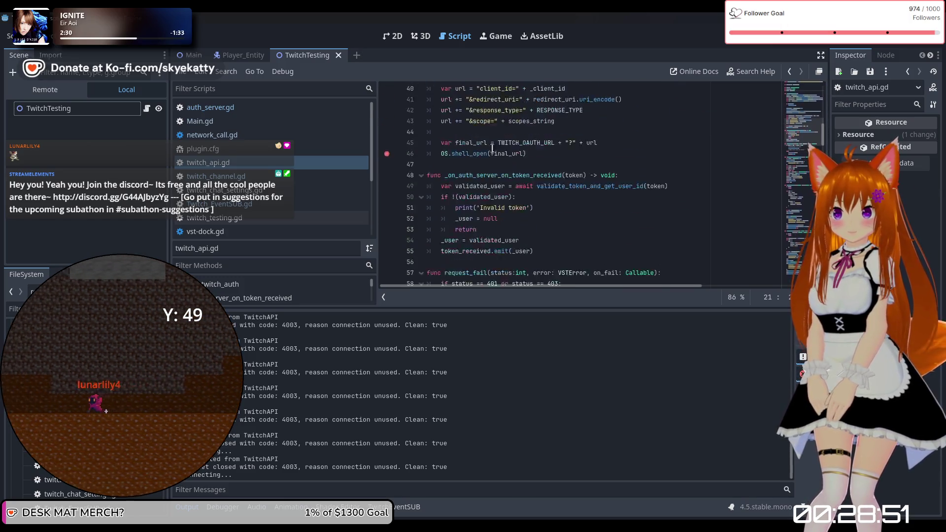
scroll(502, 172, down, 2)
double_click(495, 175)
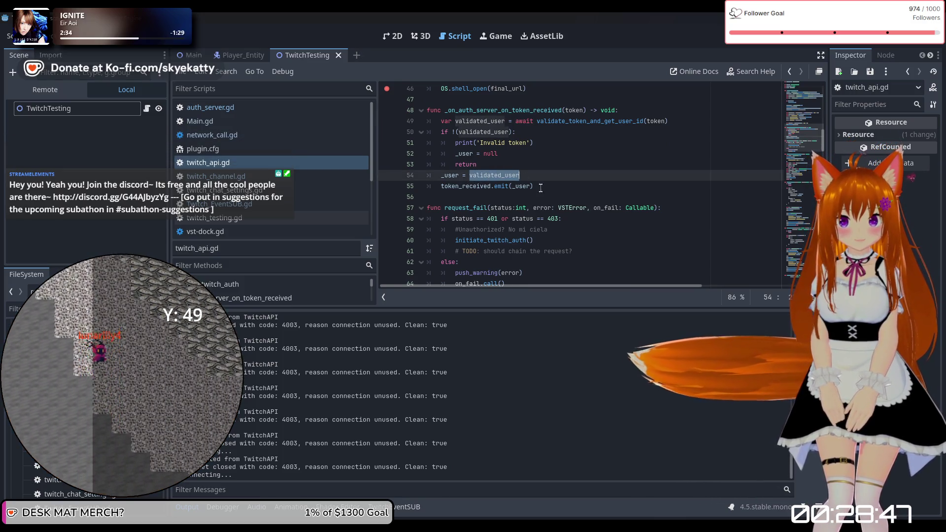
click(539, 190)
scroll(539, 192, up, 1)
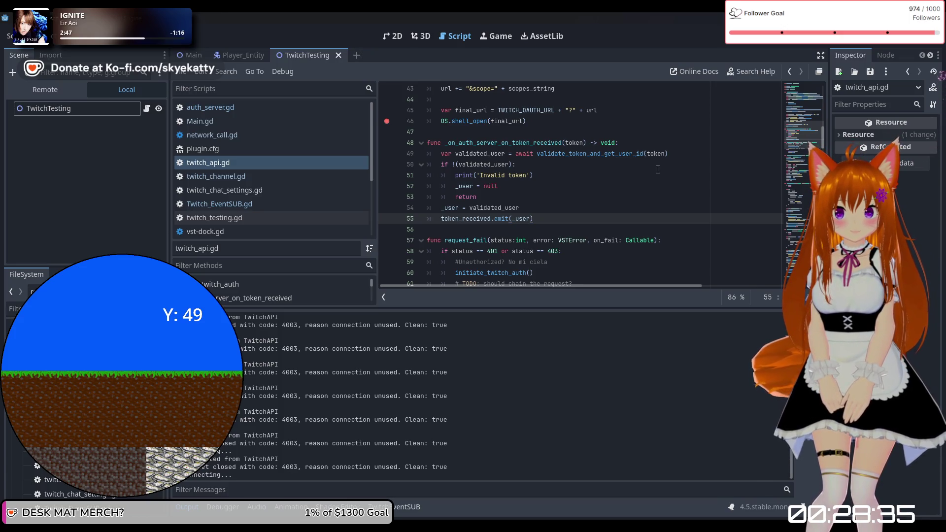
scroll(657, 171, up, 5)
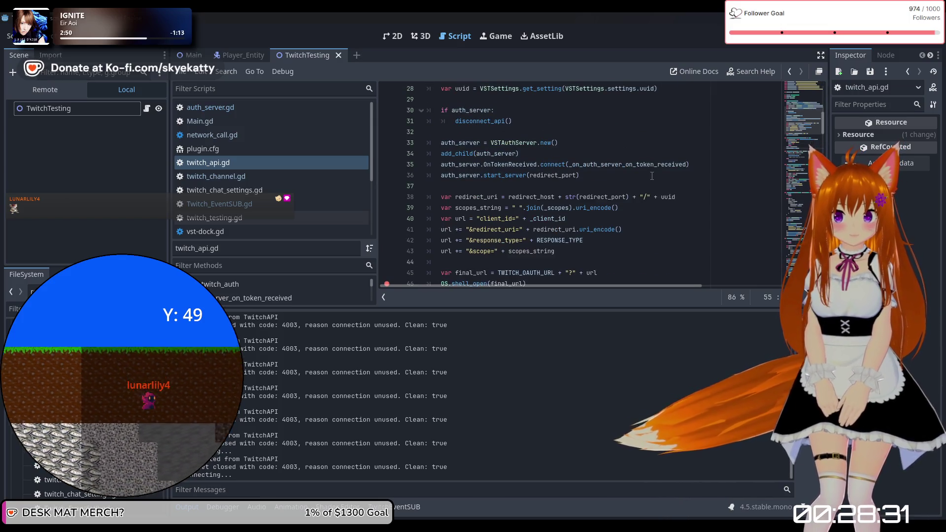
scroll(652, 176, up, 9)
Open Twitch_EventSUB.gd at its _process function
click(290, 189)
click(291, 203)
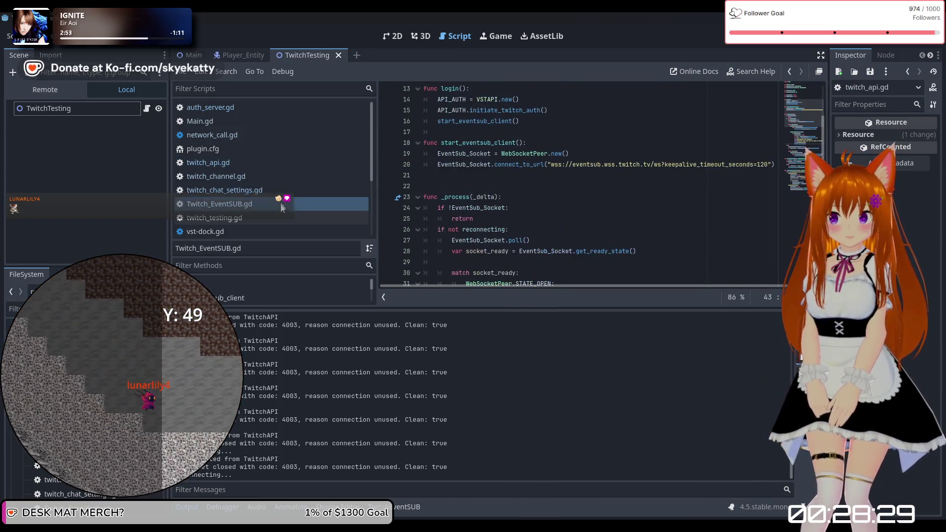
scroll(477, 176, up, 6)
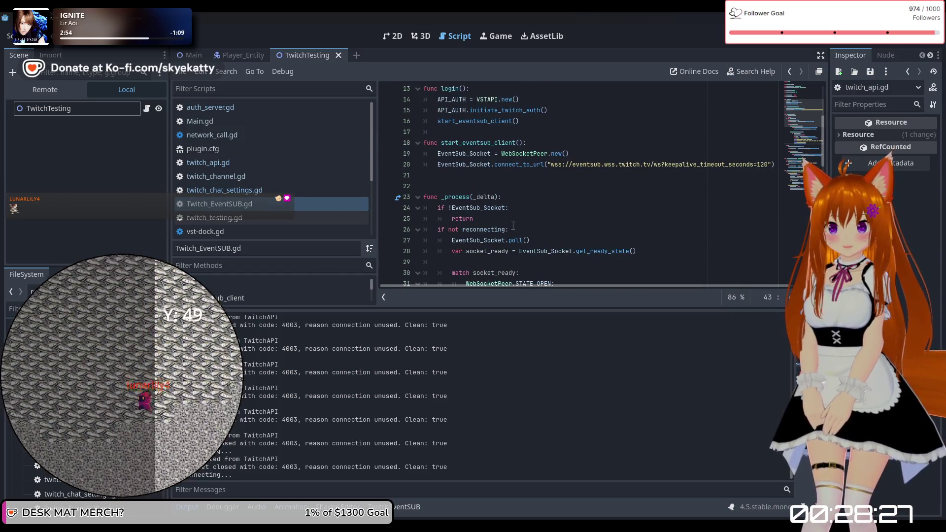
scroll(519, 222, up, 4)
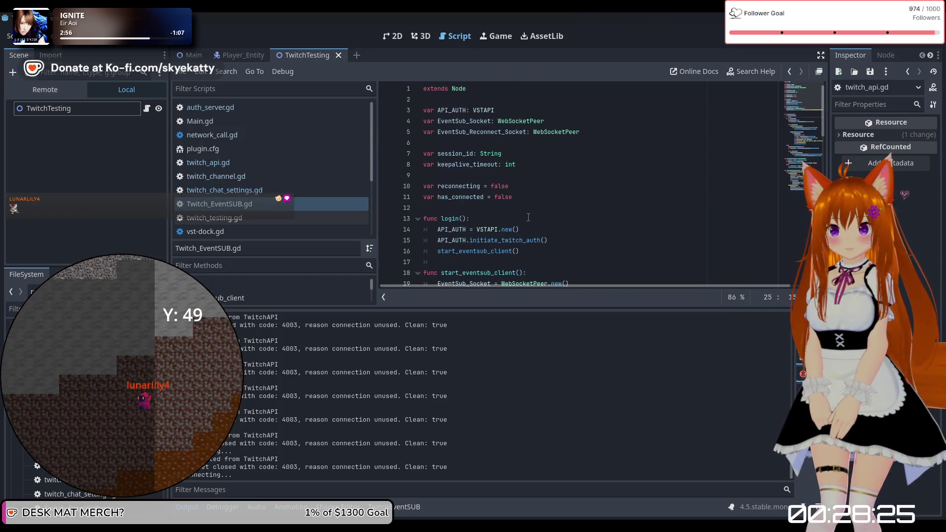
scroll(528, 217, down, 5)
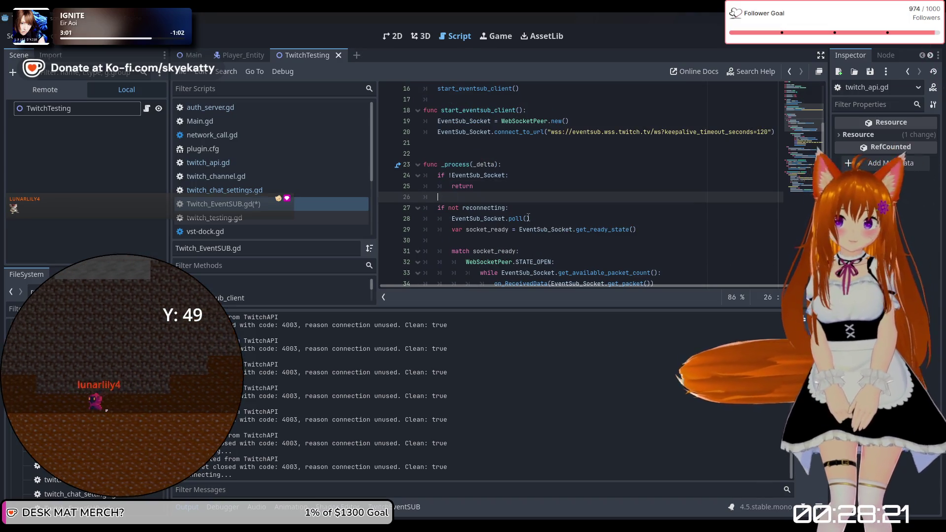
Add 'if !API_AUTH._user: return' on line 26, save the script, and relaunch the game
text(ifAPI)
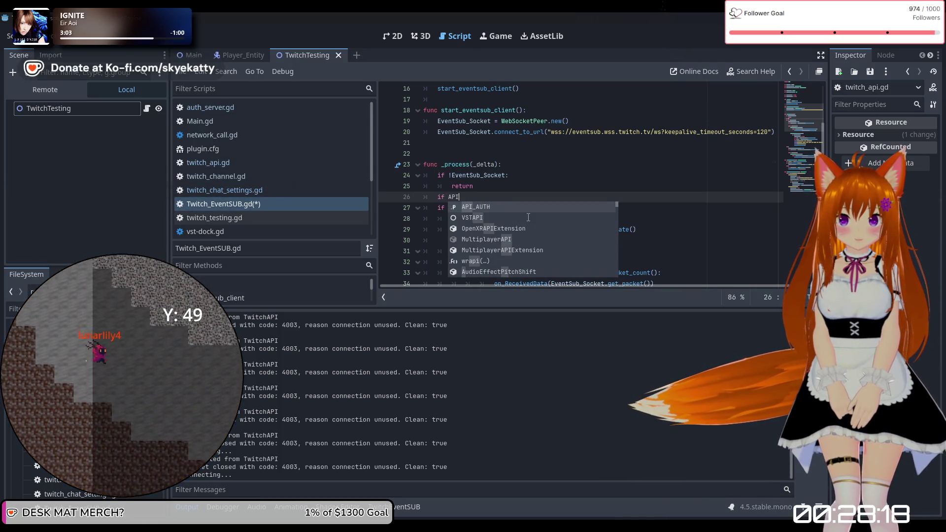
key(Return)
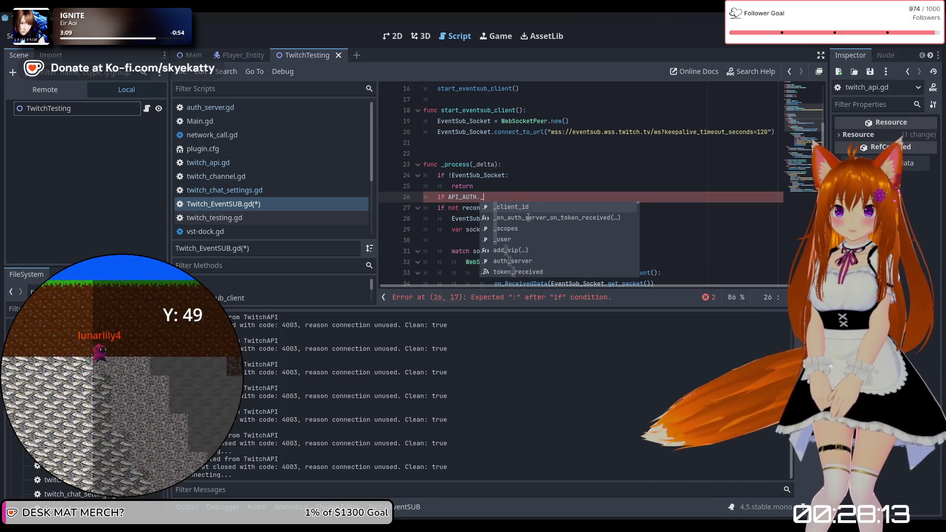
key(Down)
key(Down)
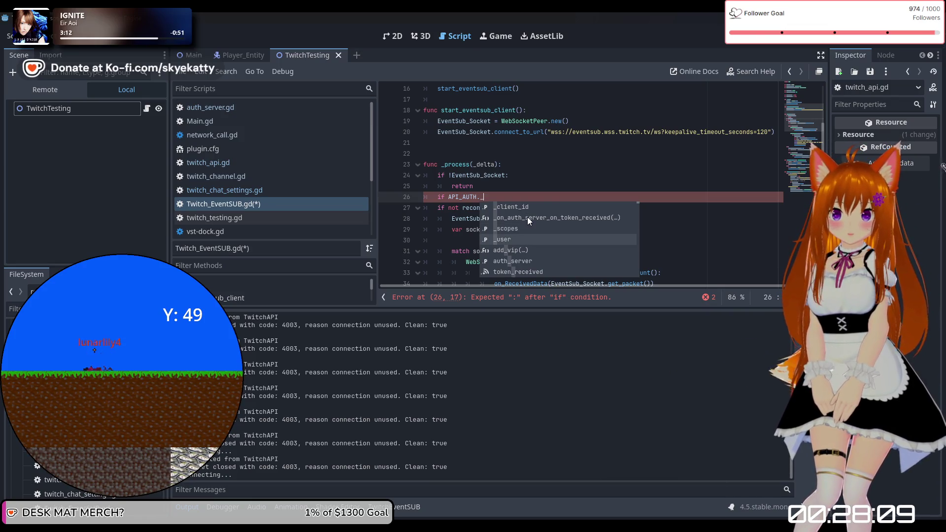
key(Return)
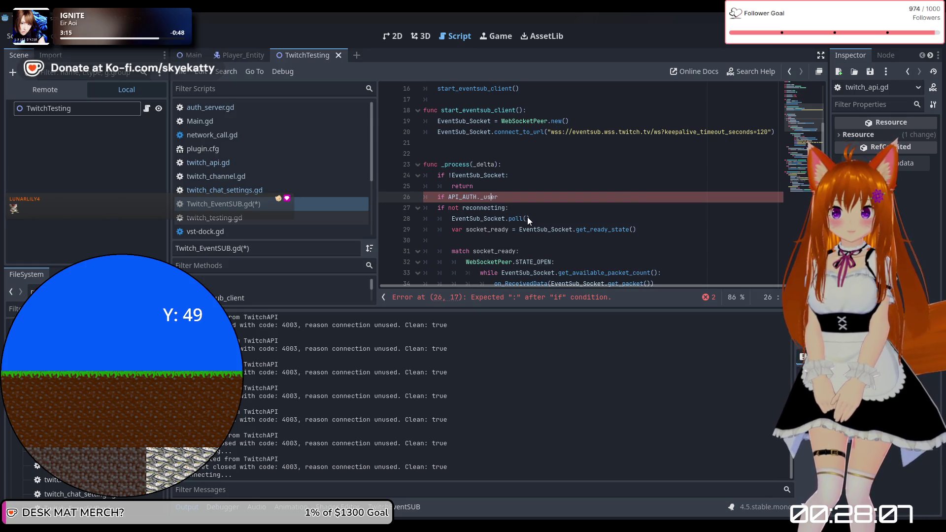
key(Left)
key(Left)
key(Left)
text(!)
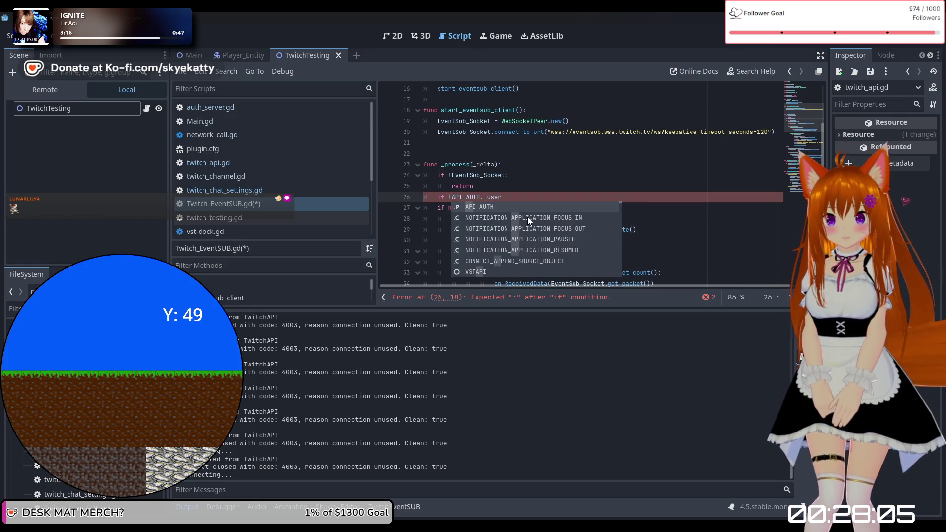
key(End)
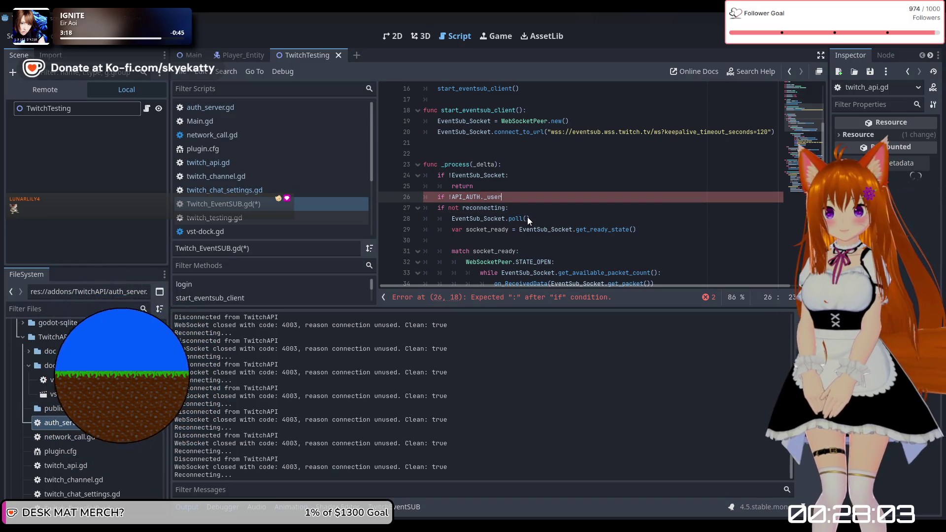
text(:)
key(Return)
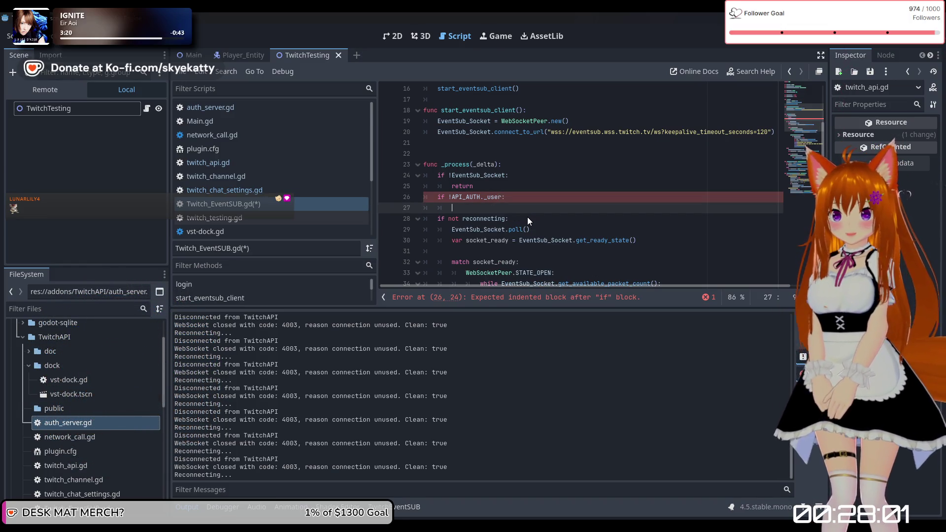
text(return)
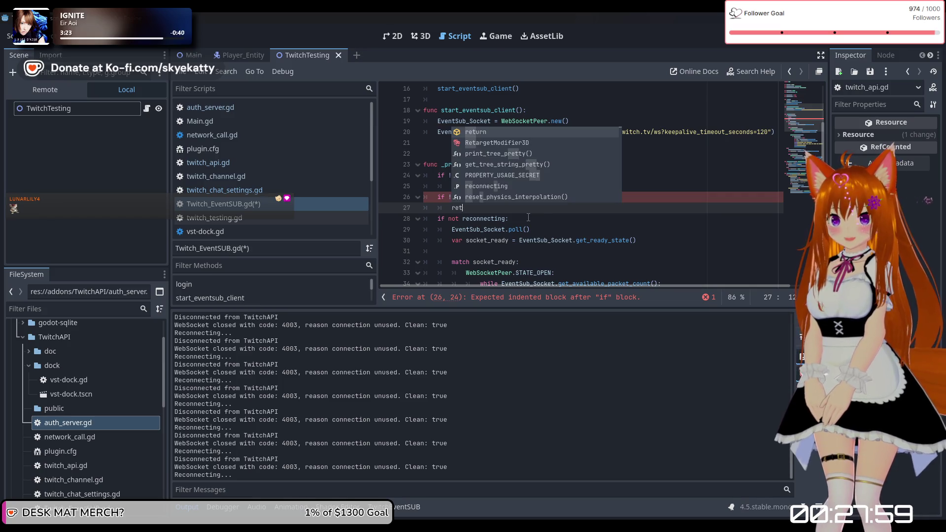
click(552, 240)
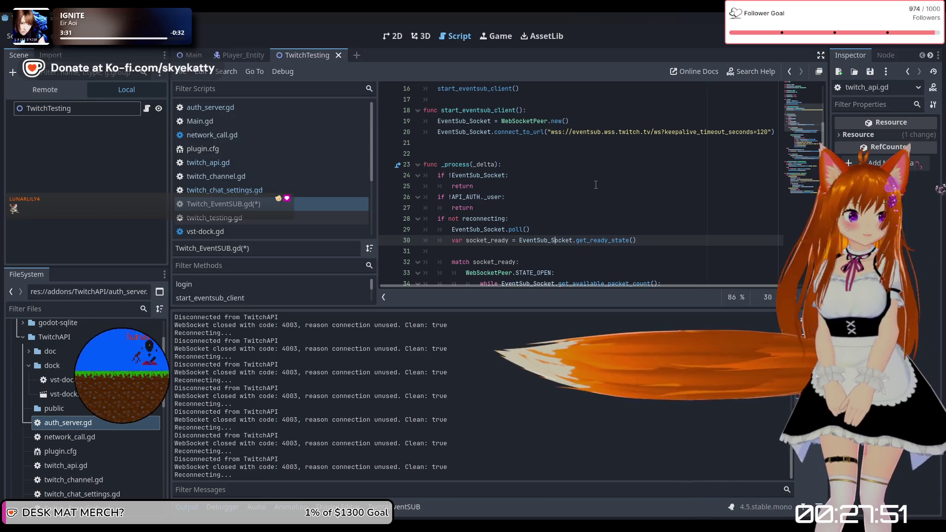
key(ctrl+s)
click(774, 43)
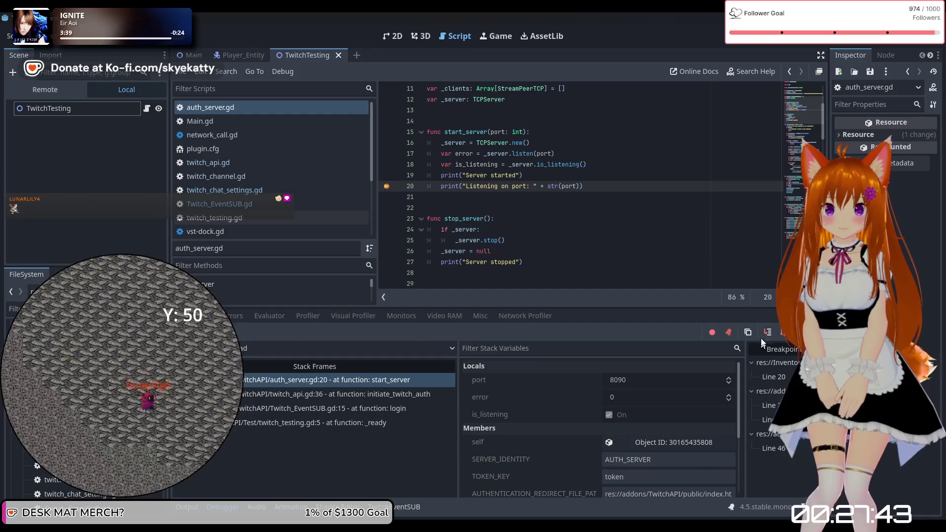
Resume the game past the auth_server.gd and twitch_api.gd breakpoints
click(819, 332)
key(F12)
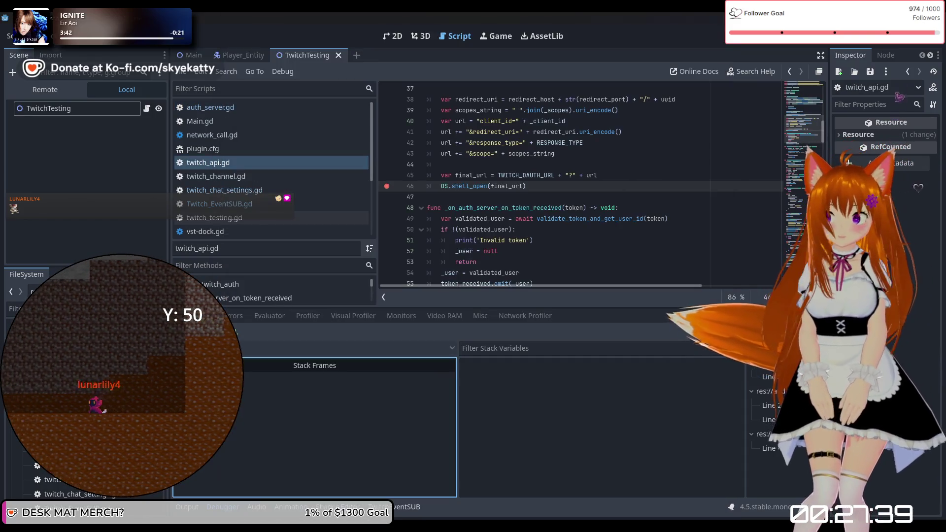
scroll(487, 254, down, 13)
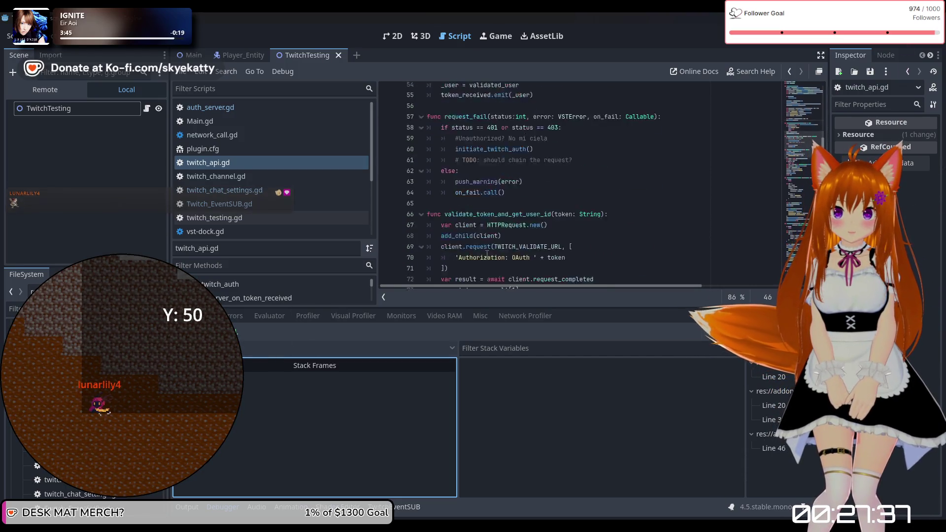
scroll(487, 254, down, 10)
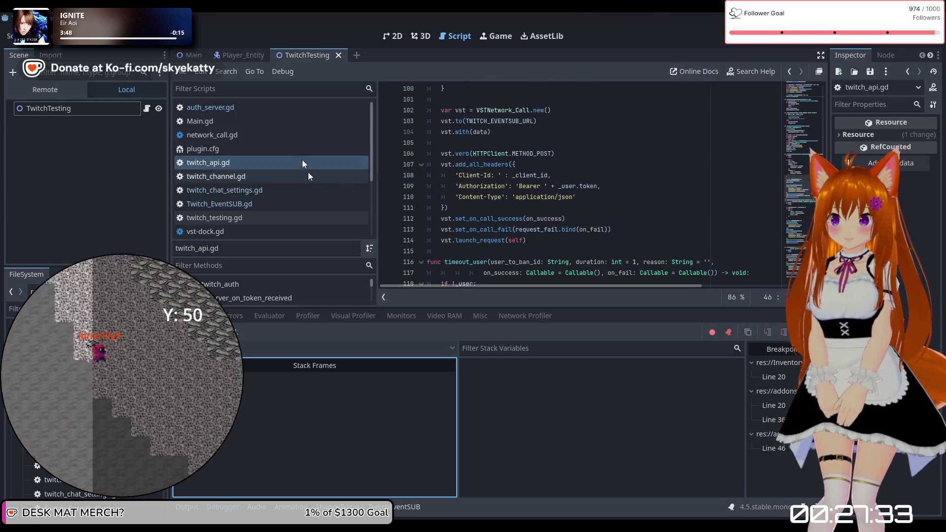
Review auth_server.gd's _process with the Output log shown, then return to twitch_api.gd
click(265, 104)
scroll(596, 190, down, 10)
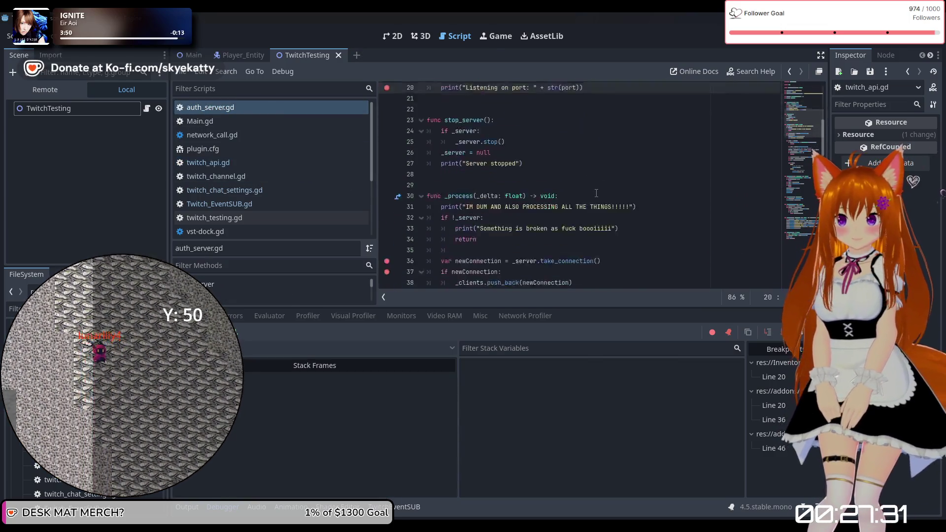
click(187, 507)
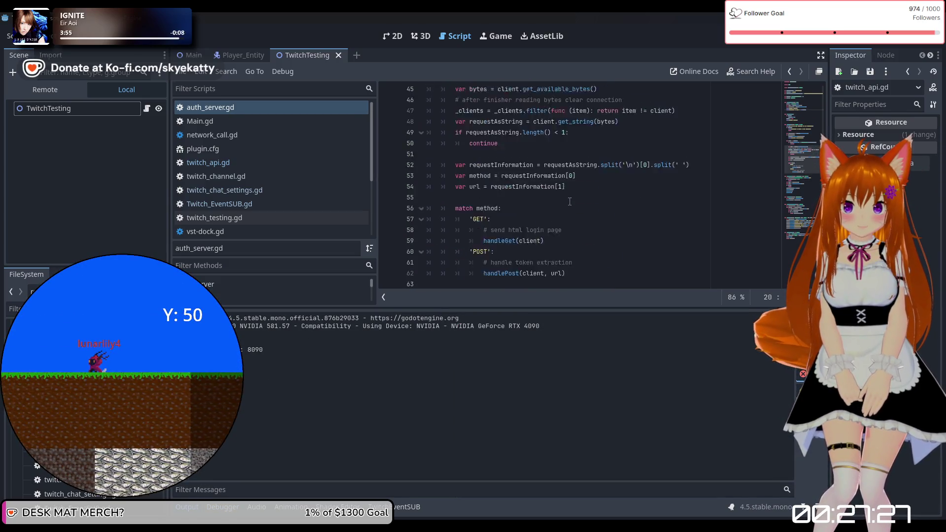
scroll(570, 202, up, 6)
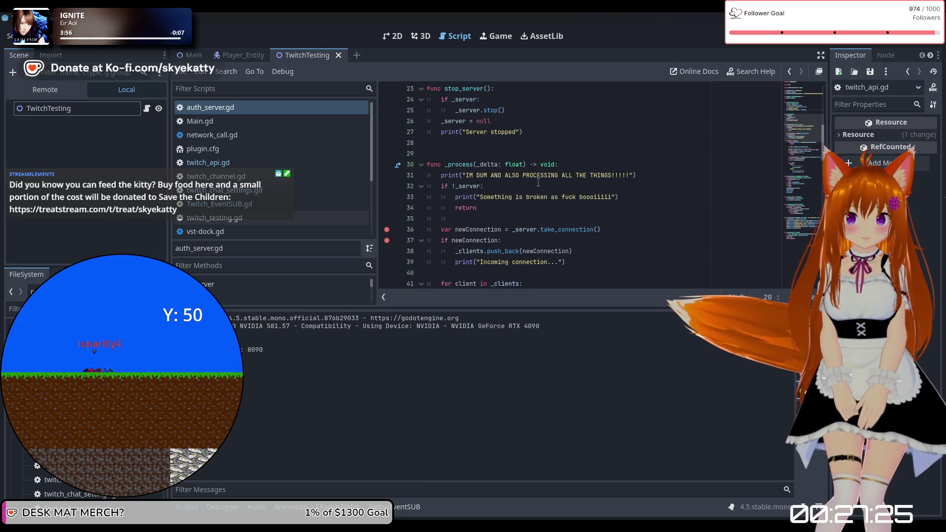
click(263, 108)
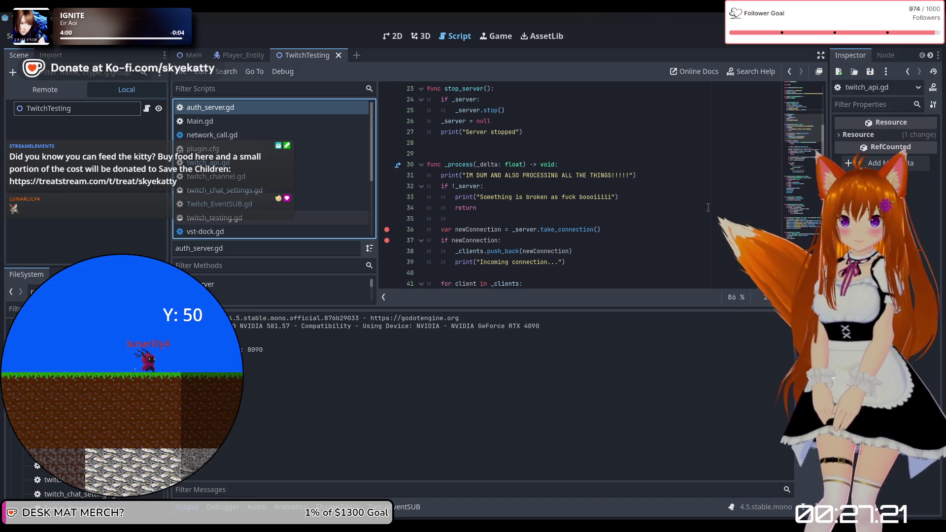
click(868, 134)
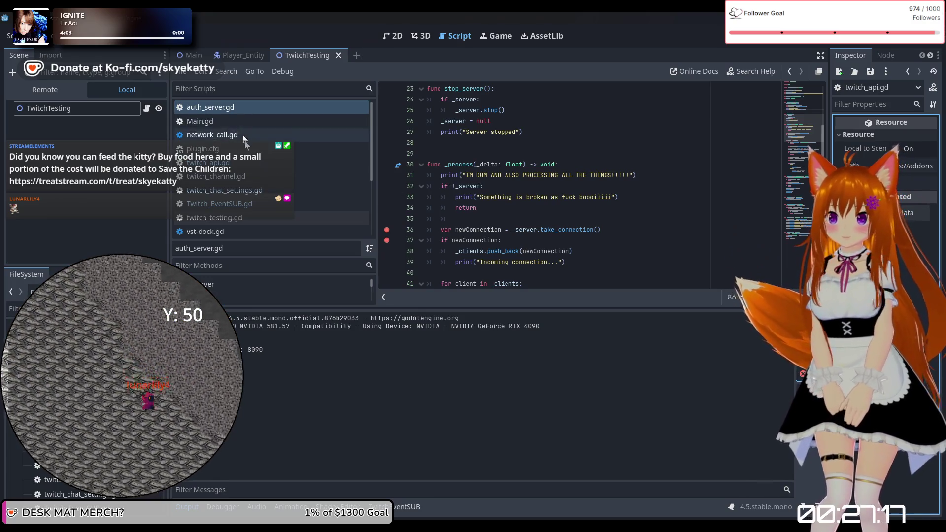
click(253, 163)
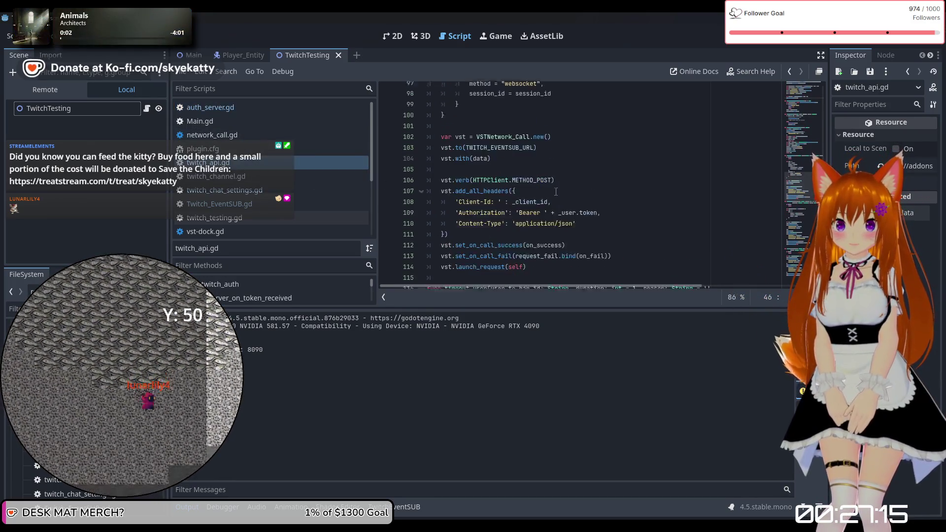
scroll(556, 191, up, 2)
scroll(557, 192, down, 3)
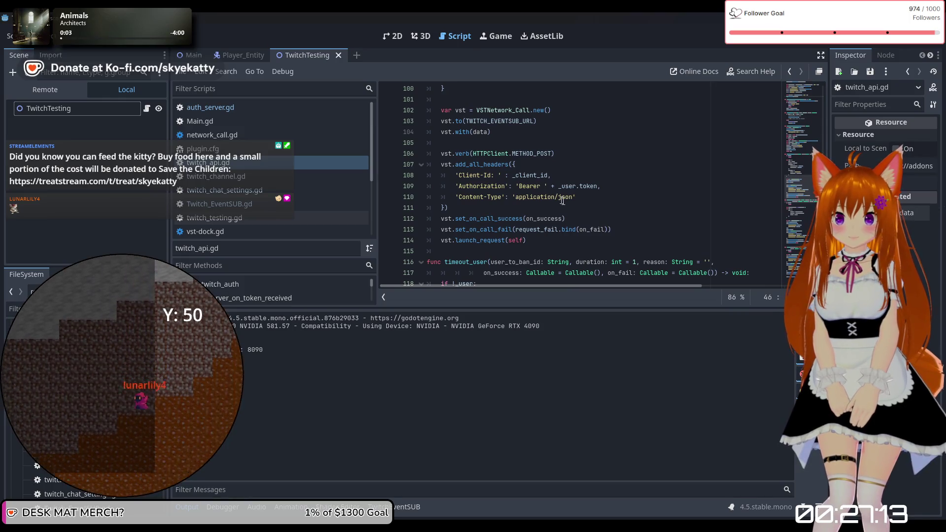
scroll(605, 242, up, 7)
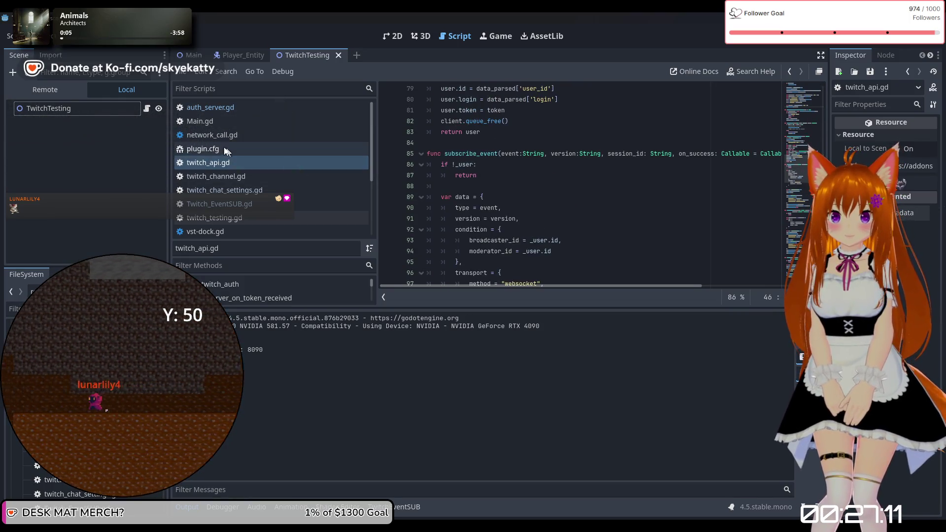
scroll(501, 188, up, 19)
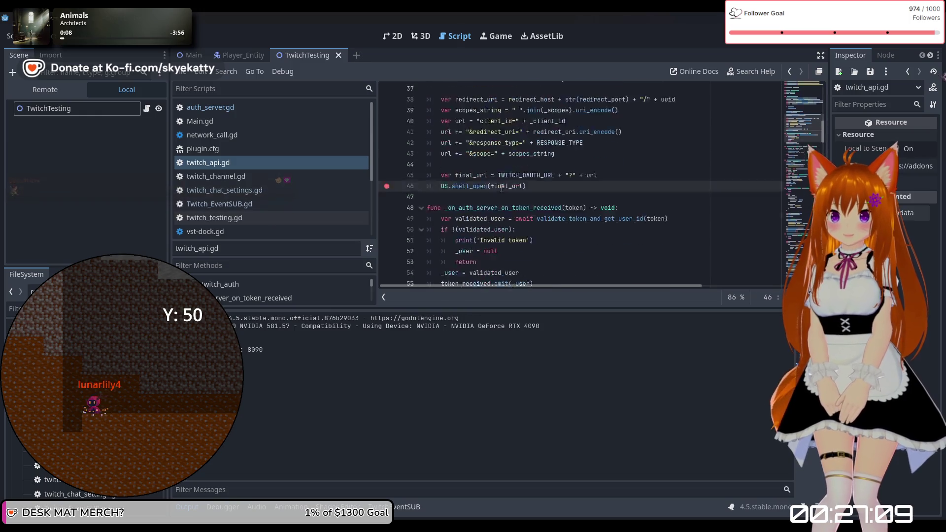
scroll(502, 188, up, 7)
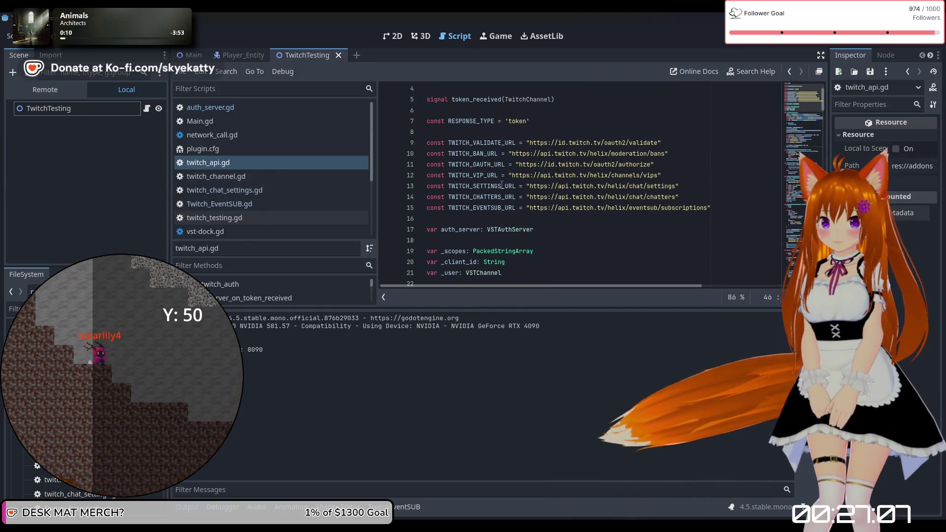
scroll(512, 171, down, 4)
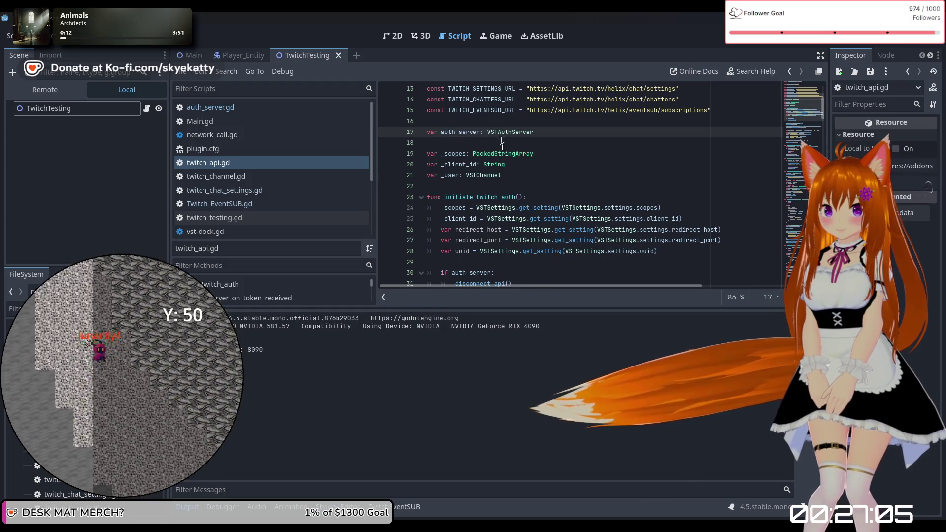
scroll(515, 168, down, 5)
scroll(514, 168, down, 3)
scroll(492, 157, up, 3)
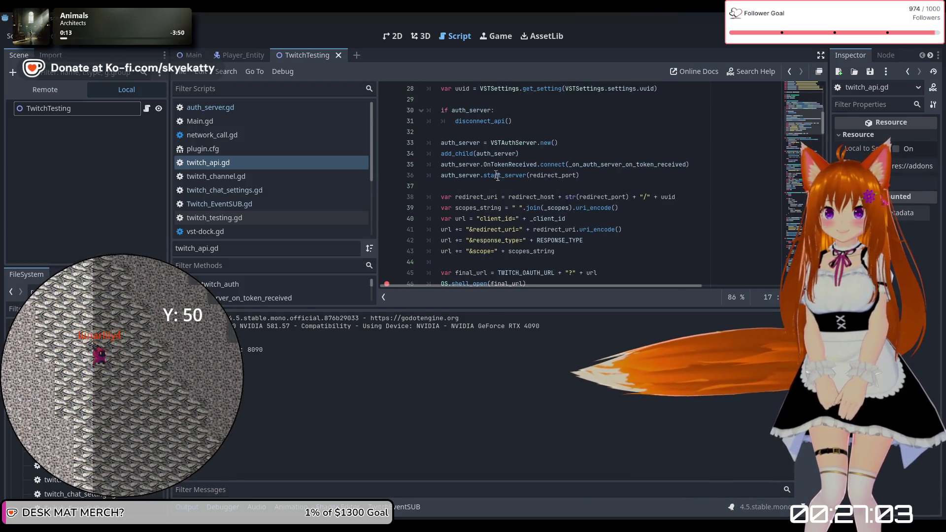
click(472, 154)
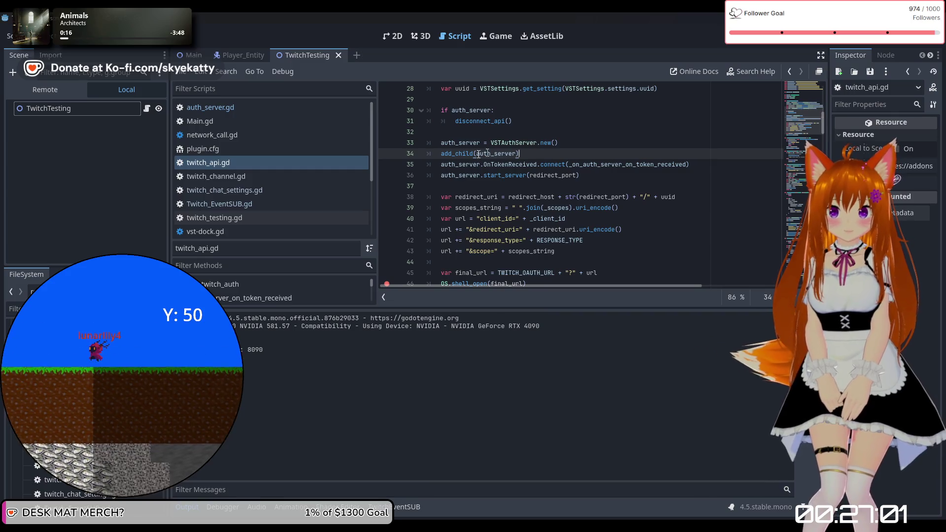
click(586, 179)
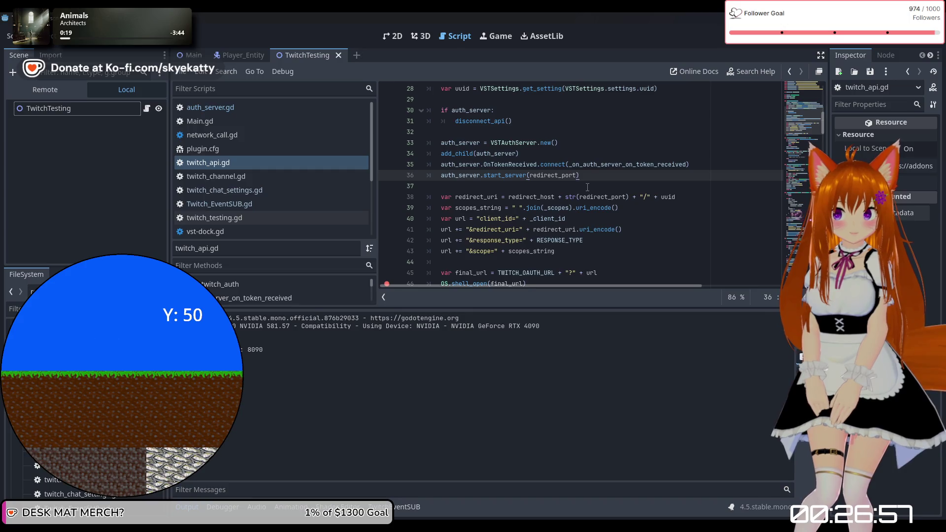
scroll(567, 186, down, 1)
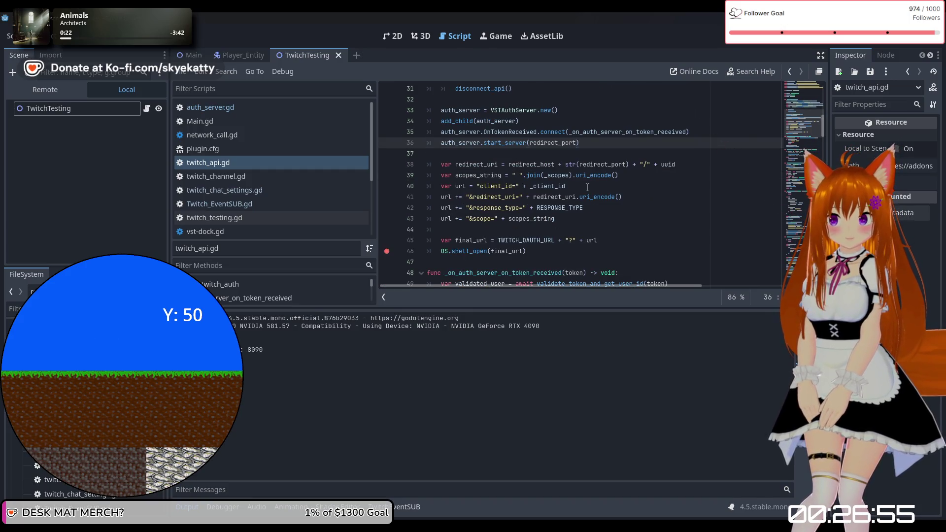
scroll(588, 187, down, 2)
scroll(562, 189, up, 4)
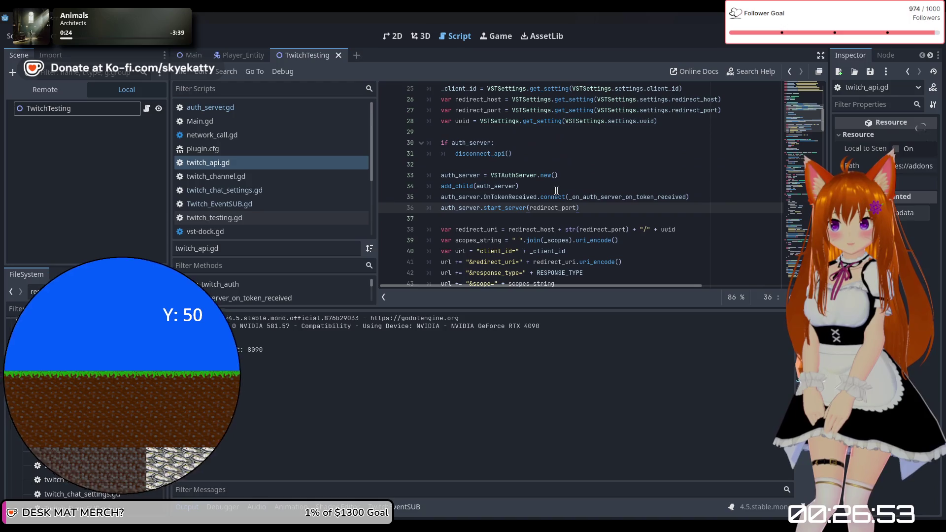
click(556, 190)
scroll(552, 187, up, 2)
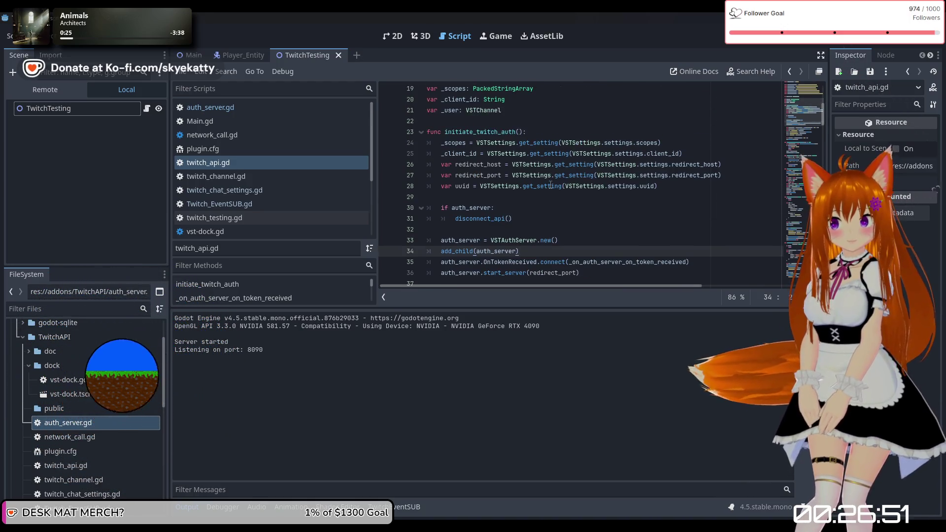
scroll(550, 184, down, 1)
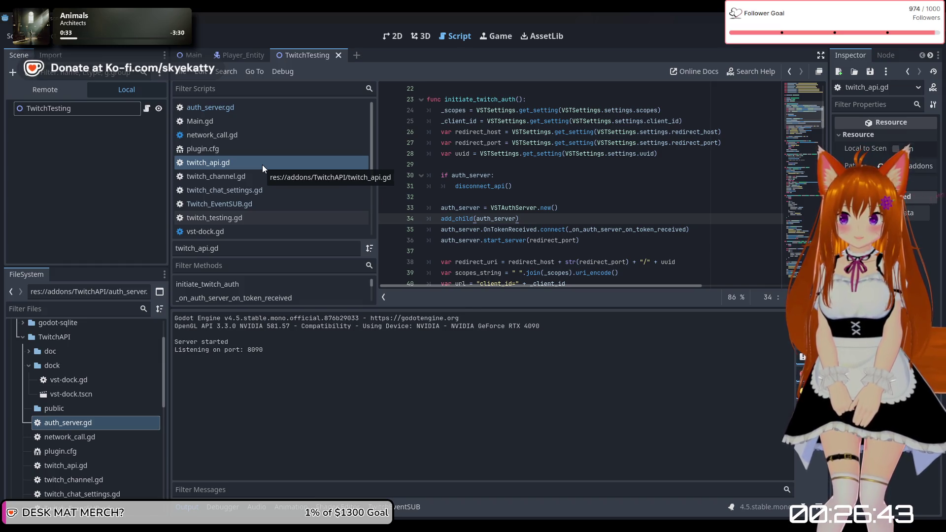
scroll(599, 197, up, 2)
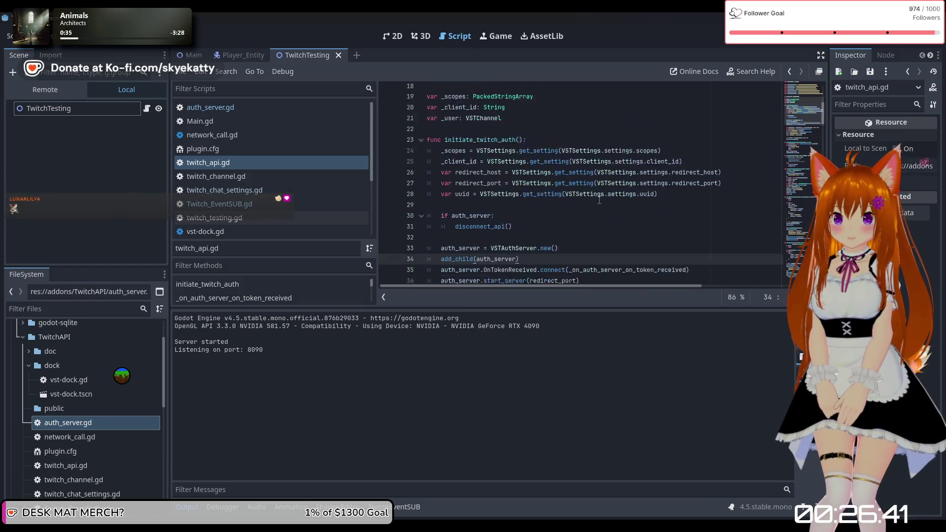
scroll(599, 200, down, 3)
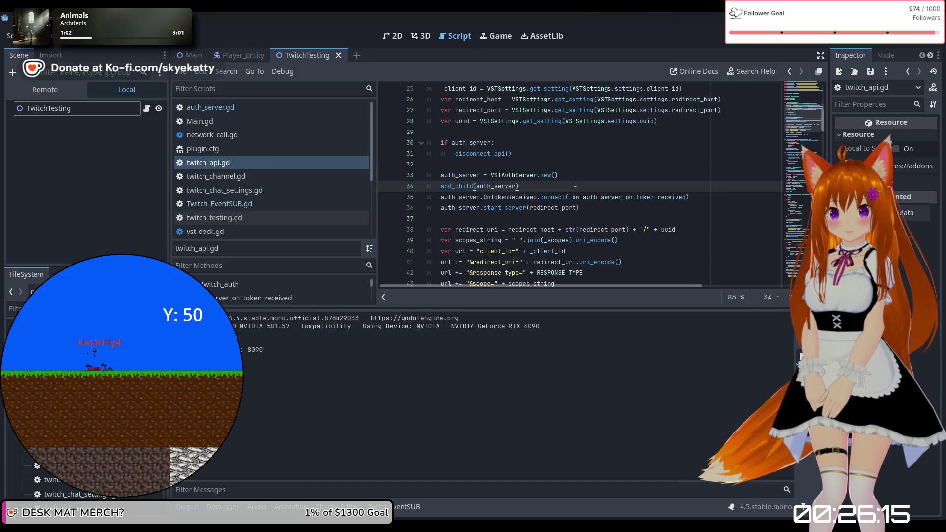
click(715, 197)
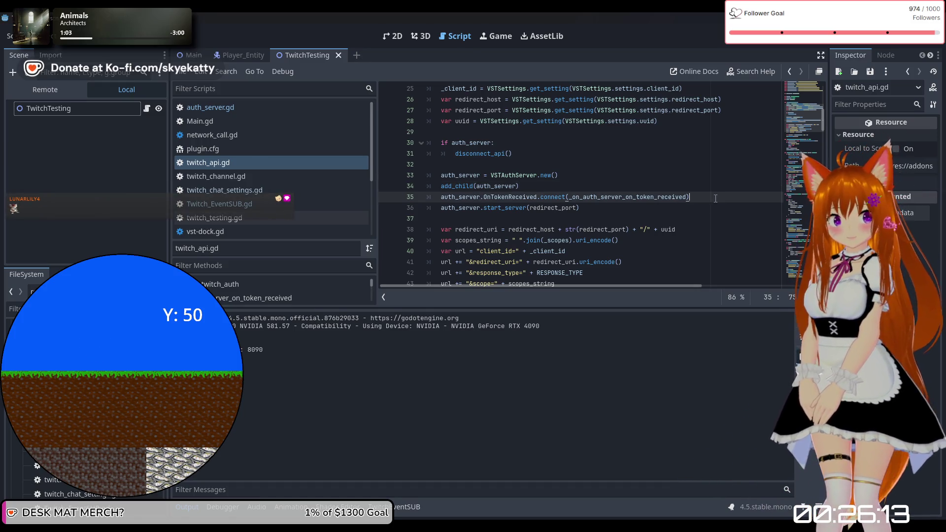
Insert auth_server.process(true) as line 36 before start_server and restart the game
key(Return)
text(auth)
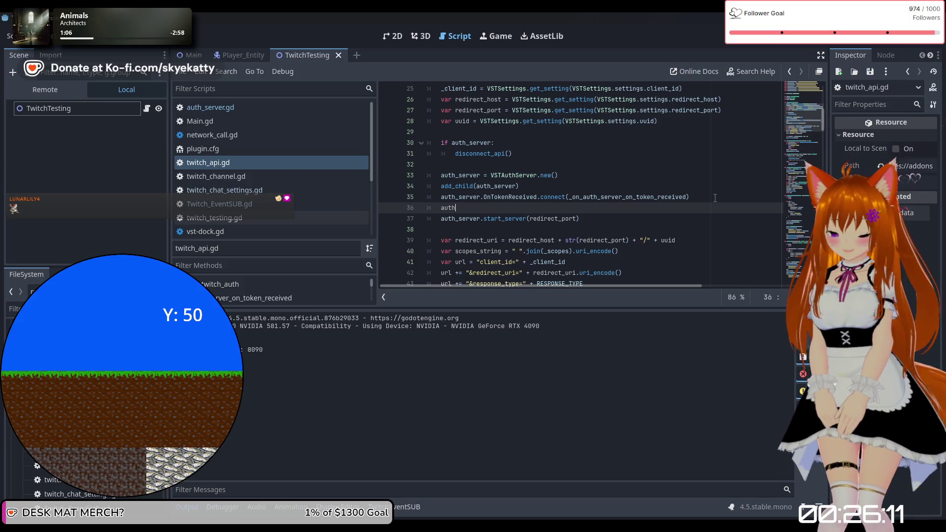
text(_server.process)
key(Return)
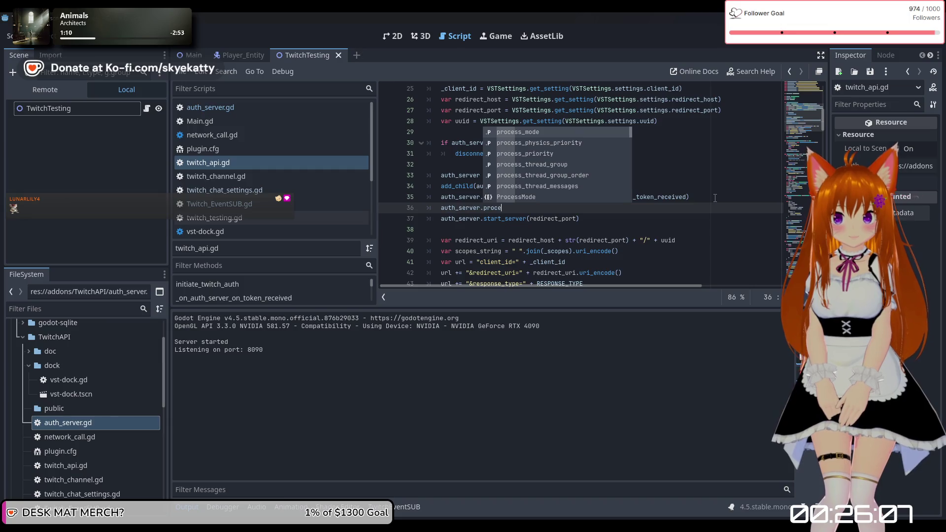
text(())
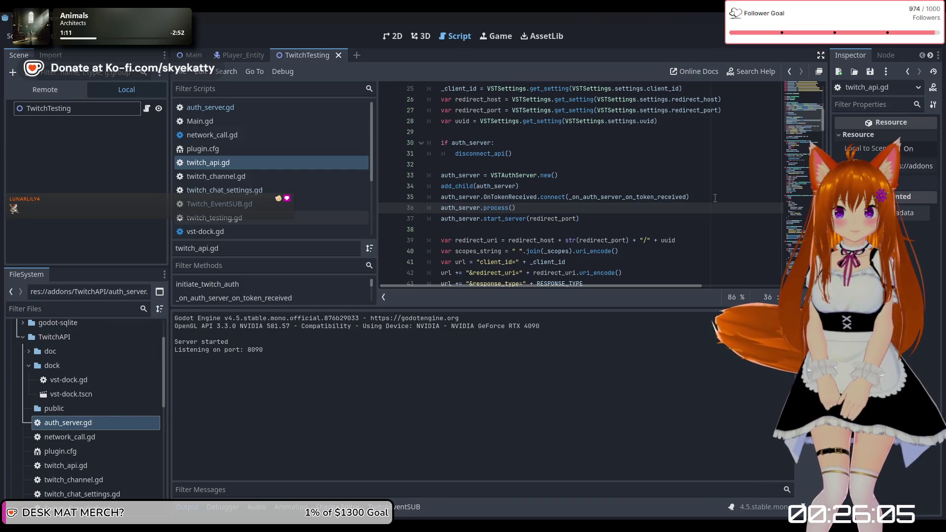
text(true)
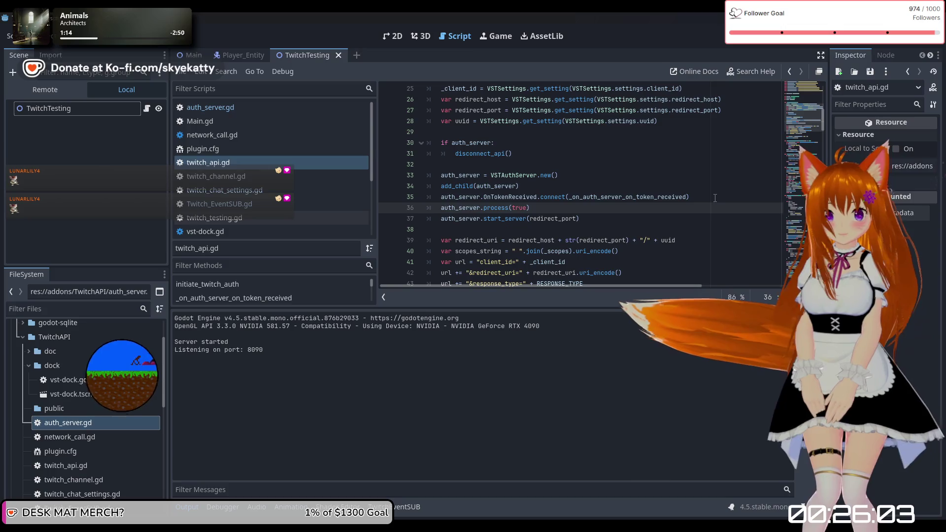
click(605, 218)
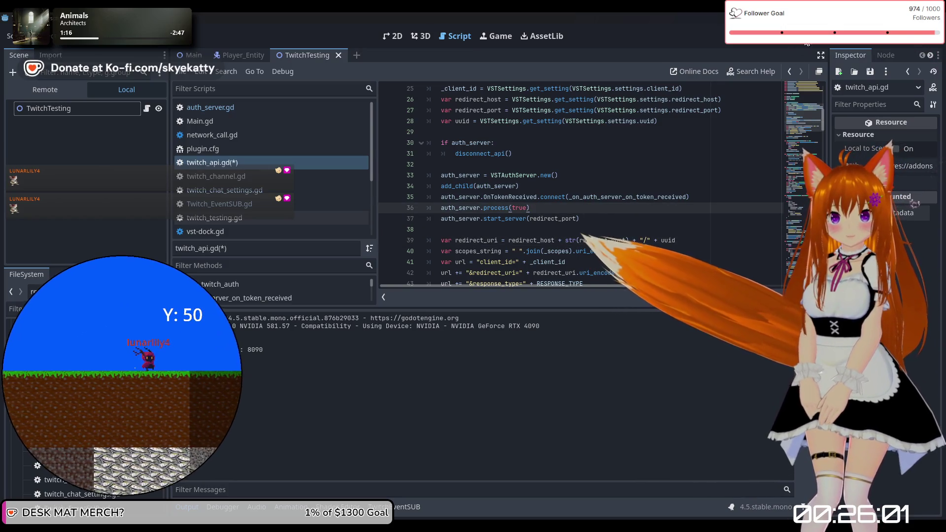
click(769, 44)
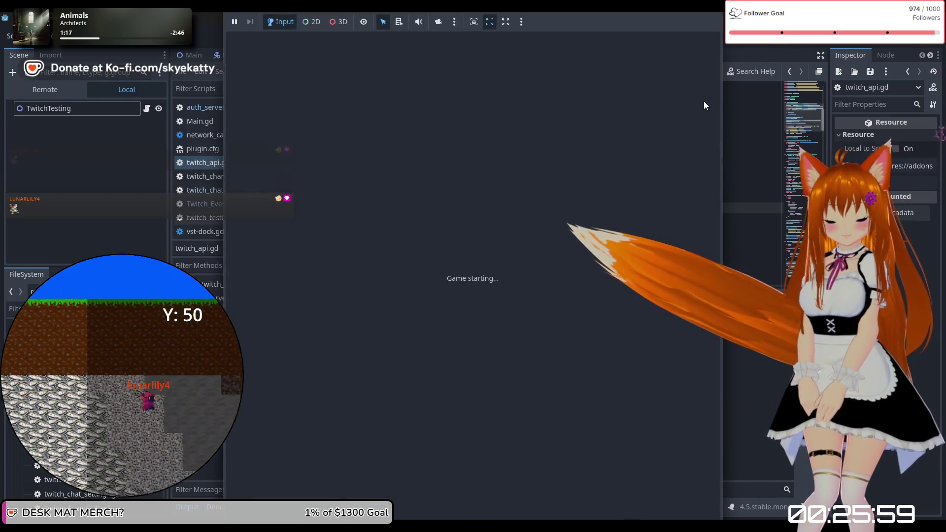
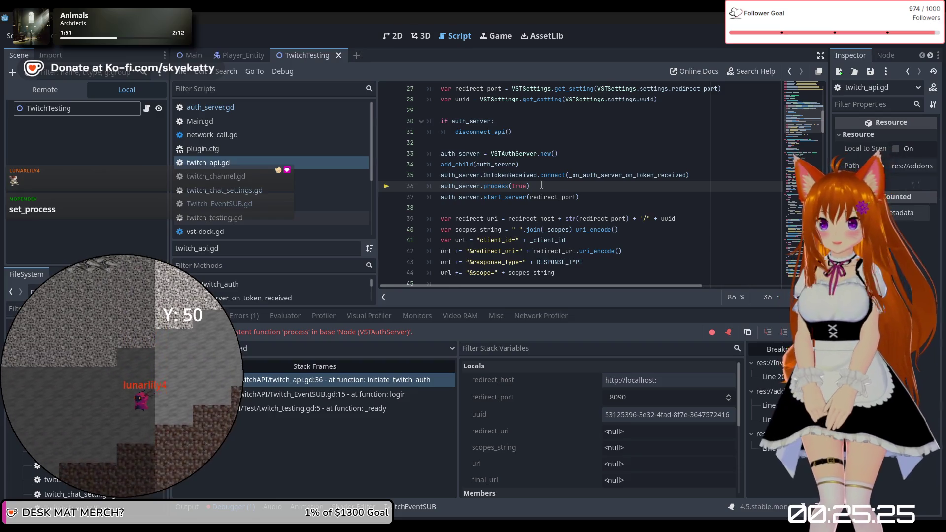
Complete line 36 as auth_server.set_process(true), save, and relaunch the game with F6
text(set)
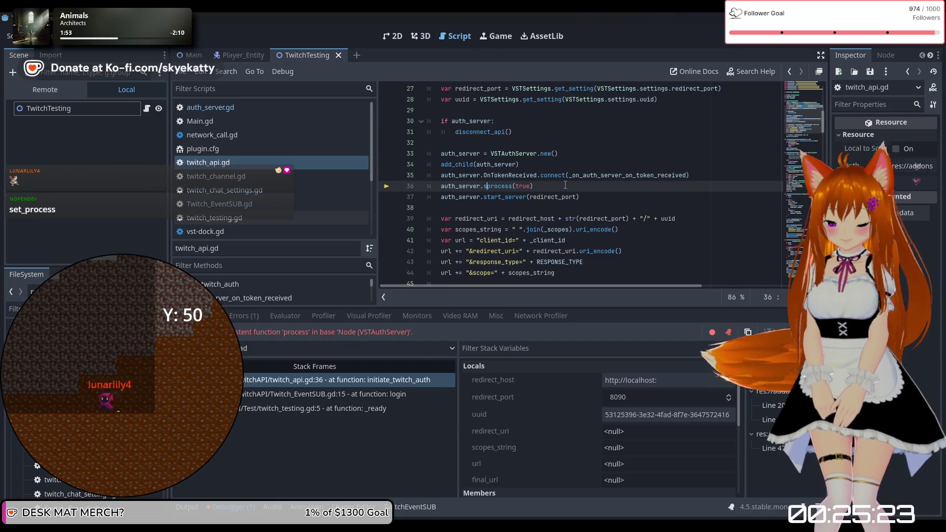
text(_)
click(574, 183)
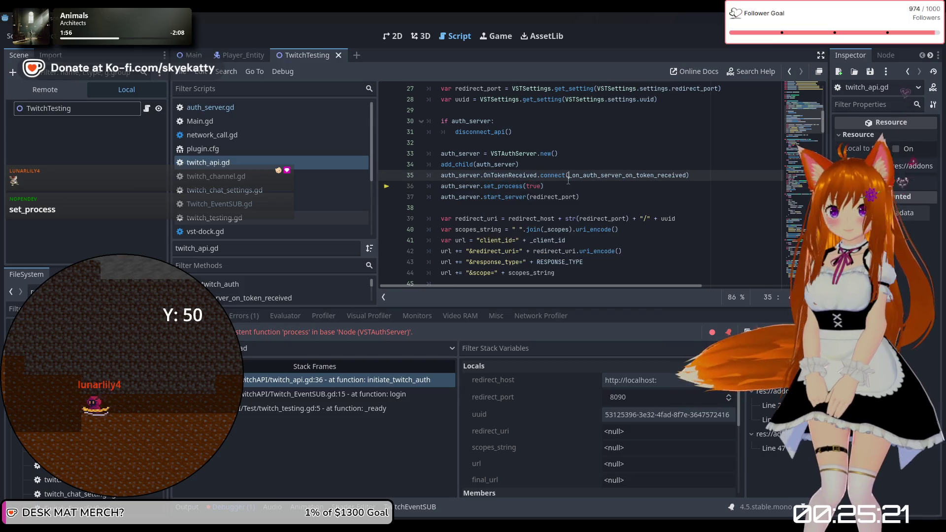
key(F6)
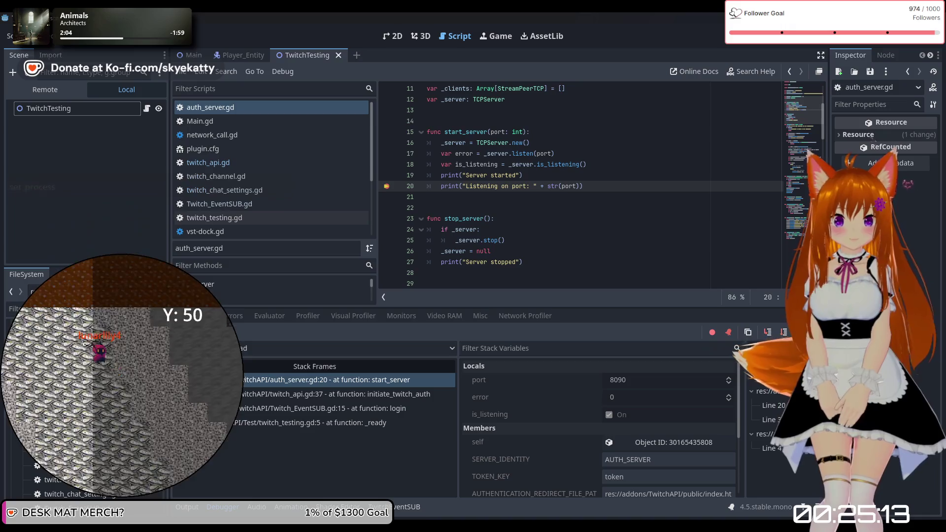
Continue past the line 20 breakpoint and show the Output log
key(F12)
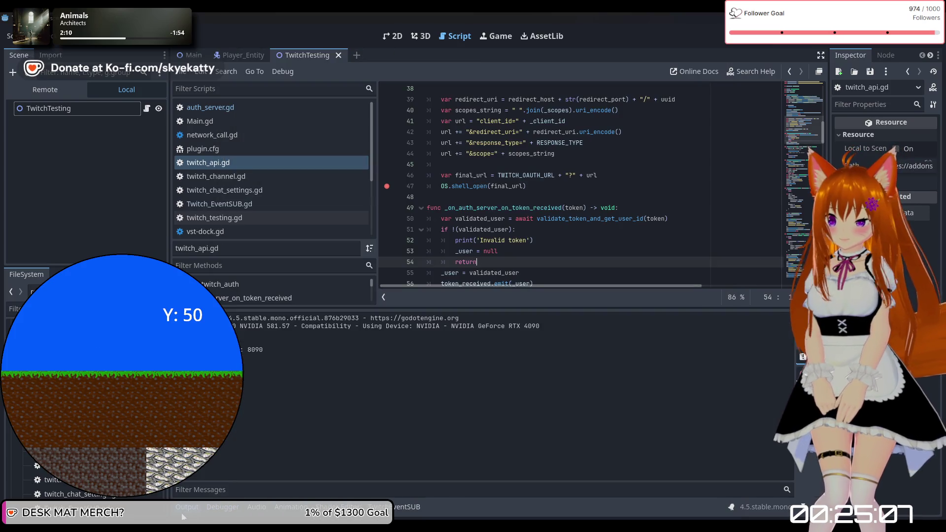
click(185, 509)
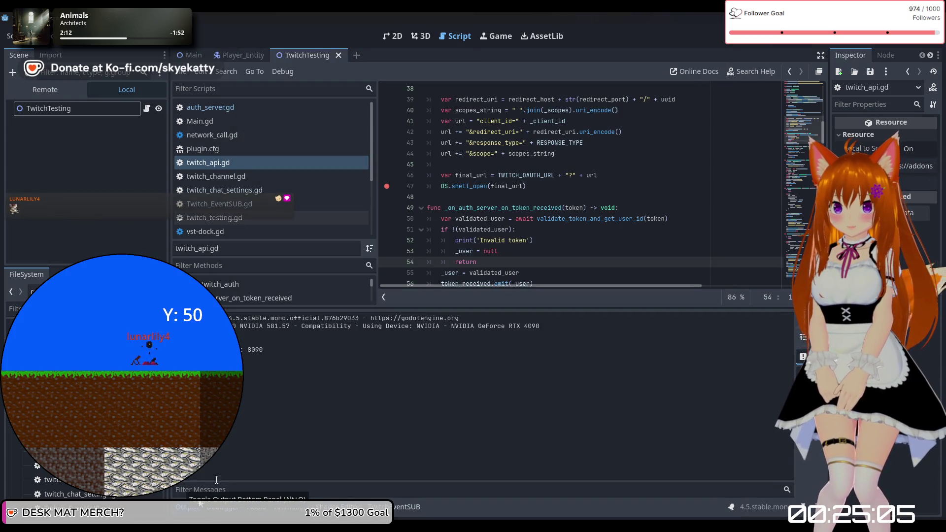
scroll(495, 228, up, 3)
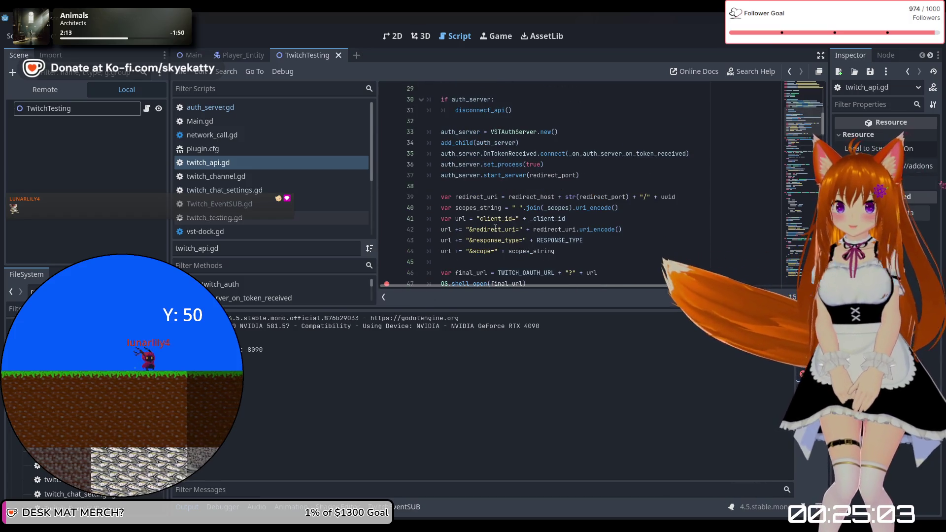
scroll(495, 228, down, 7)
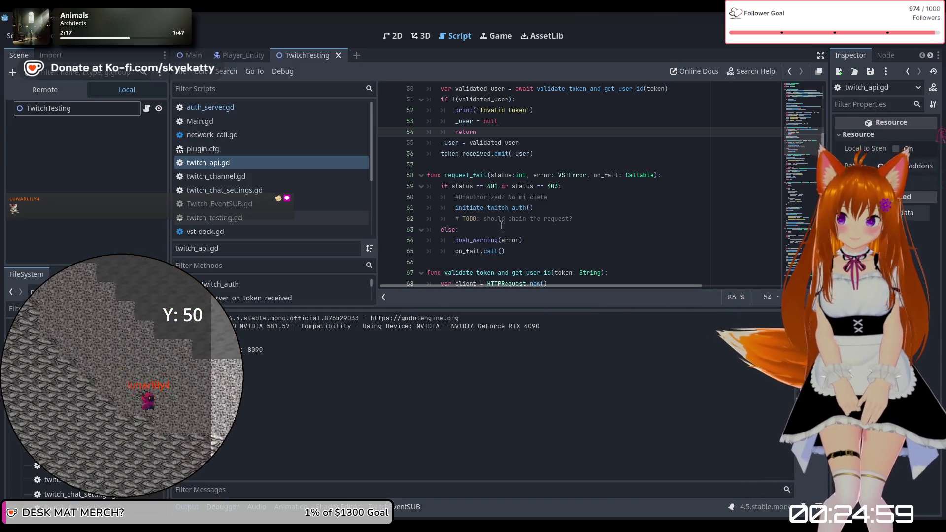
click(321, 108)
scroll(563, 146, up, 4)
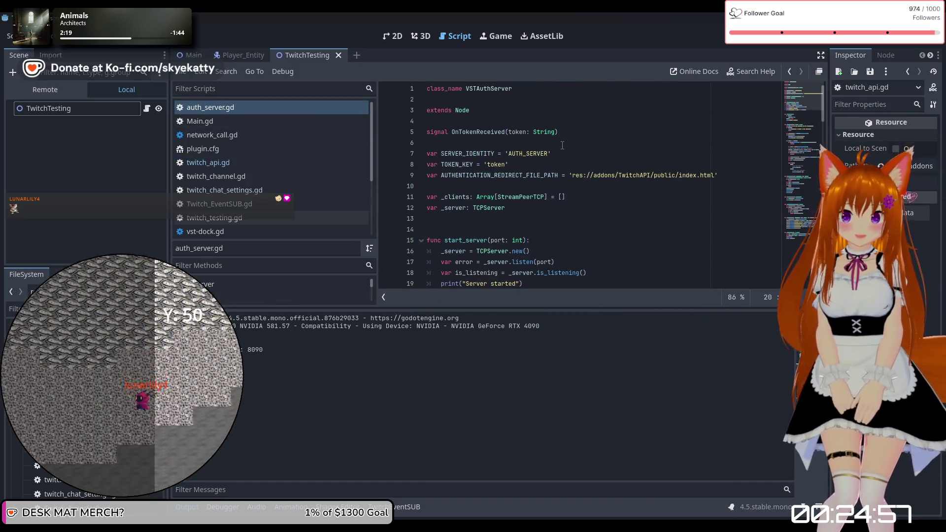
scroll(556, 150, down, 4)
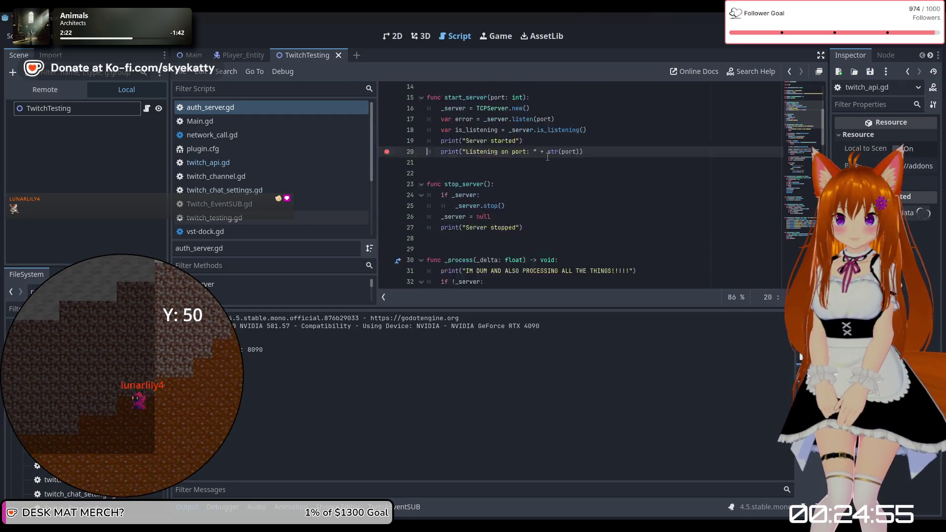
scroll(544, 158, down, 3)
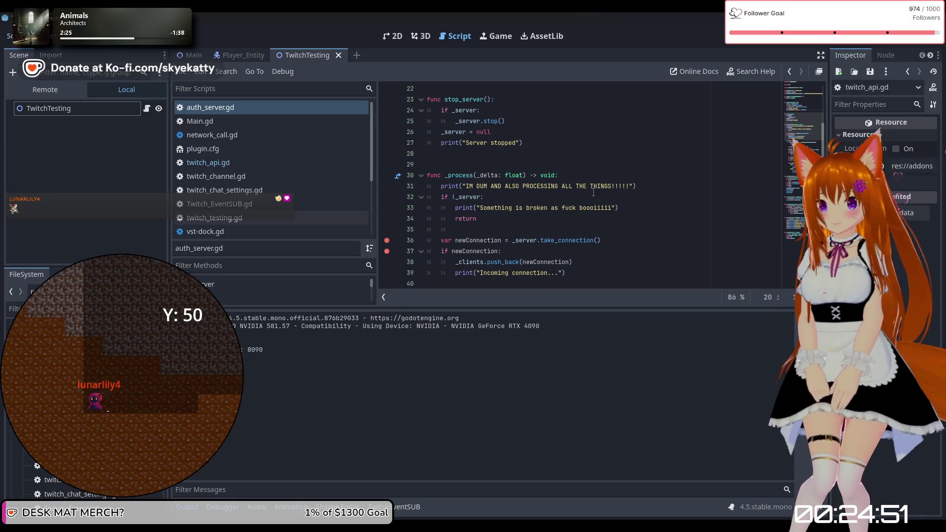
scroll(593, 192, down, 1)
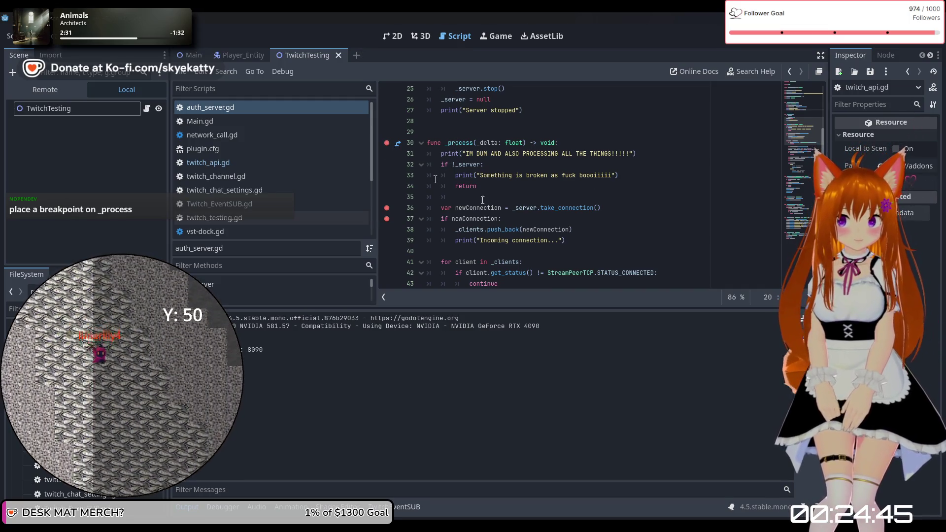
click(440, 147)
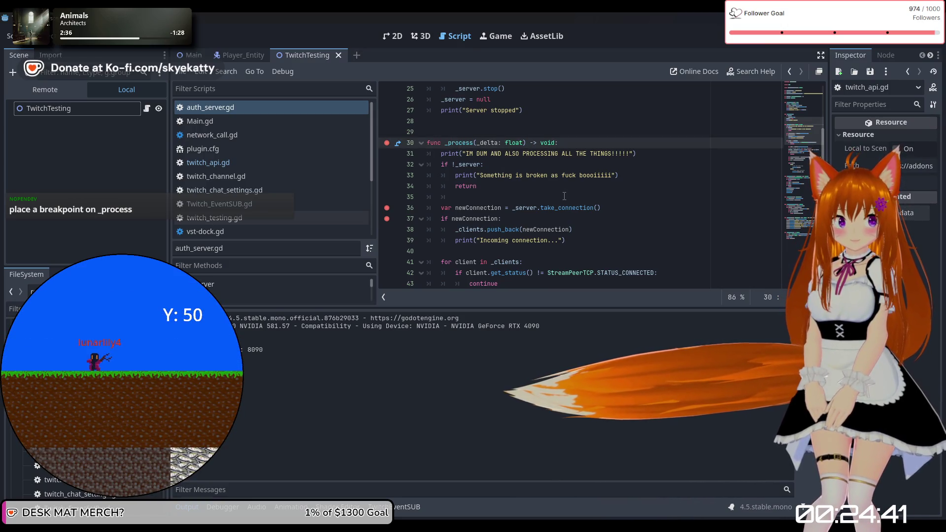
scroll(587, 197, up, 1)
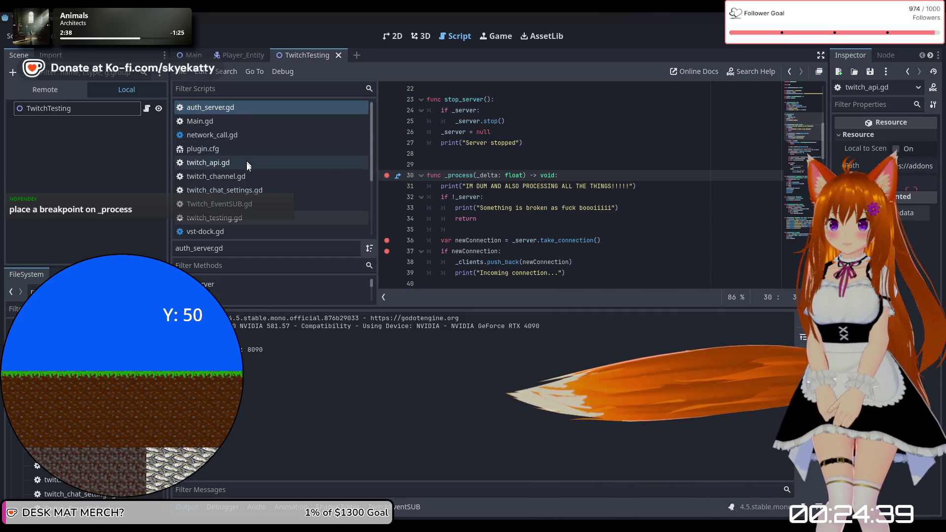
click(246, 162)
scroll(426, 148, up, 2)
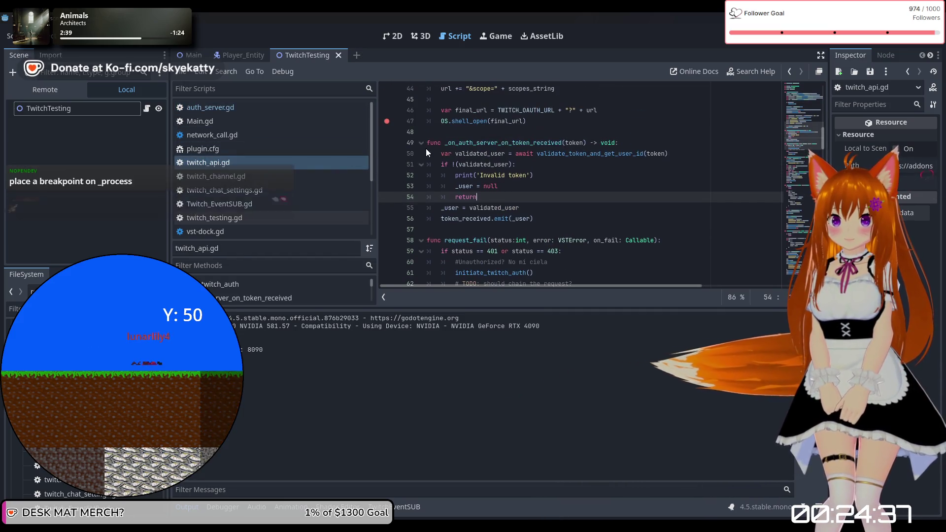
scroll(432, 151, up, 5)
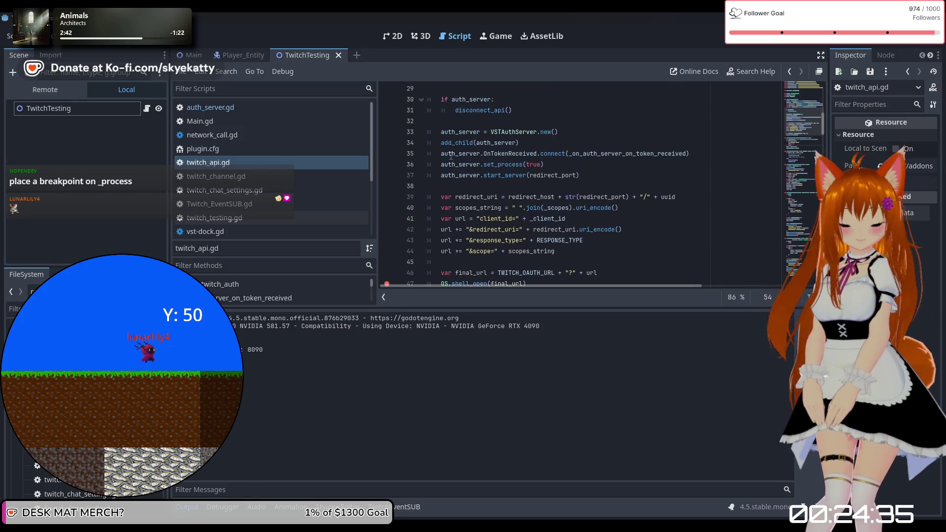
scroll(450, 157, up, 3)
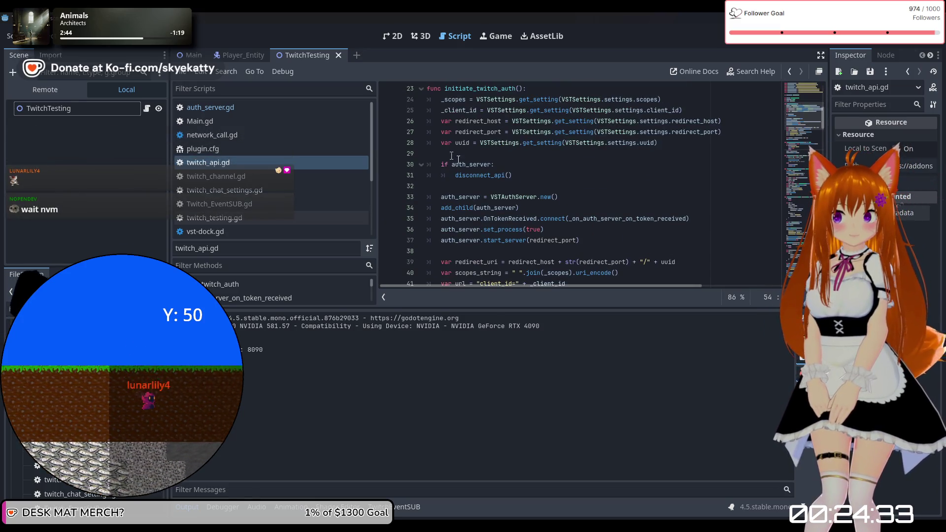
scroll(527, 197, down, 2)
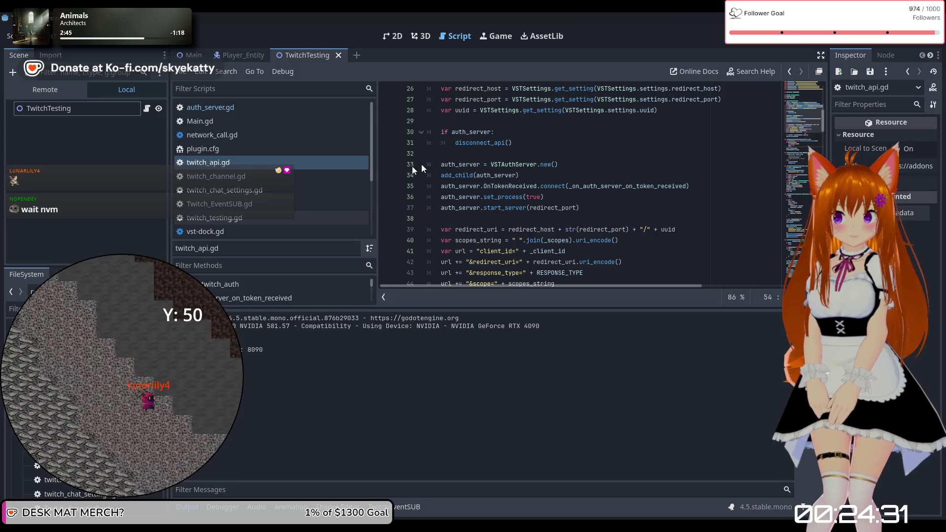
shift+click(385, 169)
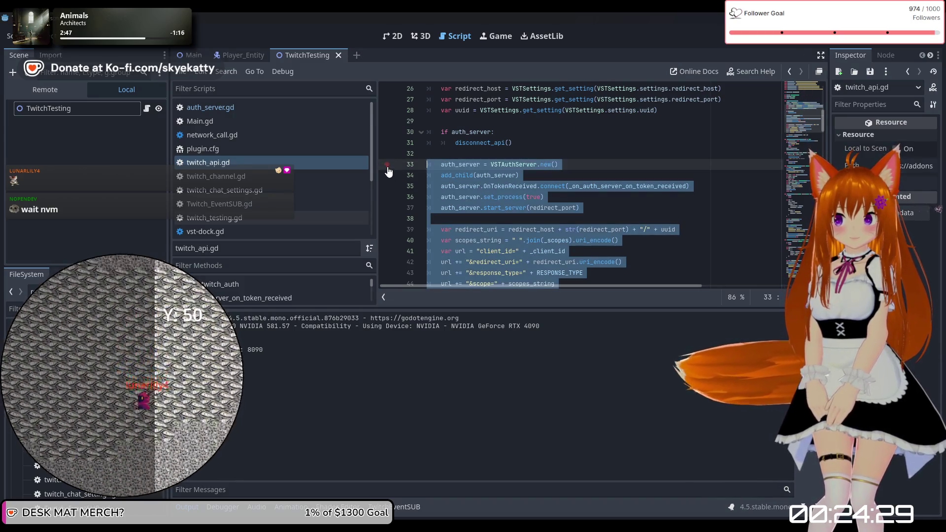
click(492, 196)
scroll(506, 175, up, 3)
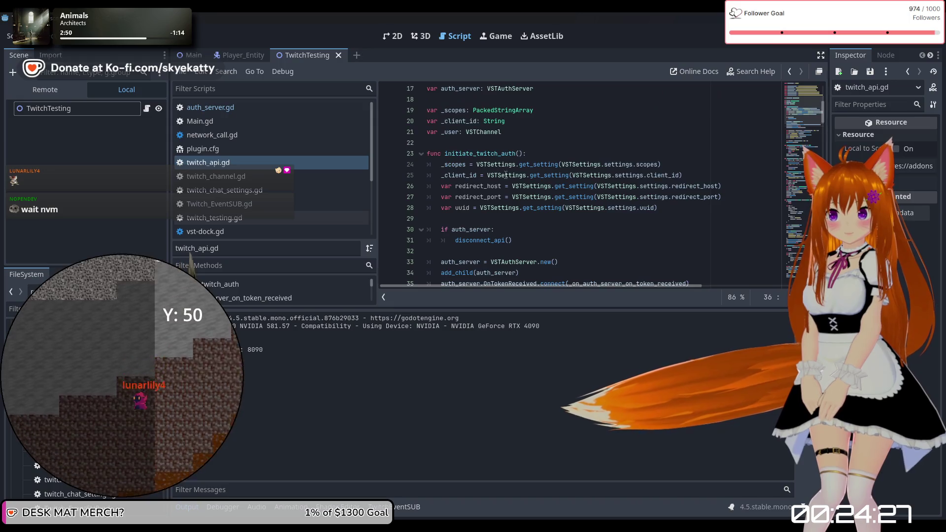
scroll(506, 175, up, 2)
scroll(512, 176, down, 2)
scroll(527, 178, down, 2)
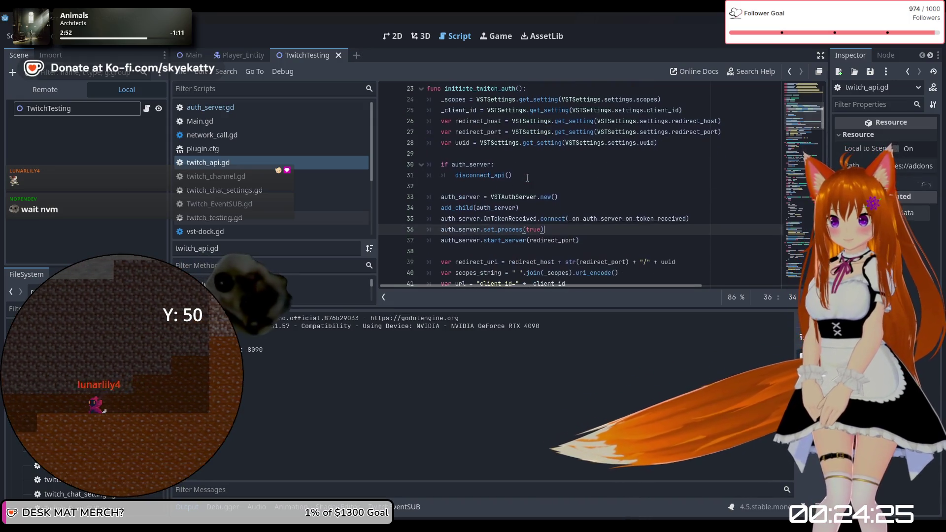
scroll(524, 179, up, 3)
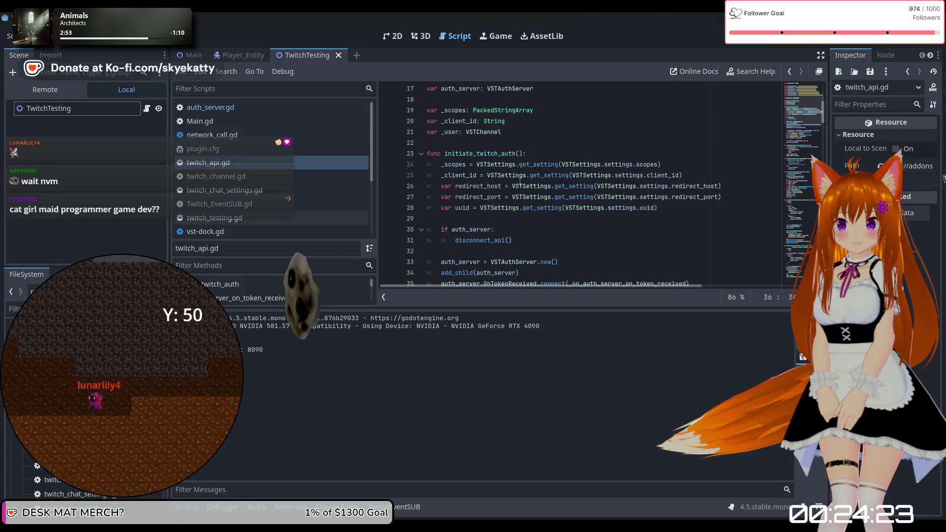
scroll(520, 183, down, 1)
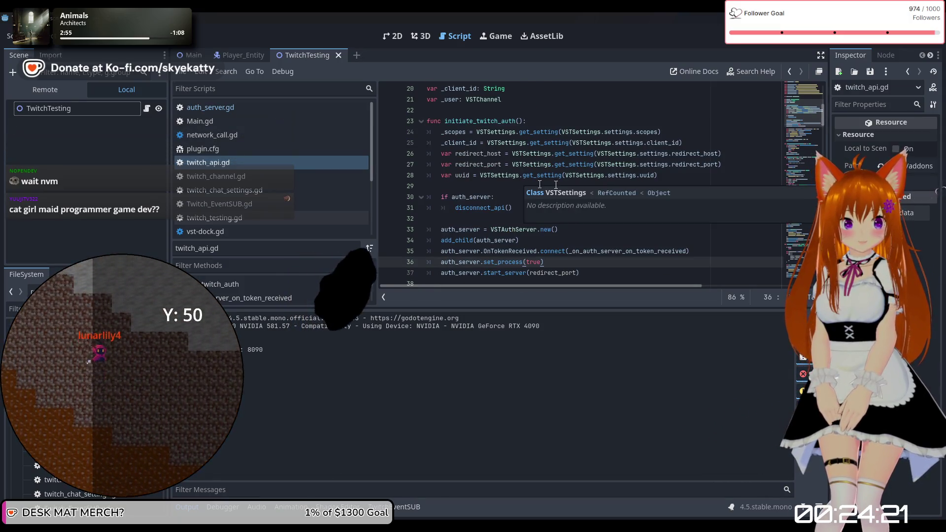
scroll(557, 185, down, 1)
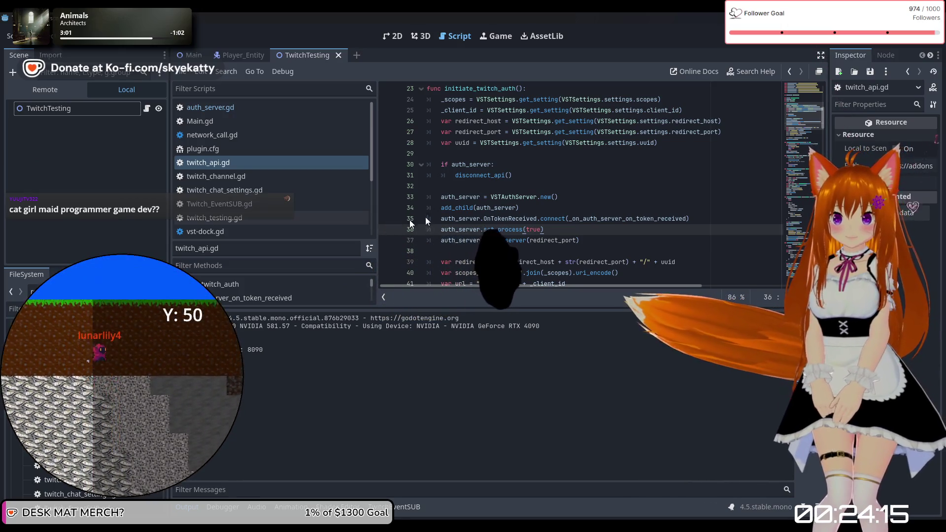
click(387, 197)
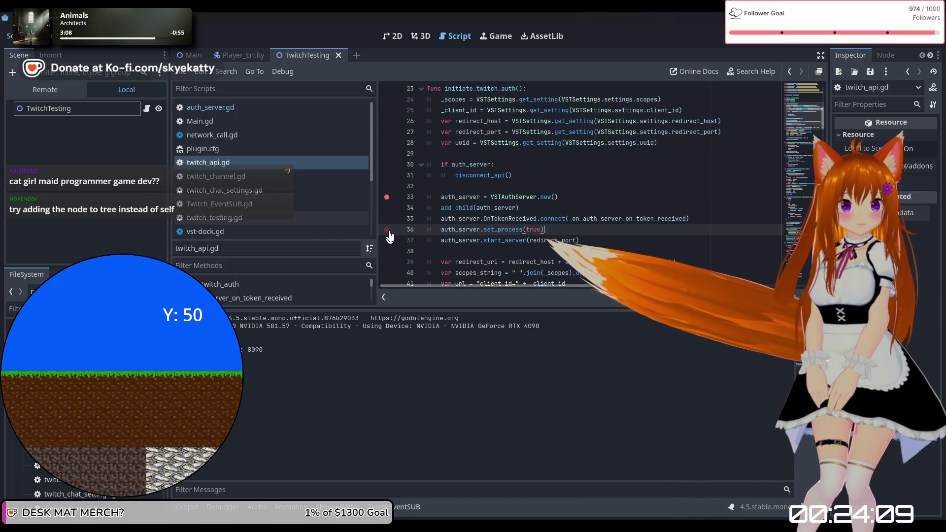
click(387, 197)
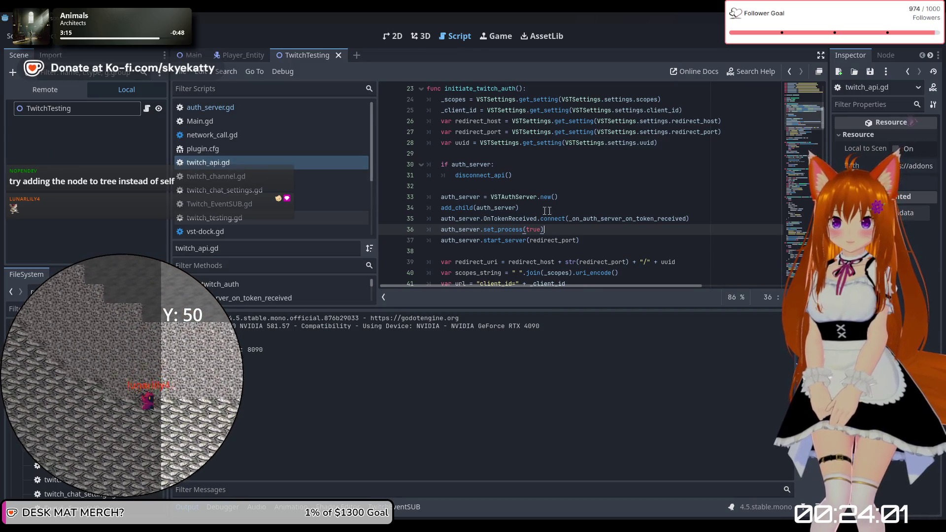
click(516, 207)
text(ge)
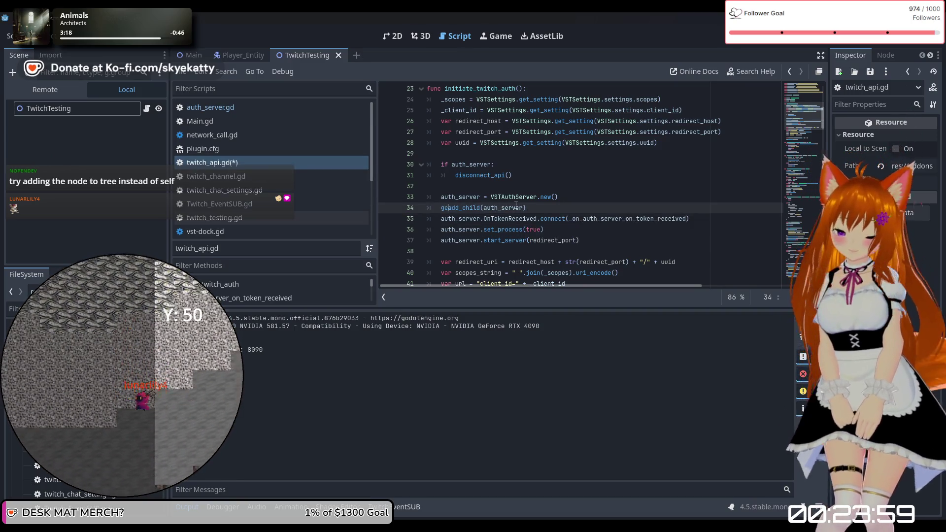
Prefix line 34 with get_tree() using autocomplete
key(Home)
text(get)
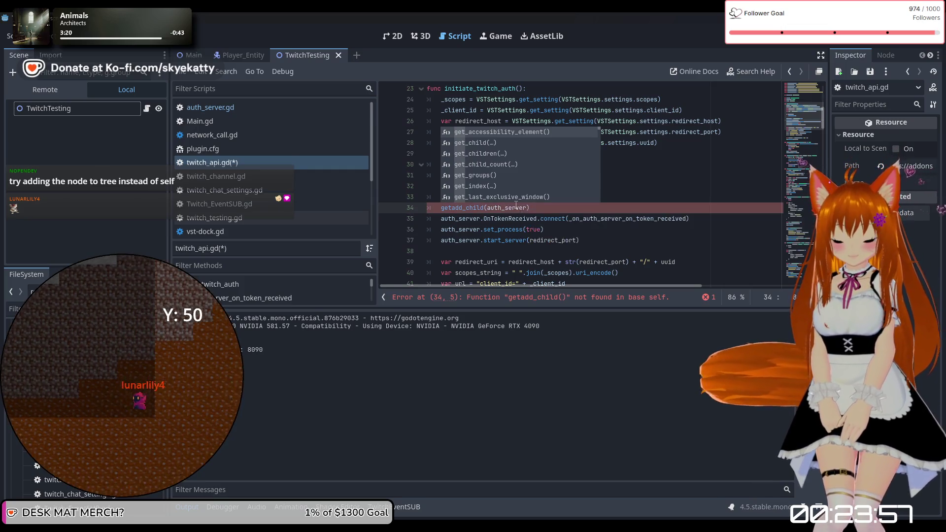
text(_tre)
key(Tab)
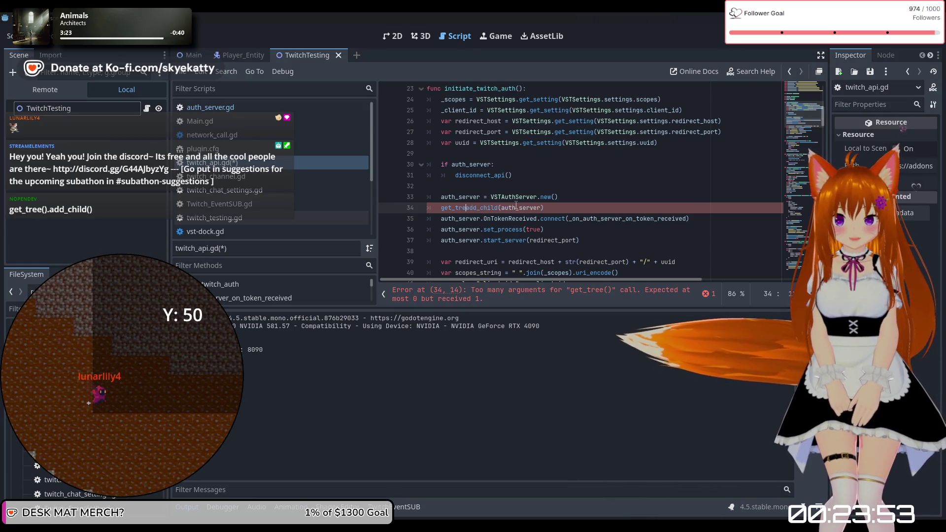
text(add_child)
key(BackSpace)
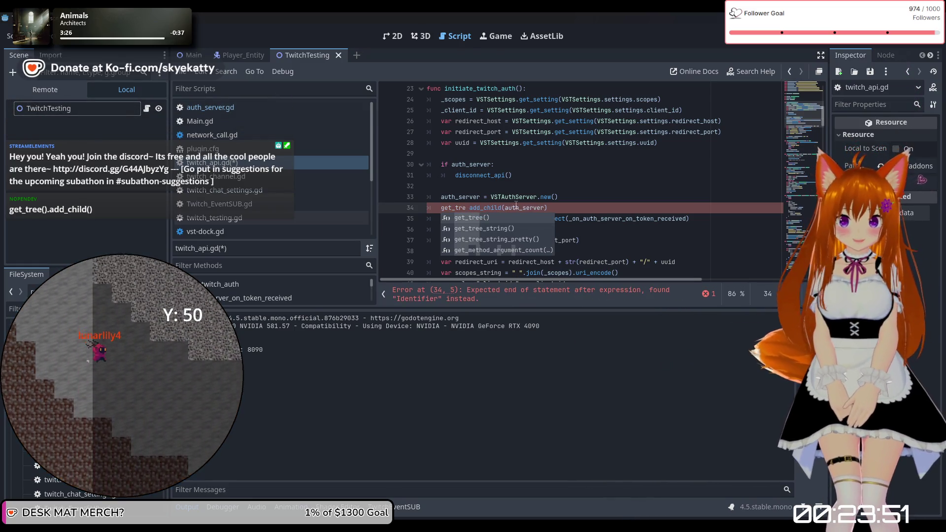
key(Return)
Join get_tree() to add_child(auth_server) with a dot, then stop and rerun the project
key(Delete)
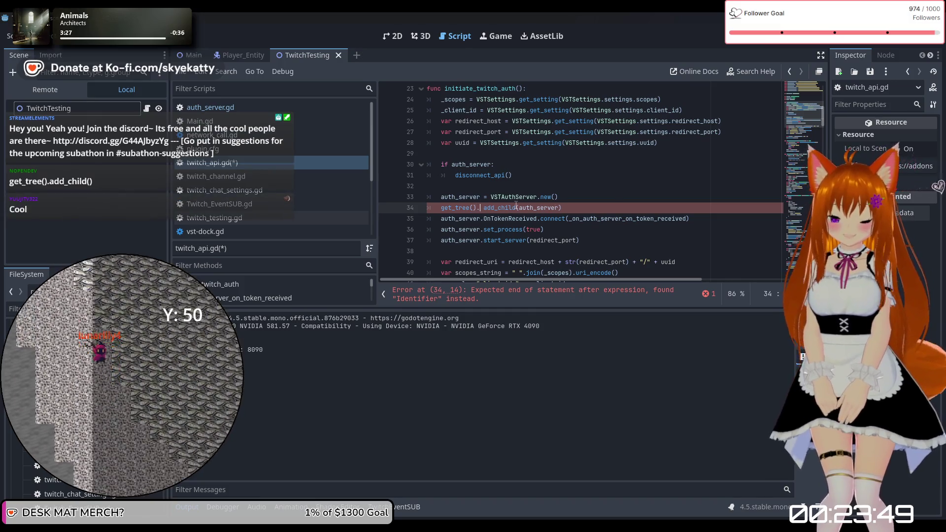
text(.)
click(595, 226)
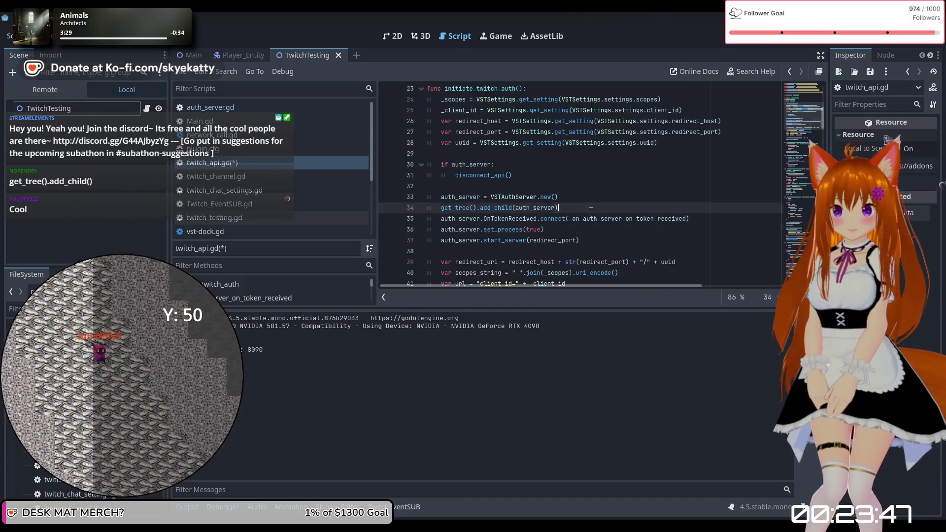
drag(547, 229, 489, 230)
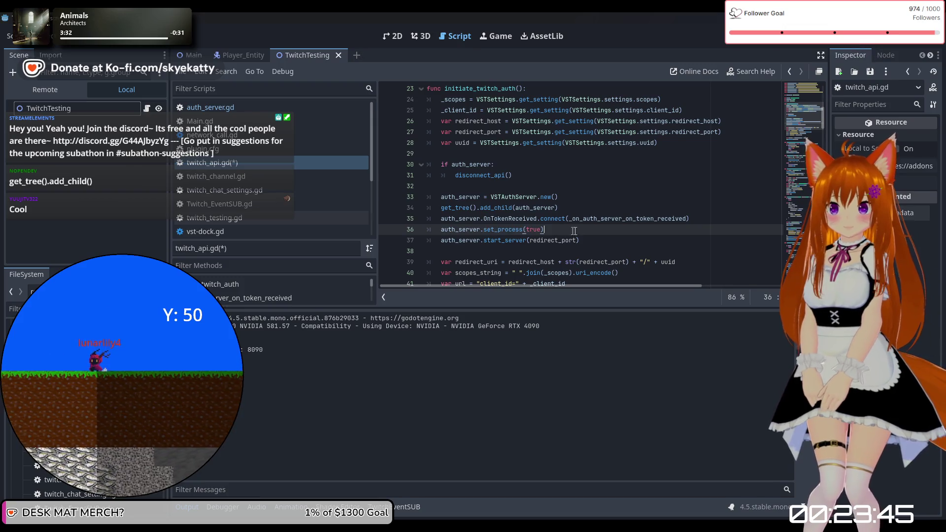
click(806, 44)
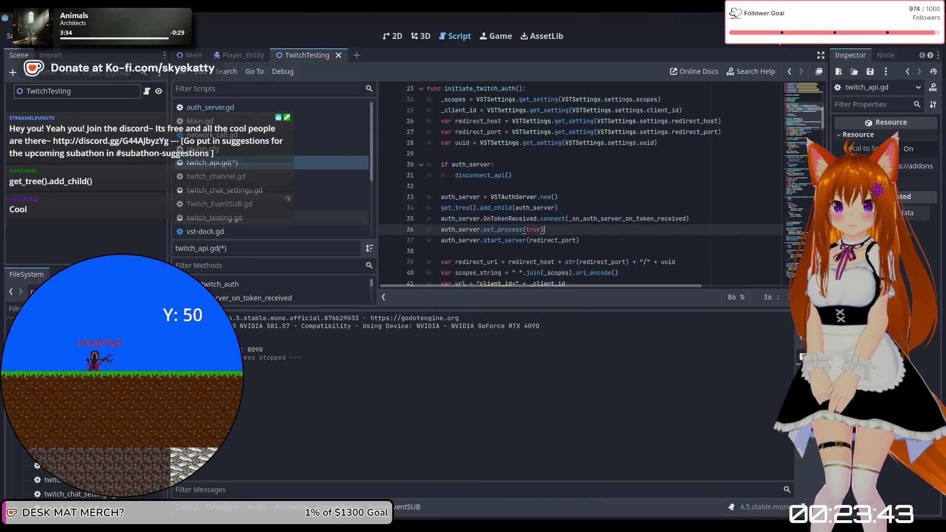
click(779, 43)
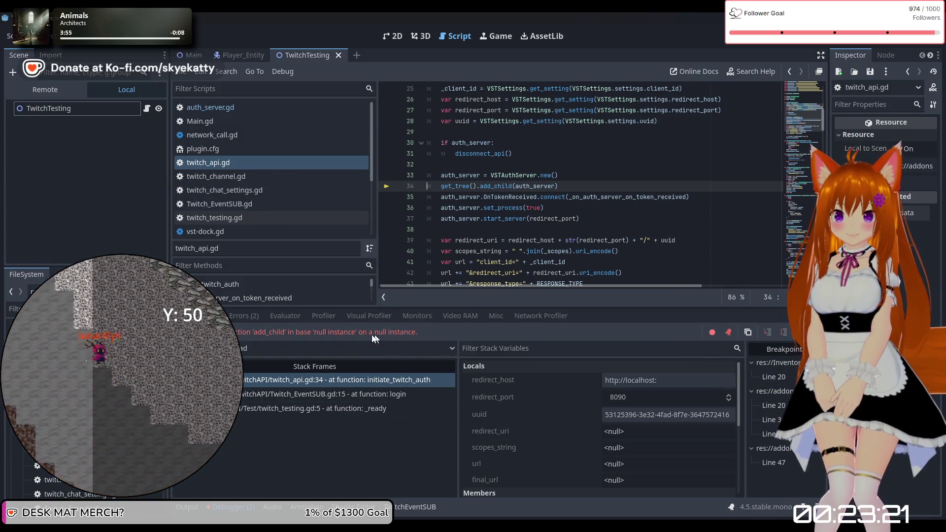
Open the Errors (2) tab to view the null-instance add_child error at line 34
click(245, 316)
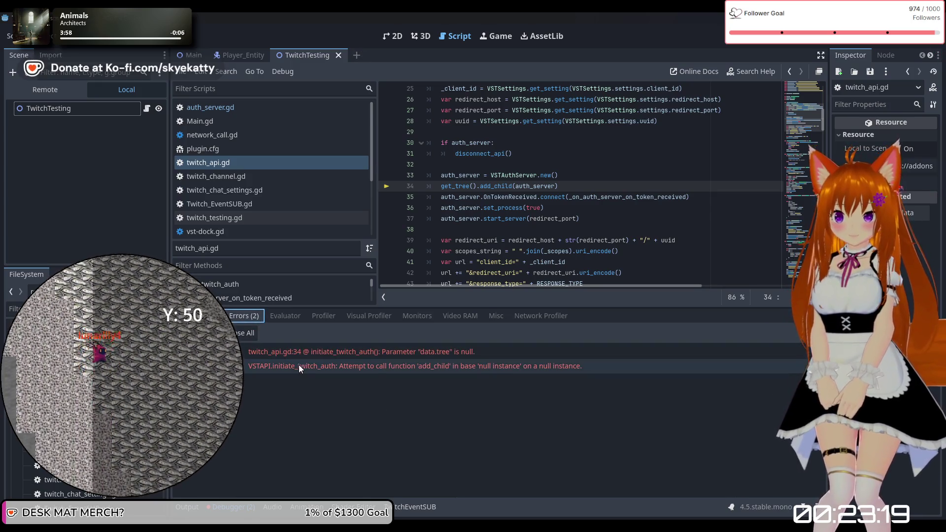
mouse_move(359, 371)
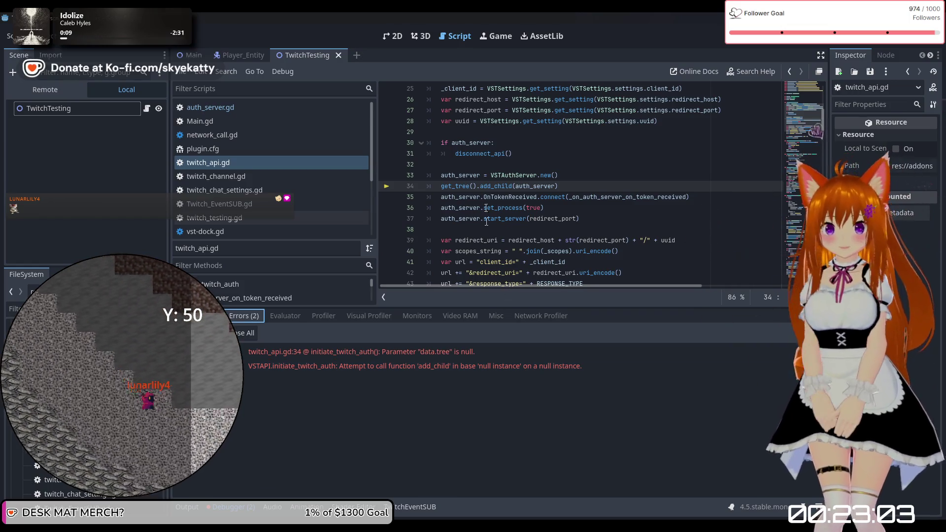
Review the listed errors and open twitch_testing.gd
scroll(510, 213, up, 2)
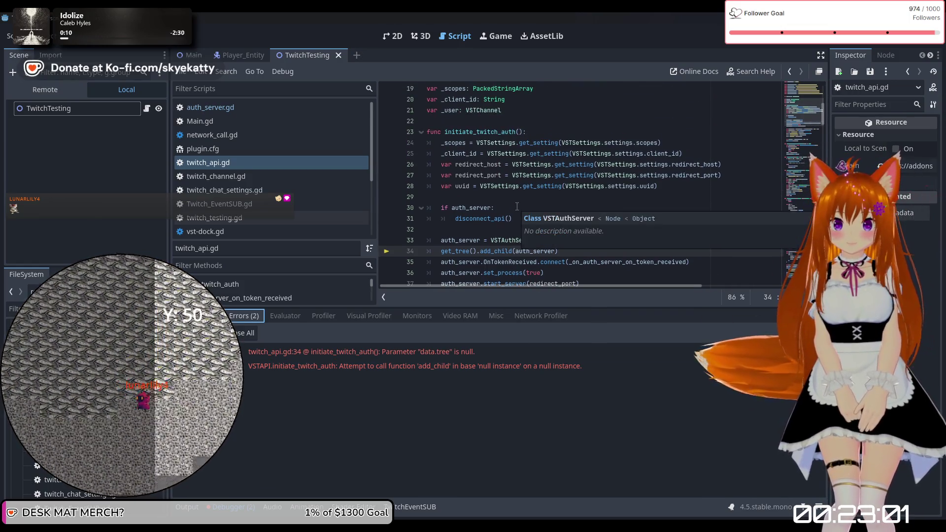
scroll(516, 206, up, 2)
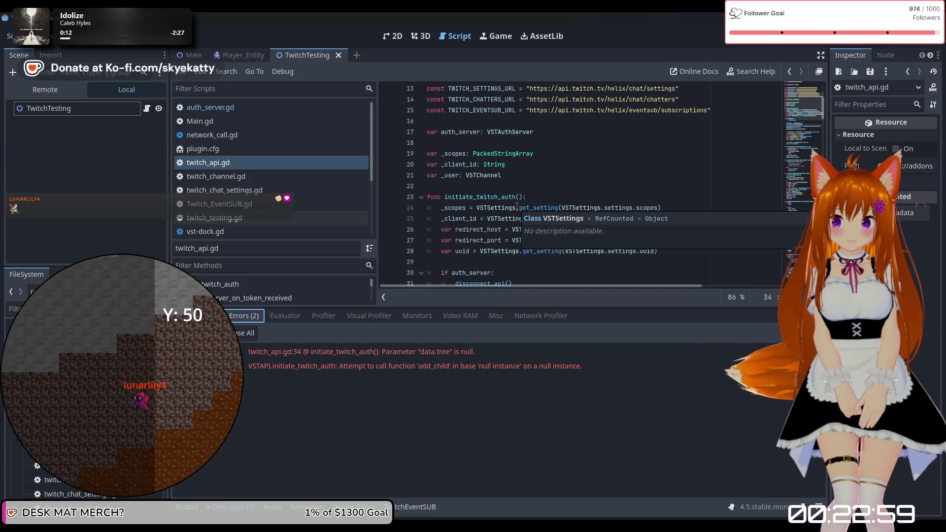
scroll(516, 206, down, 2)
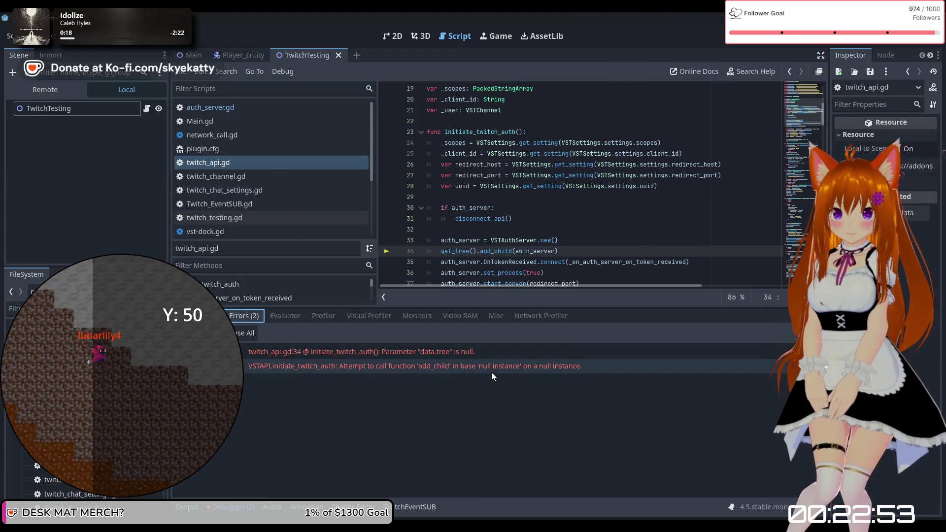
mouse_move(491, 371)
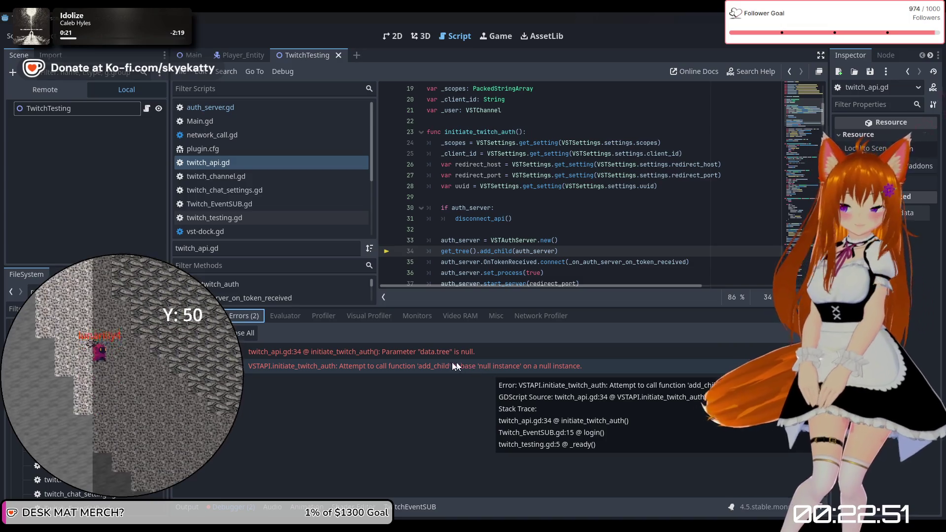
mouse_move(422, 356)
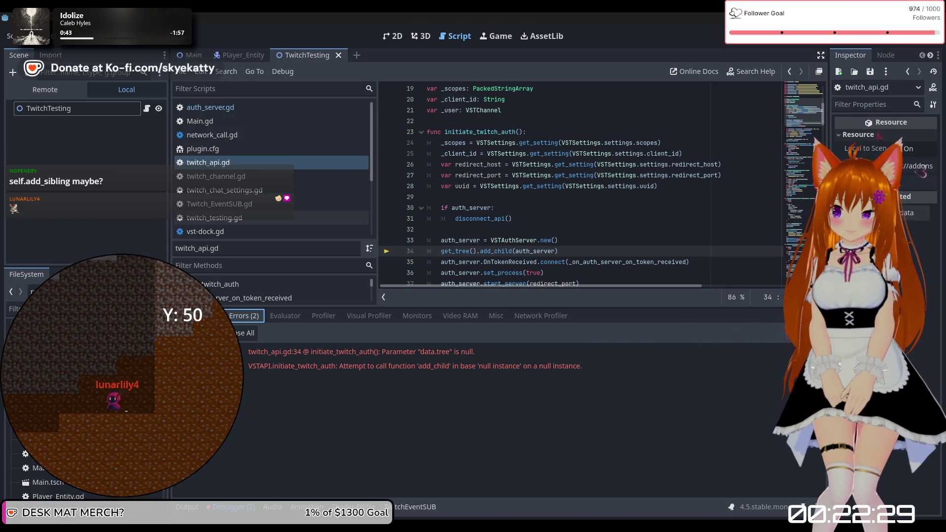
scroll(255, 220, down, 5)
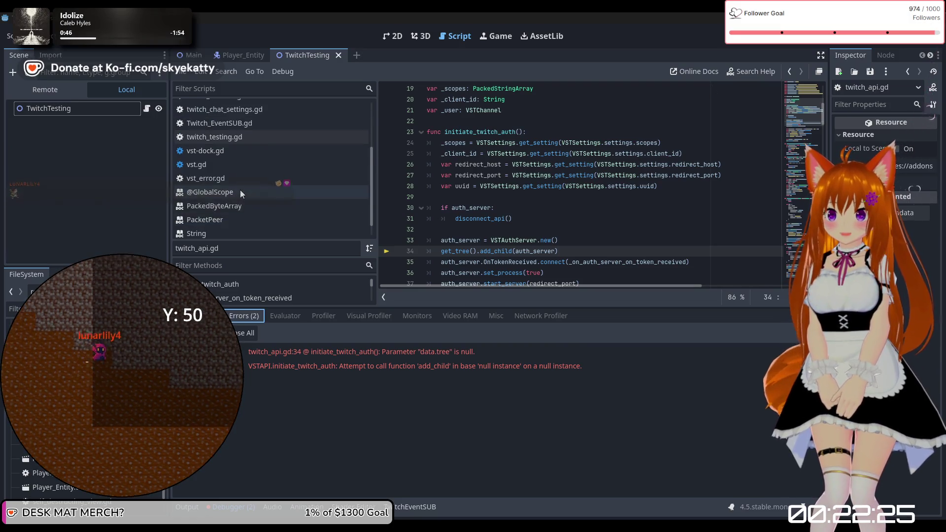
scroll(240, 191, up, 3)
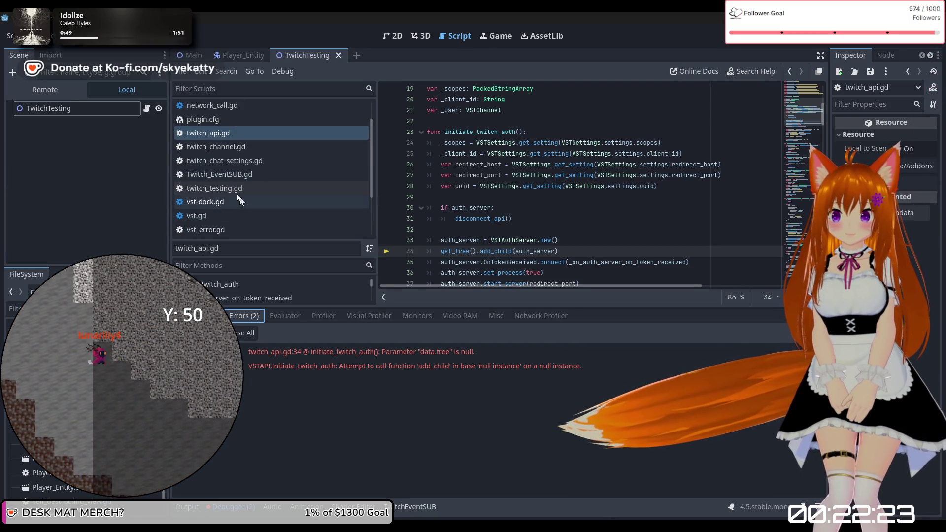
click(222, 188)
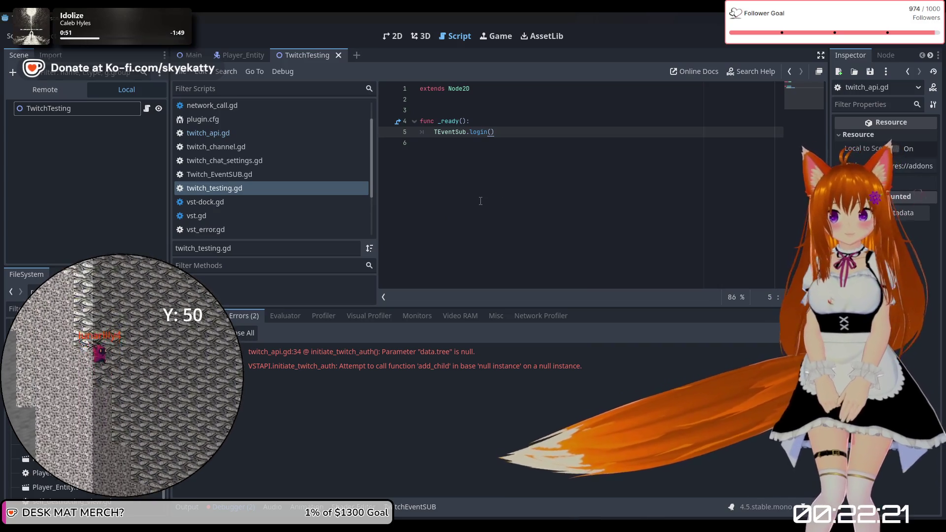
Delete the empty trailing line 6 after the _ready function
click(480, 121)
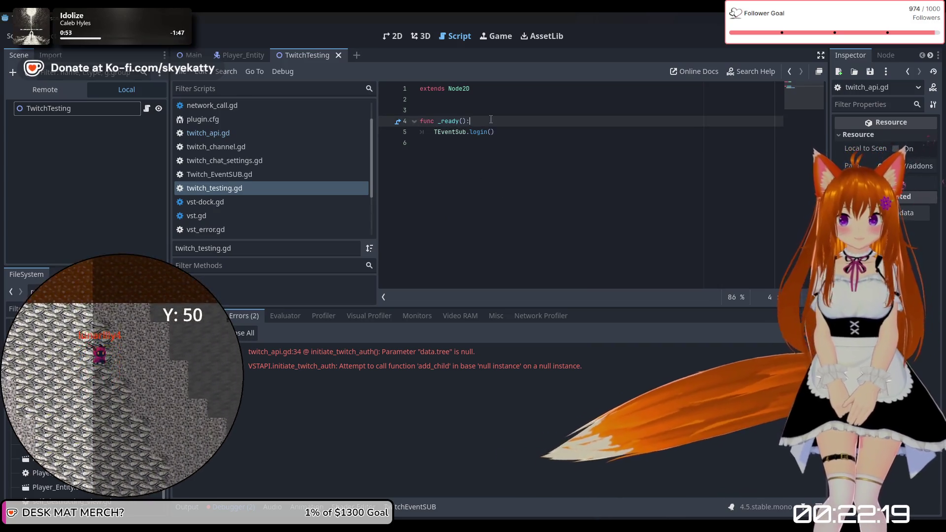
click(489, 163)
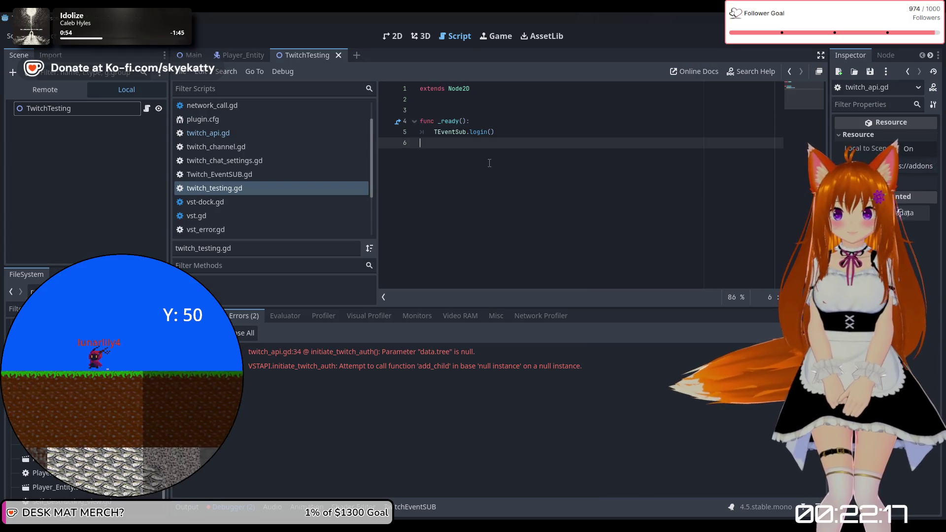
scroll(267, 195, up, 2)
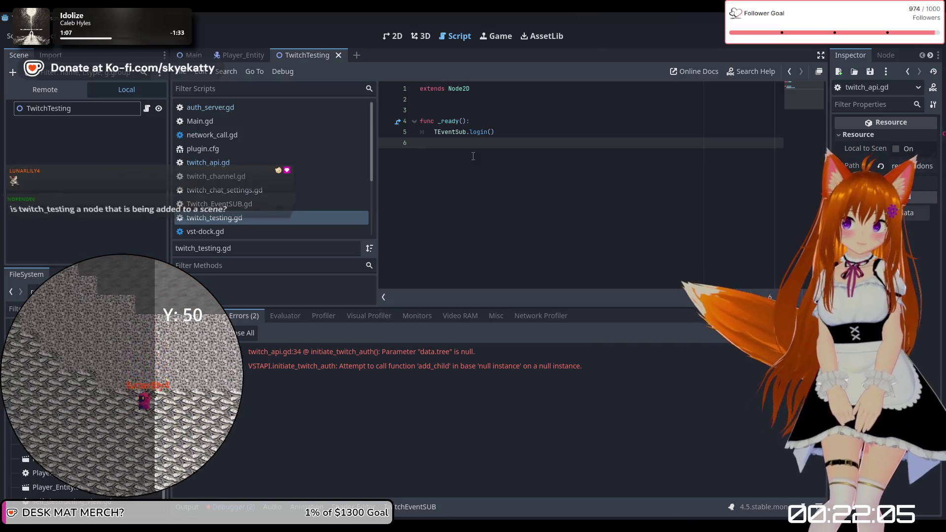
key(BackSpace)
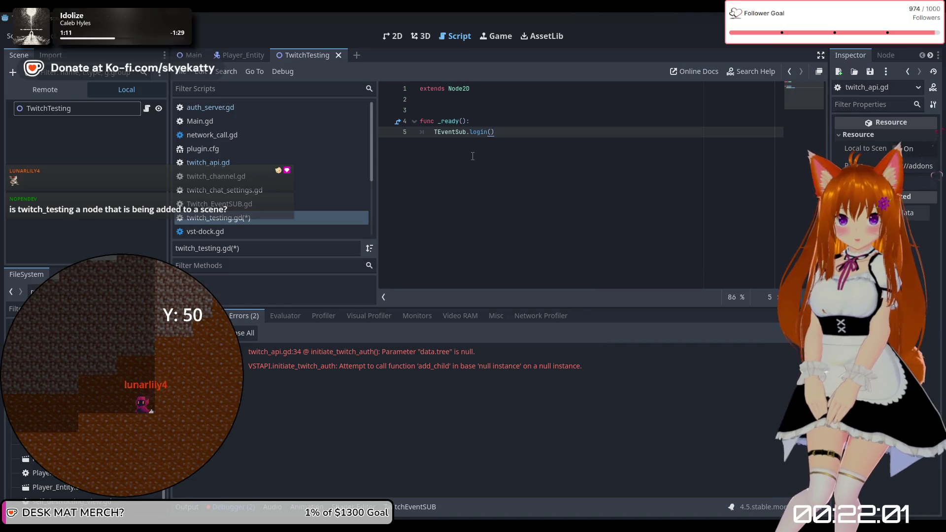
Inspect the TwitchTesting root node in the scene, then save with Ctrl+S
click(91, 126)
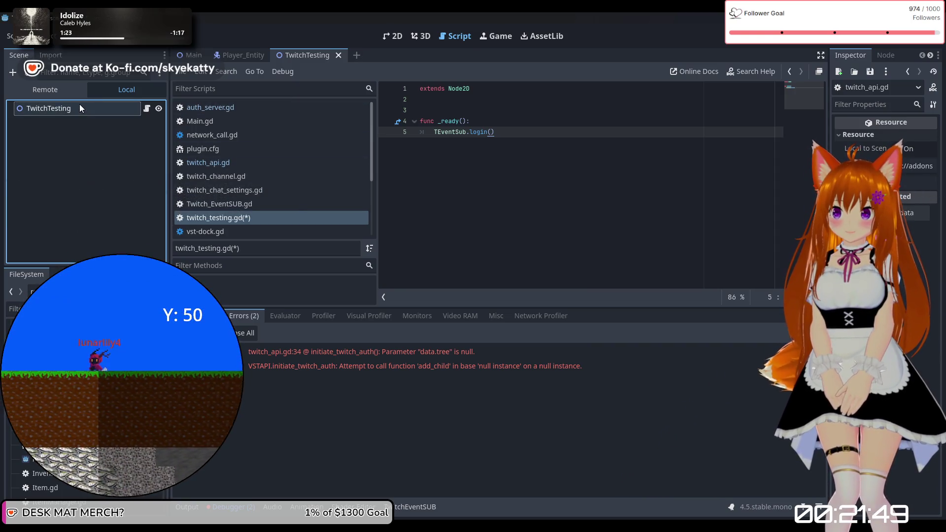
click(79, 106)
click(52, 203)
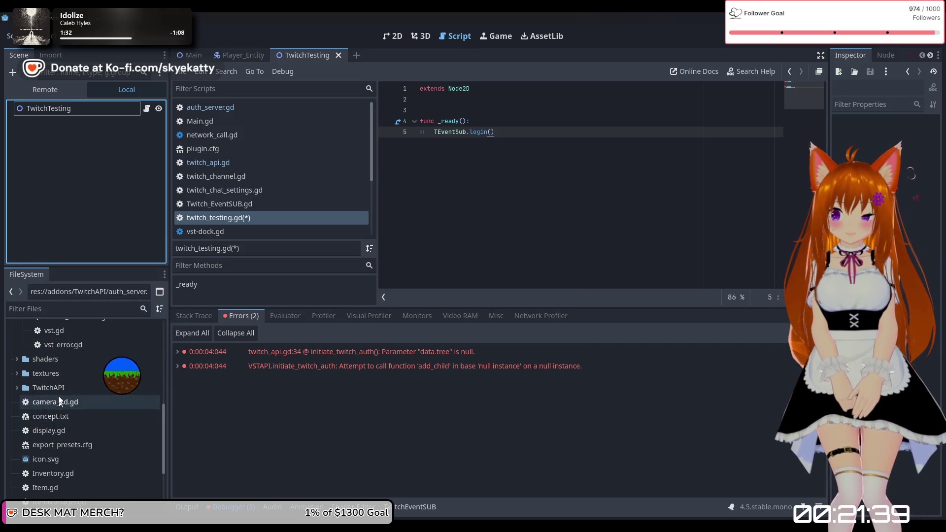
scroll(59, 390, up, 3)
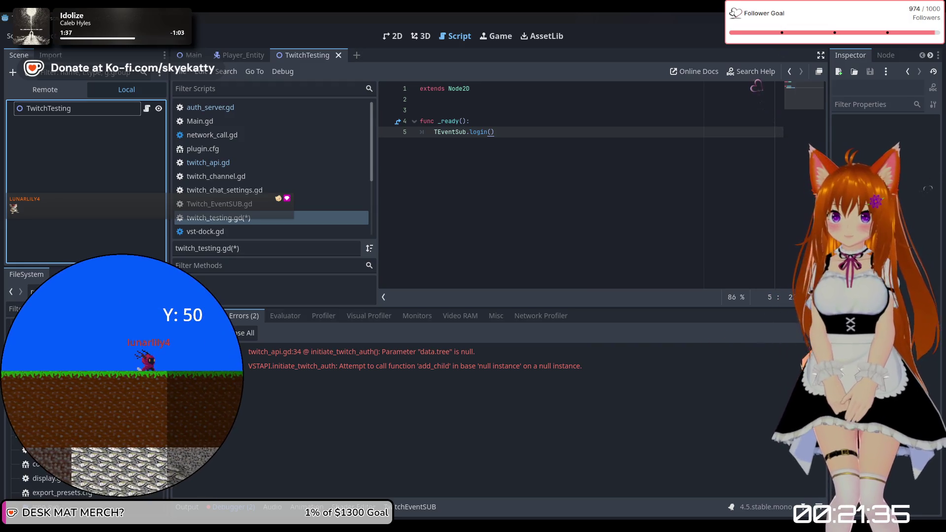
scroll(58, 473, down, 3)
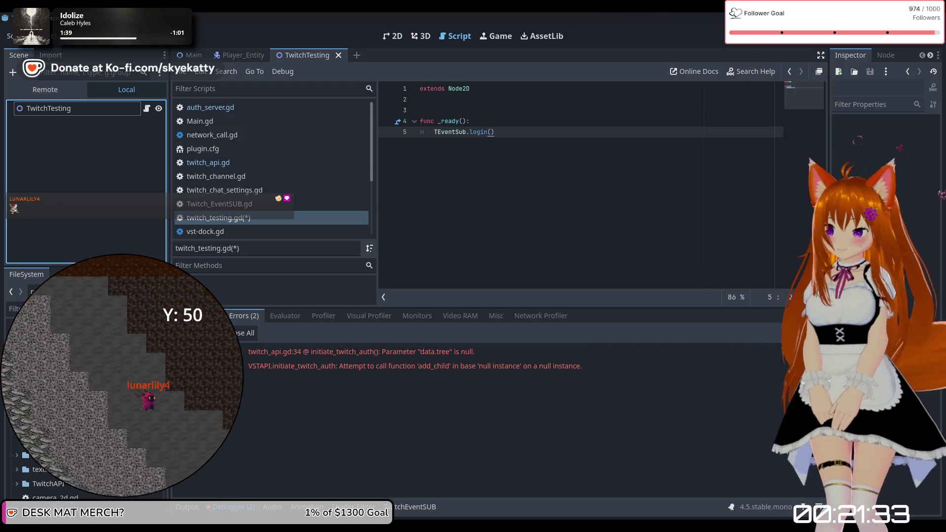
scroll(58, 473, down, 3)
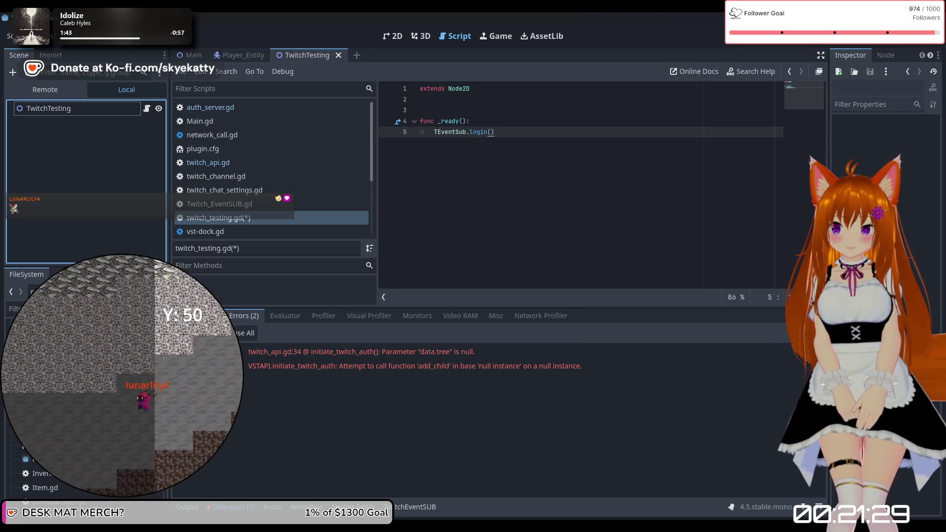
scroll(58, 473, down, 3)
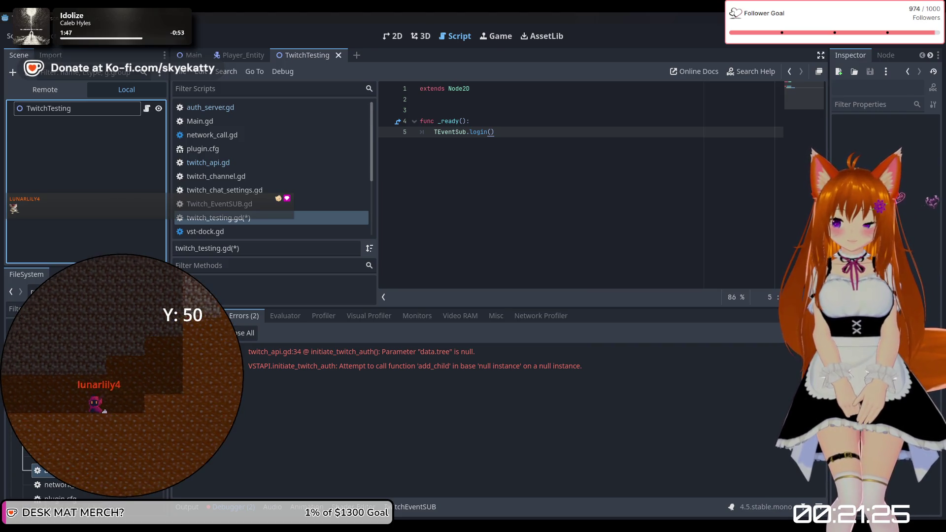
scroll(233, 220, down, 1)
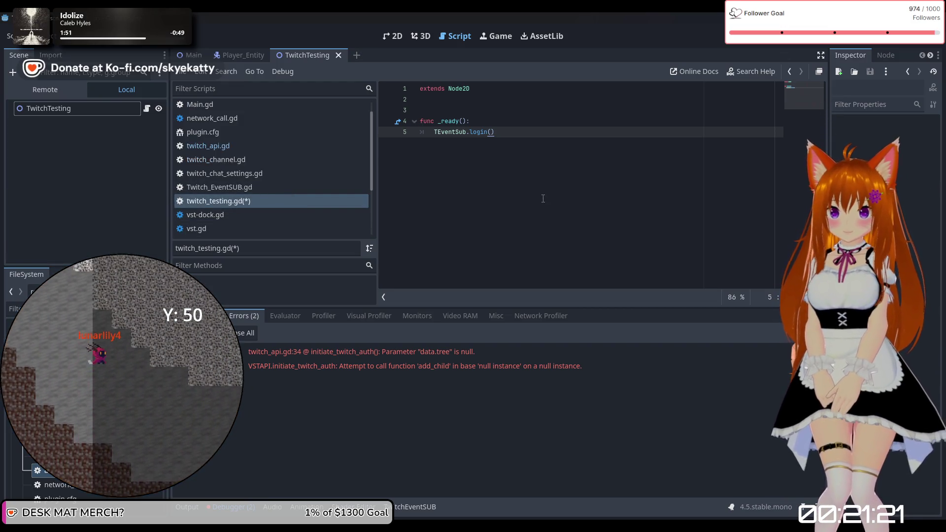
key(ctrl+s)
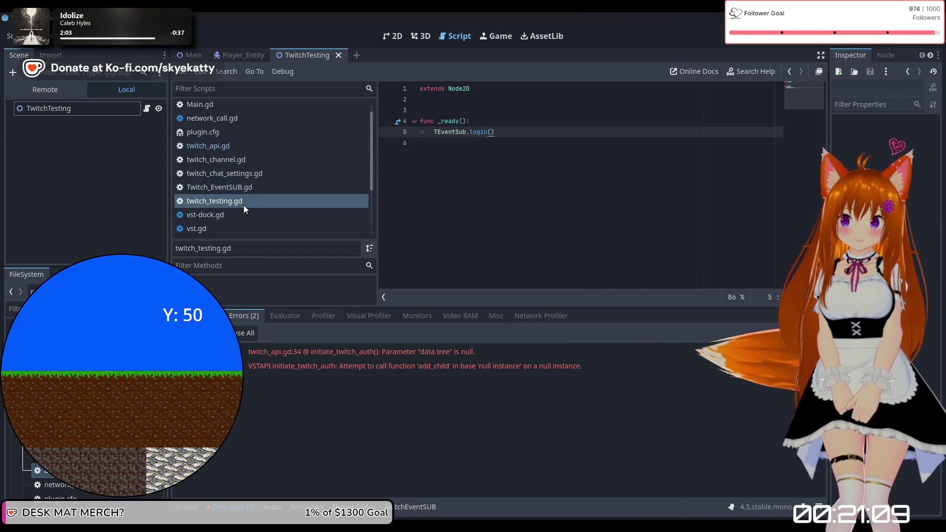
Open Twitch_EventSUB.gd at the initiate_twitch_auth() and start_eventsub_client() calls in login()
click(235, 186)
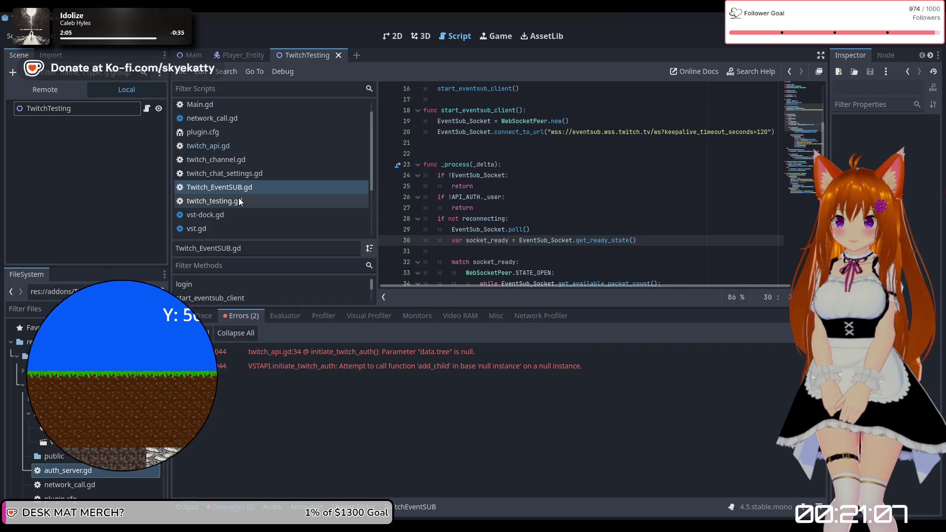
scroll(469, 195, up, 3)
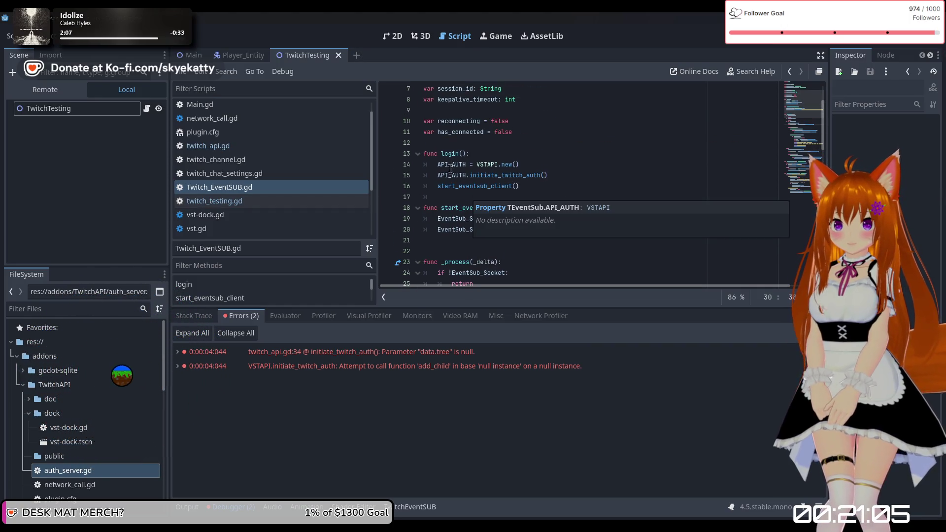
click(533, 165)
key(Down)
key(Down)
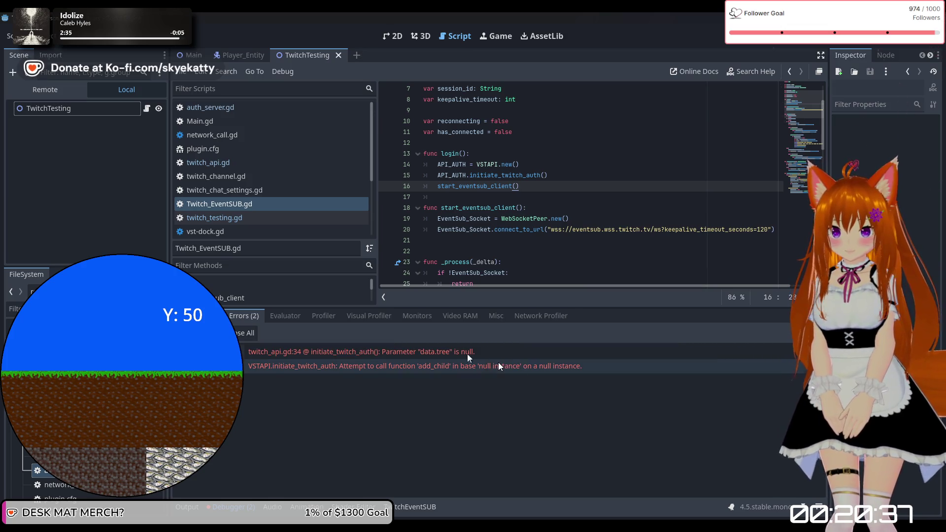
click(125, 129)
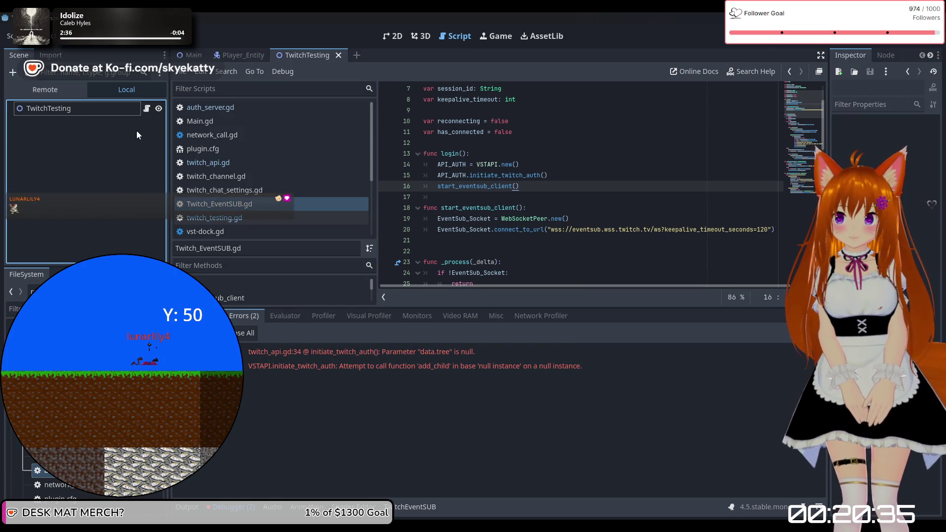
Switch the scene dock between Local and Remote trees to view the running game's nodes
click(99, 90)
click(43, 55)
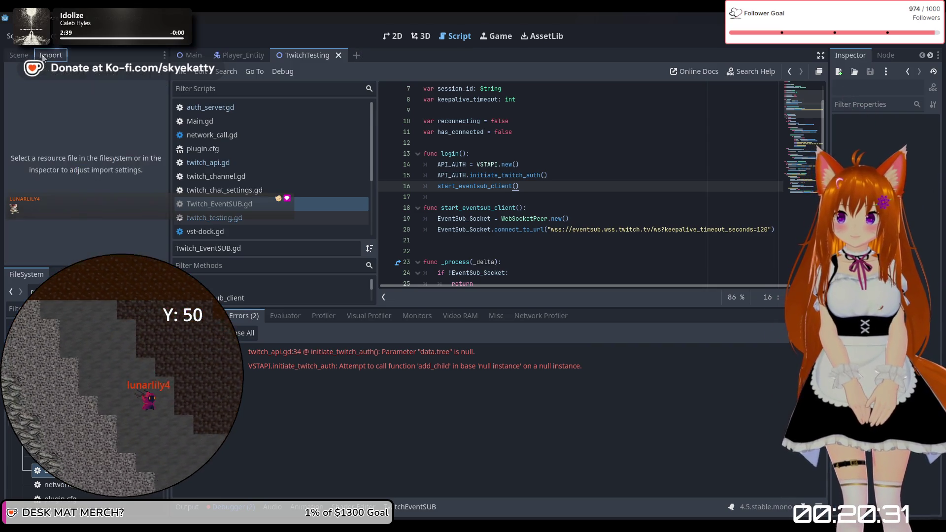
click(19, 55)
click(55, 91)
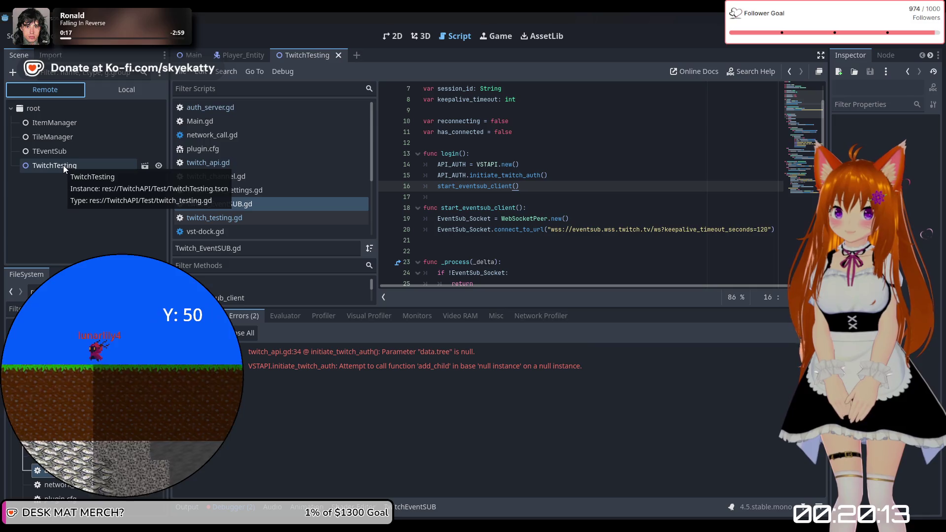
Browse the project scripts: plugin.cfg, Main.gd, network_call.gd, twitch_channel.gd, auth_server.gd, vst-dock.gd
click(552, 174)
click(532, 188)
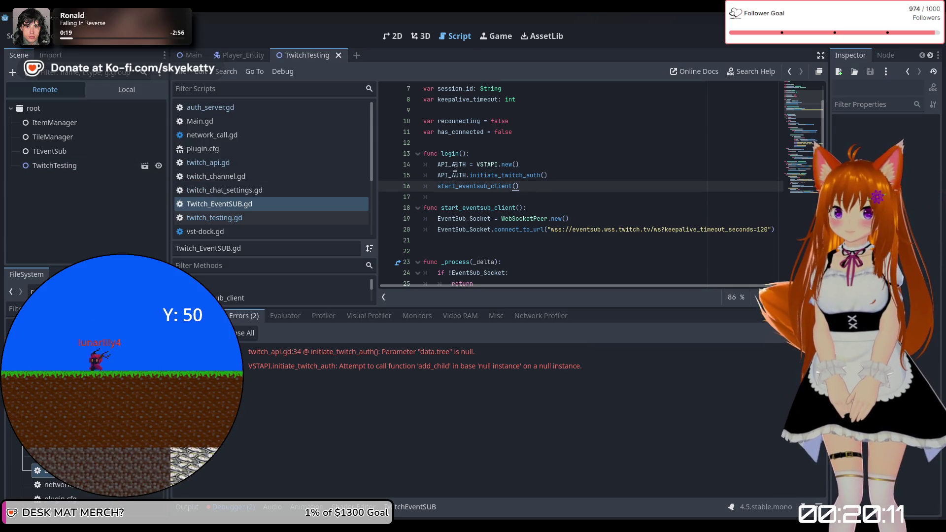
click(221, 148)
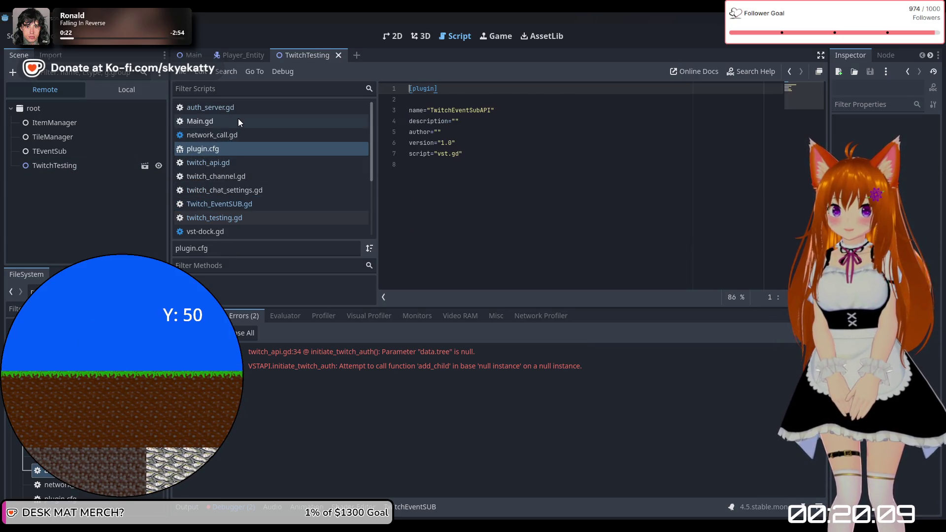
click(238, 121)
click(247, 135)
click(247, 149)
click(247, 202)
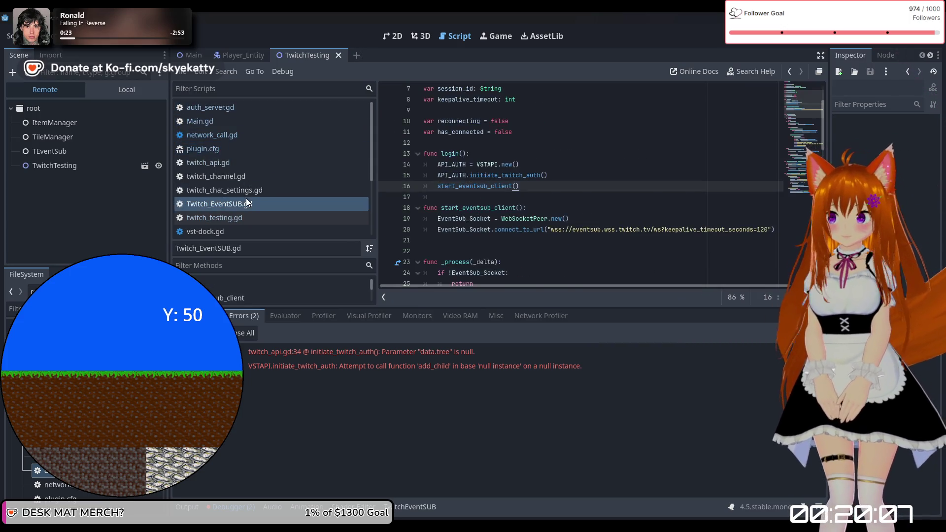
click(244, 175)
click(240, 133)
click(240, 121)
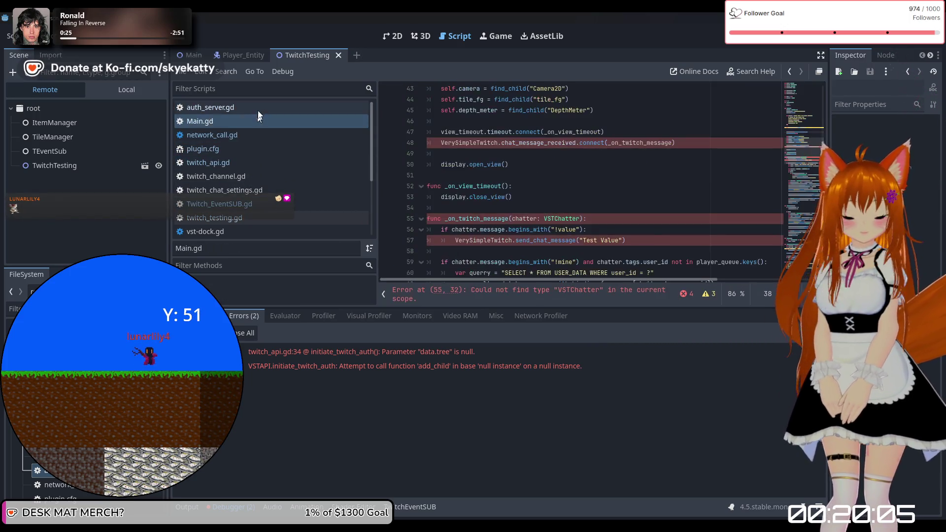
click(247, 108)
click(247, 148)
click(249, 203)
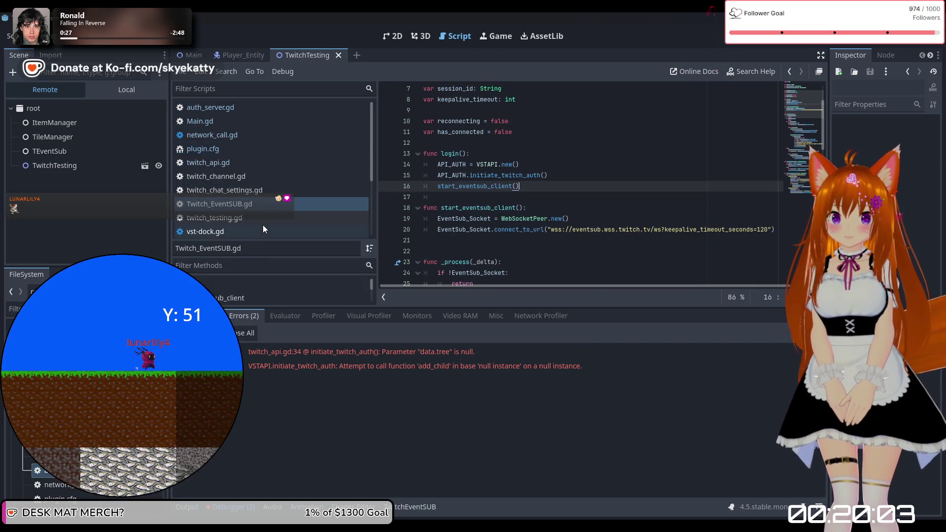
click(276, 232)
Inspect the running TwitchTesting node, then open twitch_api.gd at the line 34 error
click(113, 165)
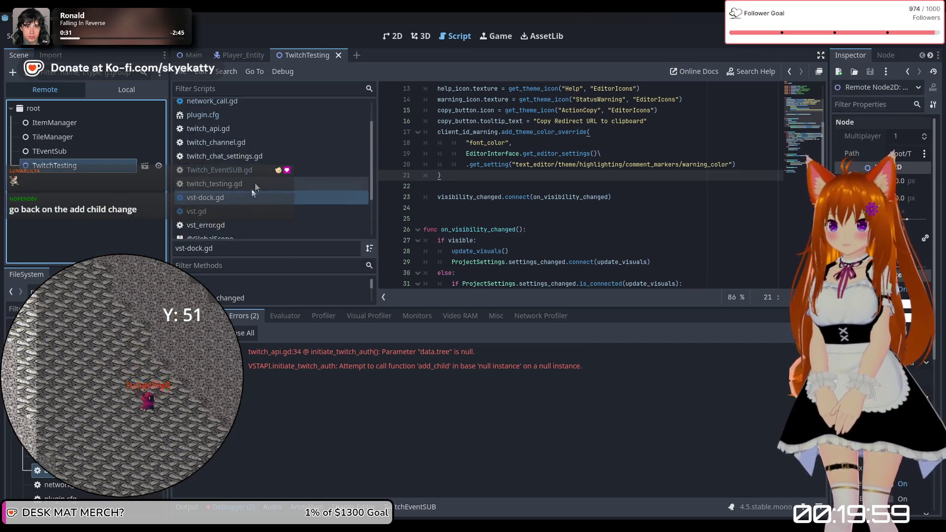
scroll(252, 189, down, 3)
click(235, 159)
click(241, 133)
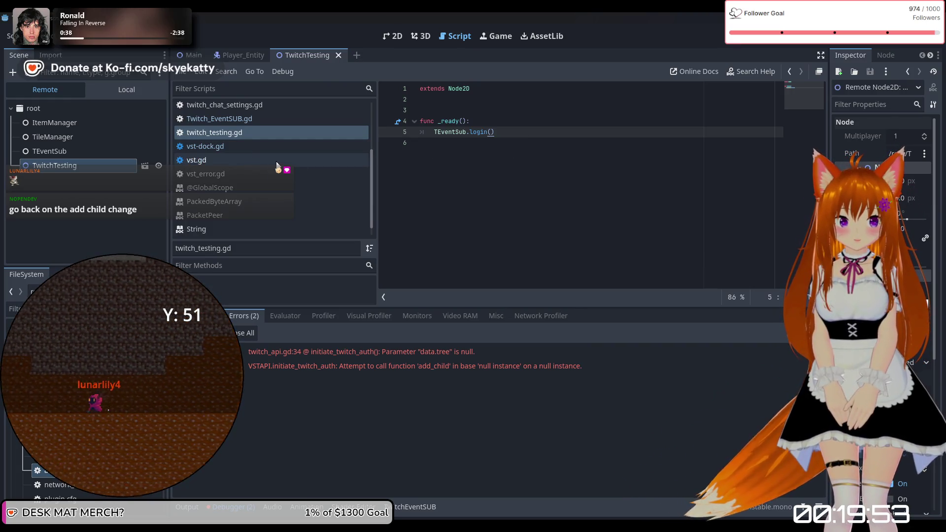
scroll(268, 148, up, 3)
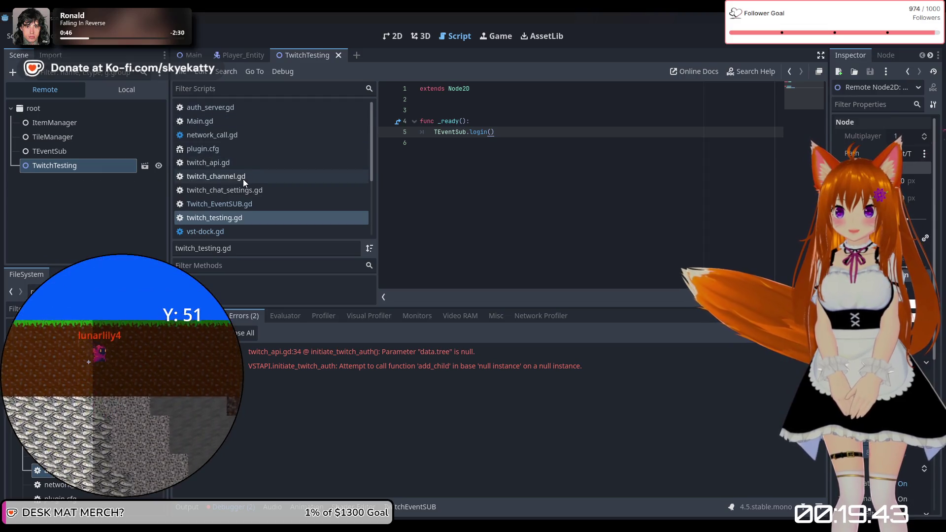
click(243, 177)
click(246, 205)
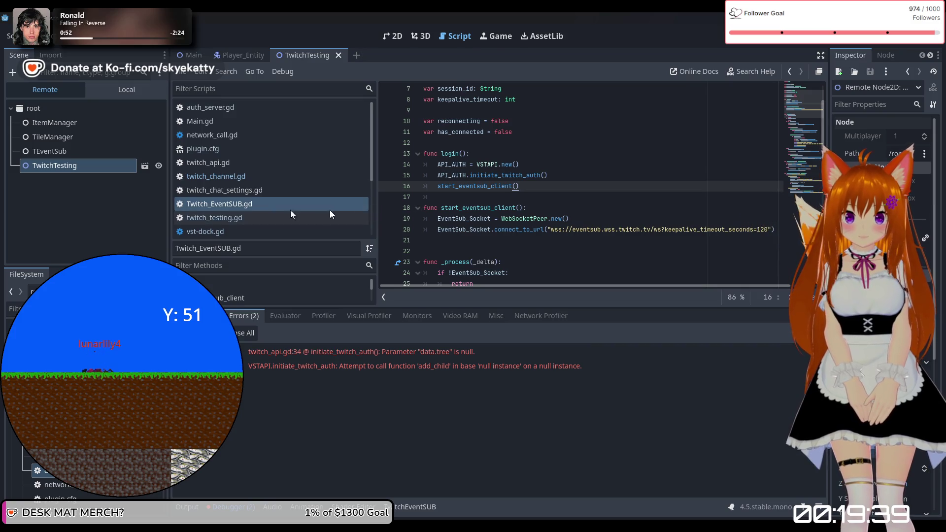
click(235, 162)
text(self.add_sibling(auth_server))
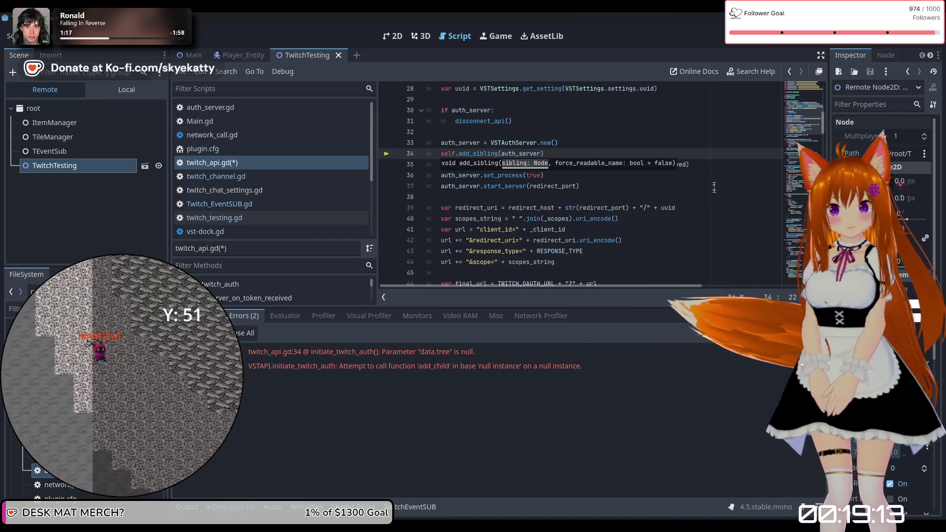
scroll(714, 187, up, 9)
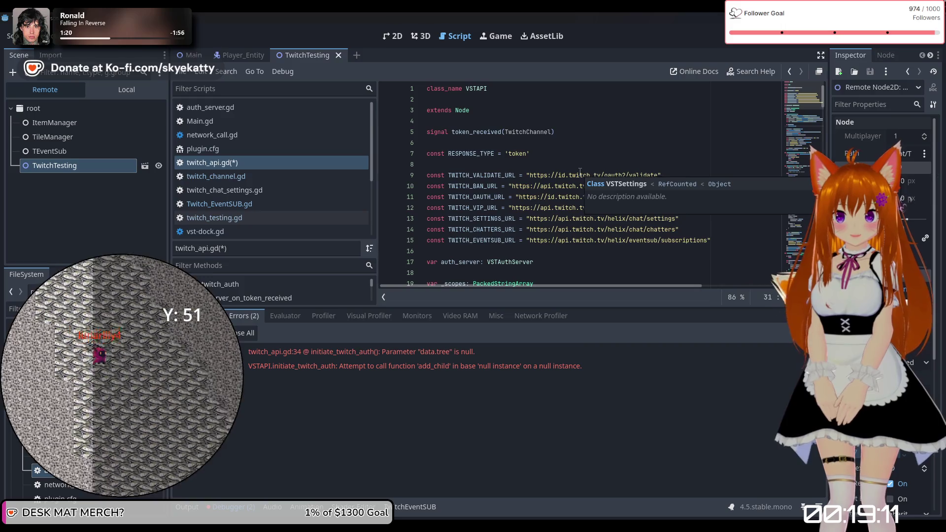
scroll(580, 172, down, 3)
scroll(579, 178, up, 3)
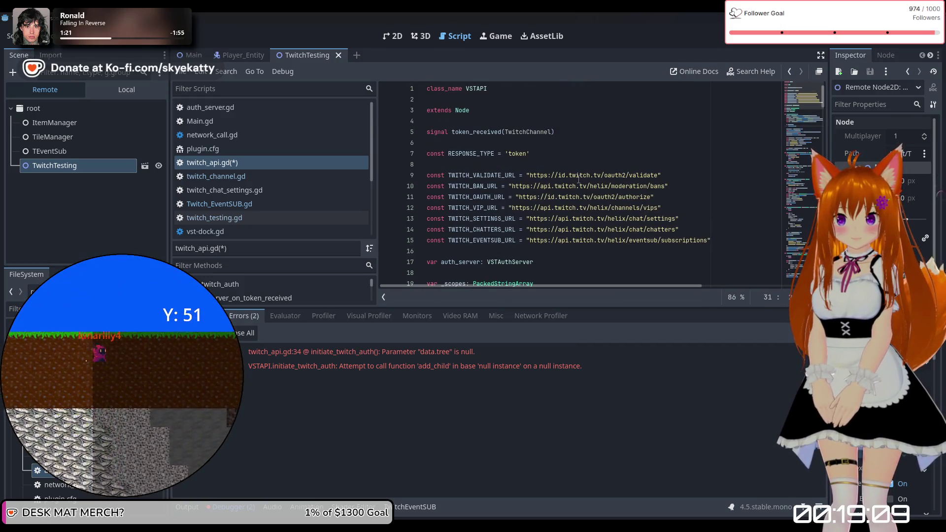
scroll(576, 182, down, 4)
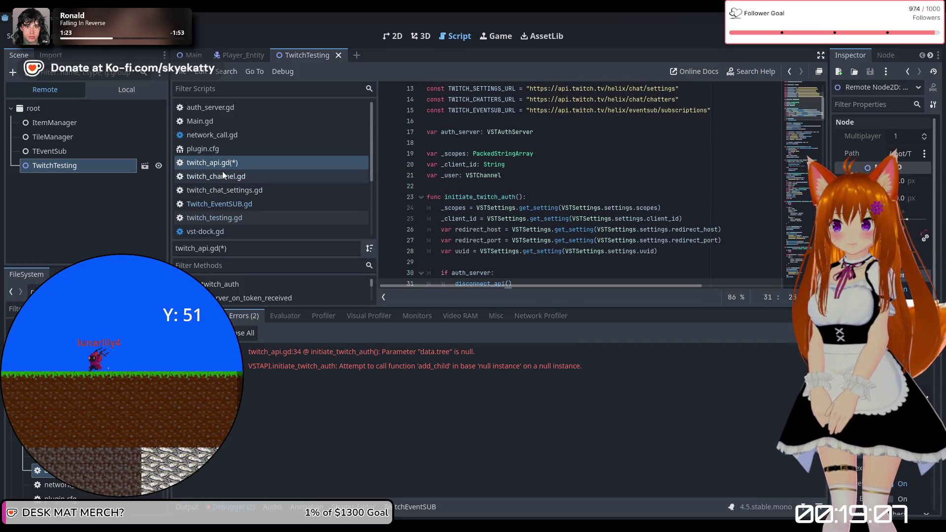
scroll(476, 208, down, 4)
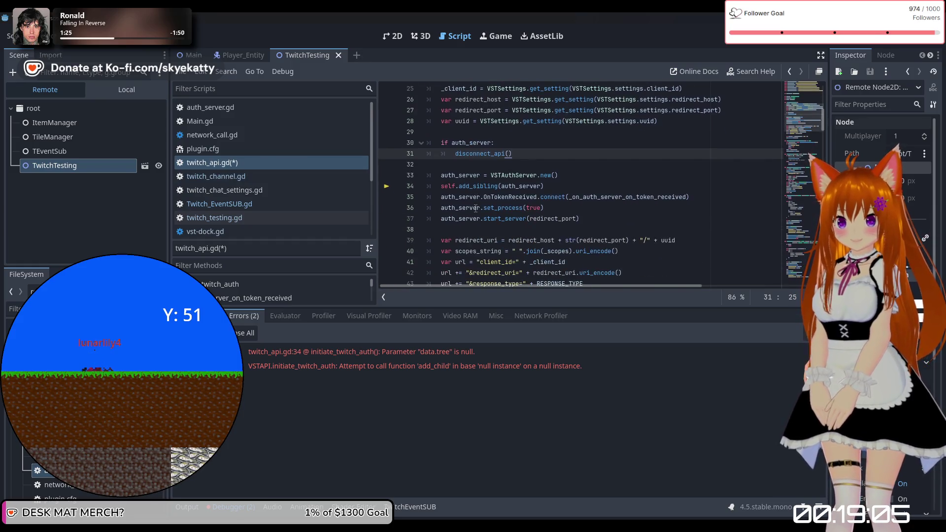
scroll(476, 208, down, 1)
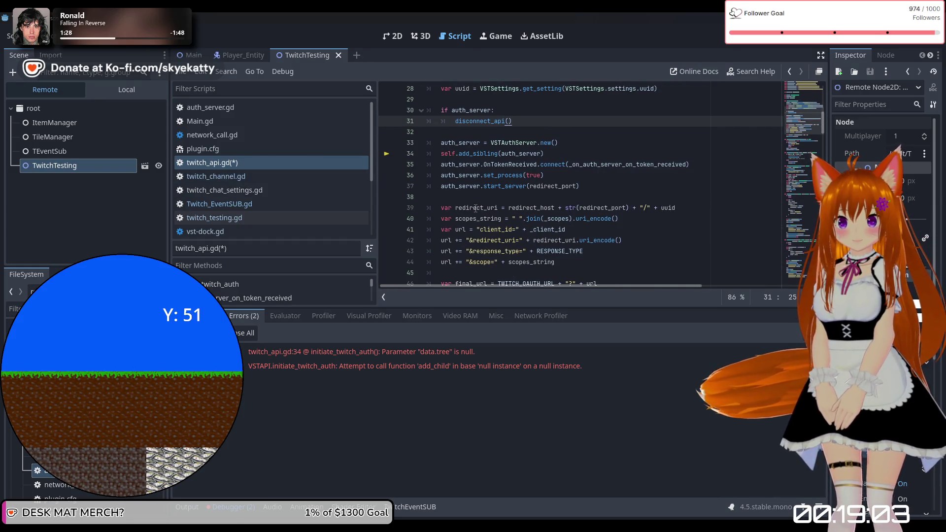
click(506, 165)
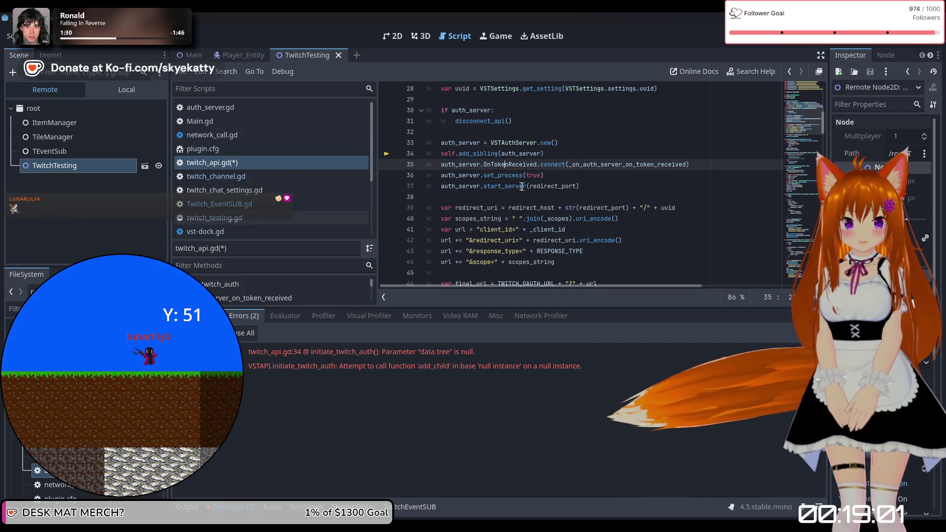
mouse_move(500, 187)
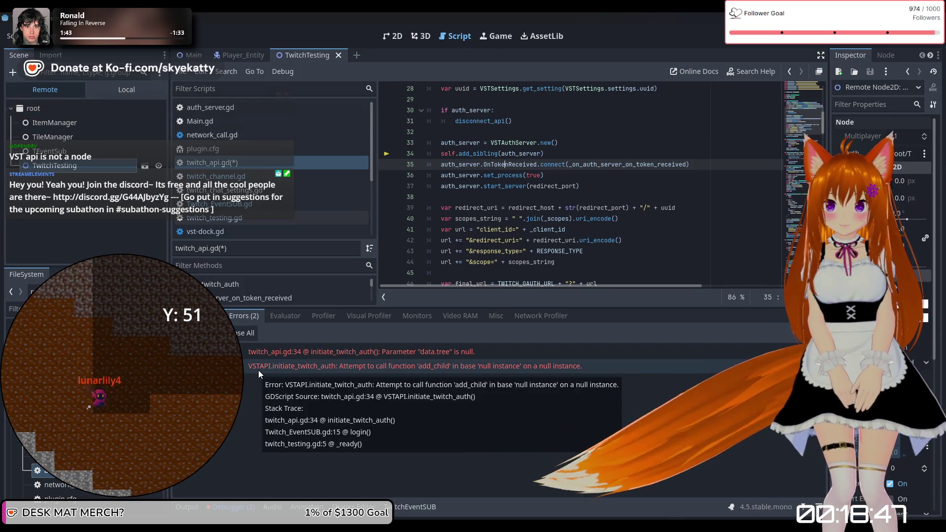
Jump to twitch_api.gd from the error and join 'extends Node' onto the class_name VSTAPI line
click(258, 371)
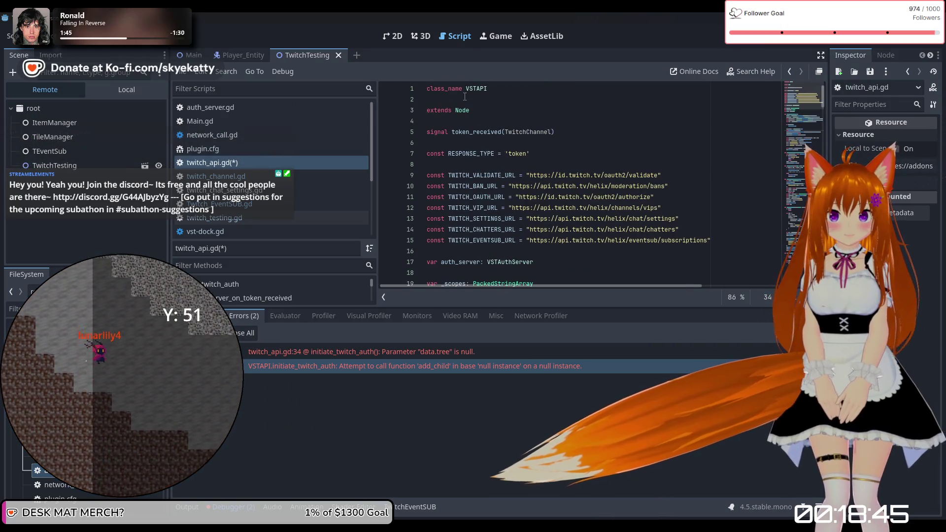
click(427, 109)
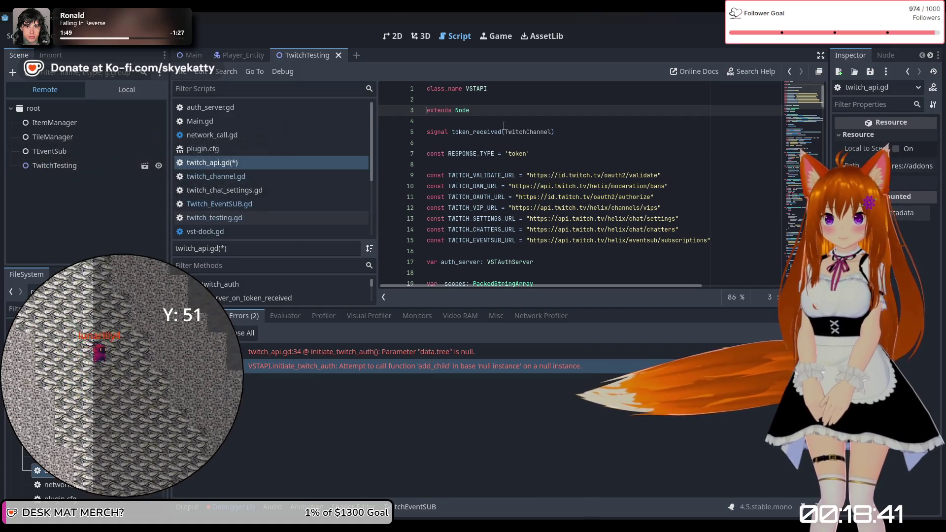
key(BackSpace)
key(BackSpace)
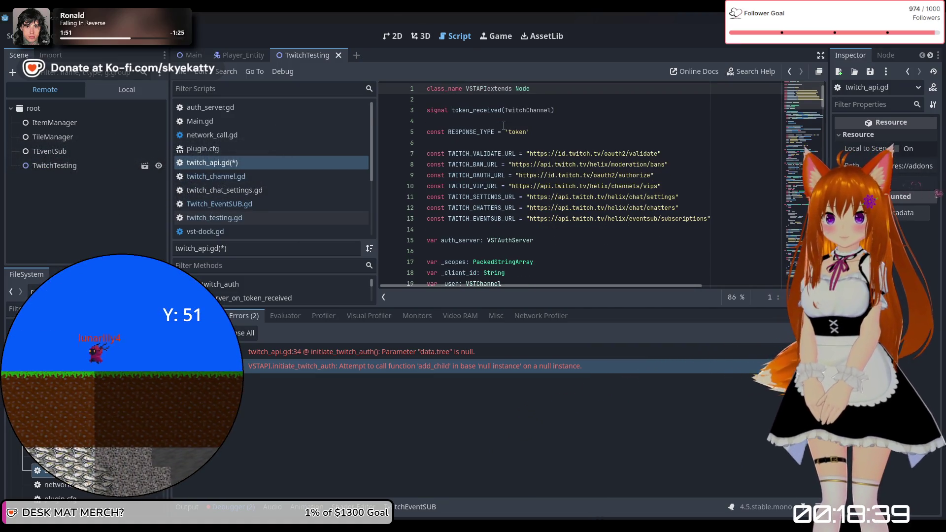
scroll(503, 126, down, 3)
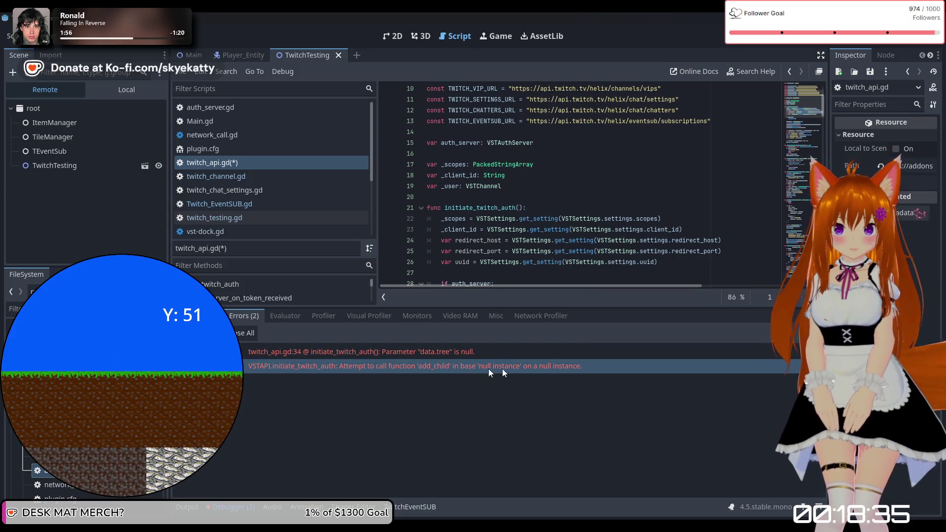
mouse_move(511, 370)
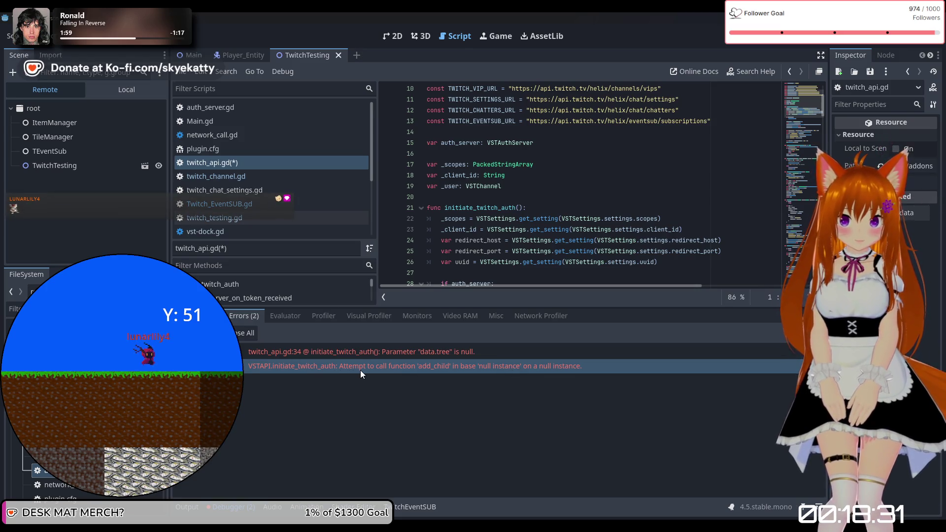
mouse_move(334, 358)
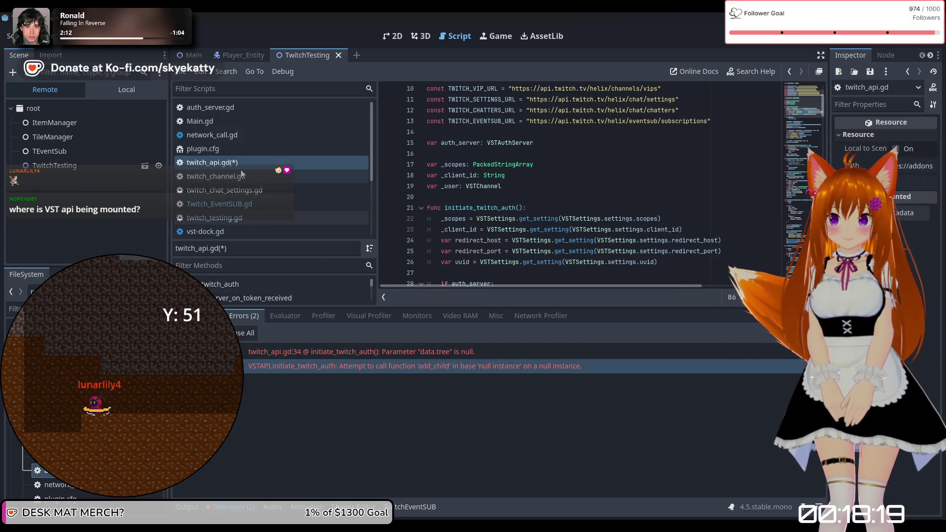
Check the class declaration on line 1, then switch back to Twitch_EventSUB.gd
scroll(542, 172, up, 3)
click(490, 88)
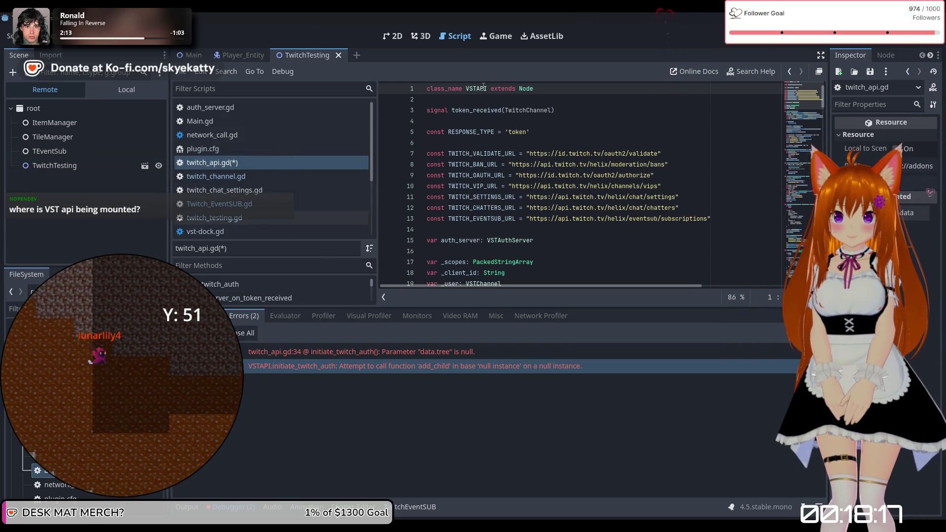
click(534, 91)
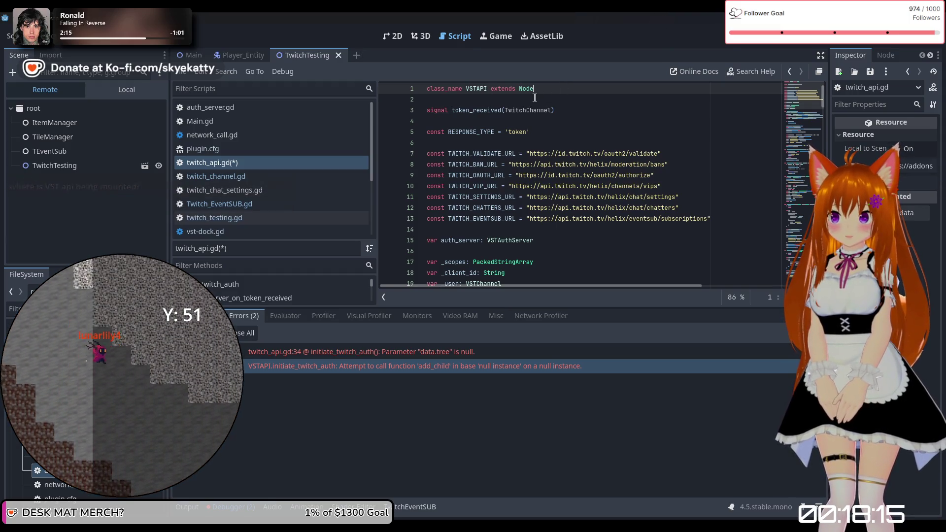
scroll(528, 142, down, 4)
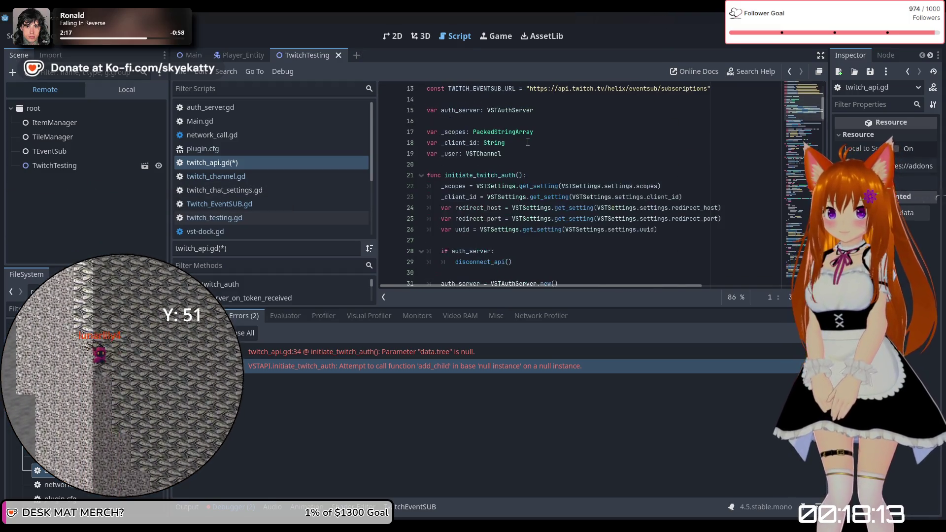
scroll(527, 142, up, 4)
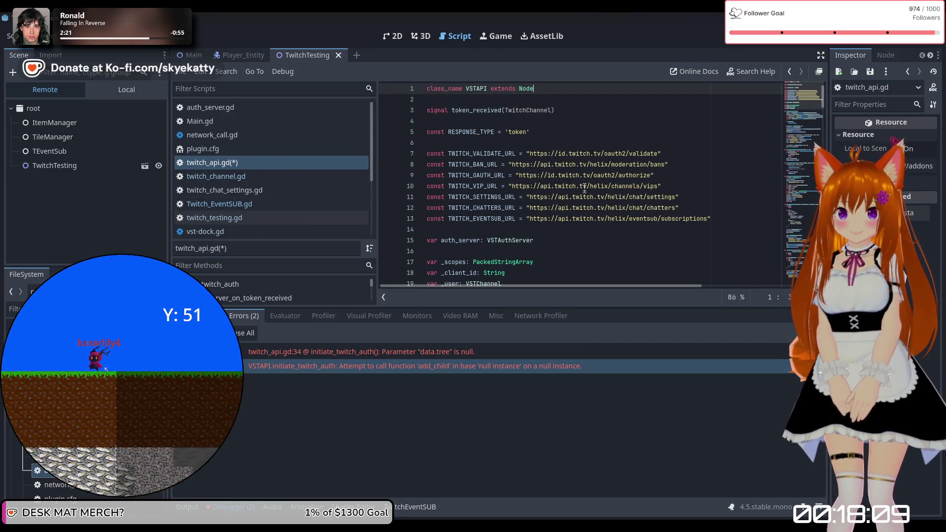
click(232, 219)
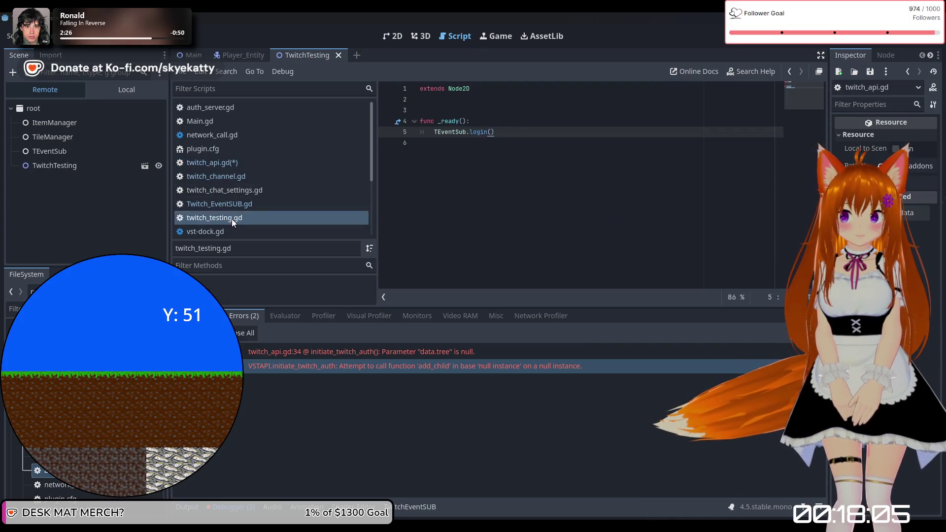
click(236, 206)
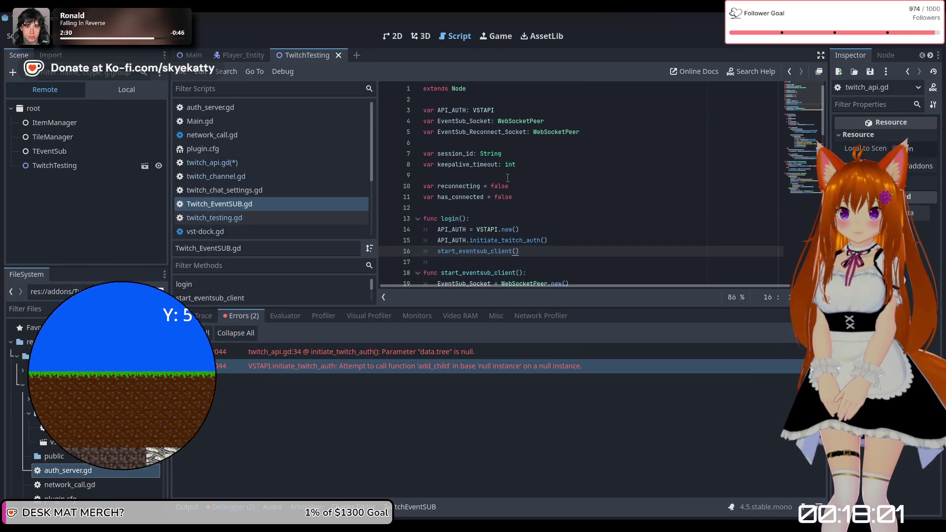
scroll(526, 196, down, 1)
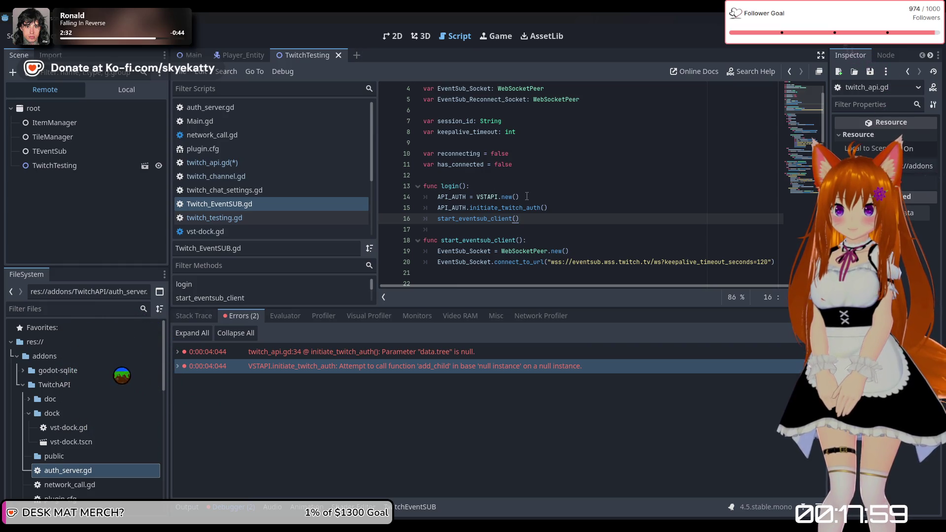
scroll(442, 197, down, 1)
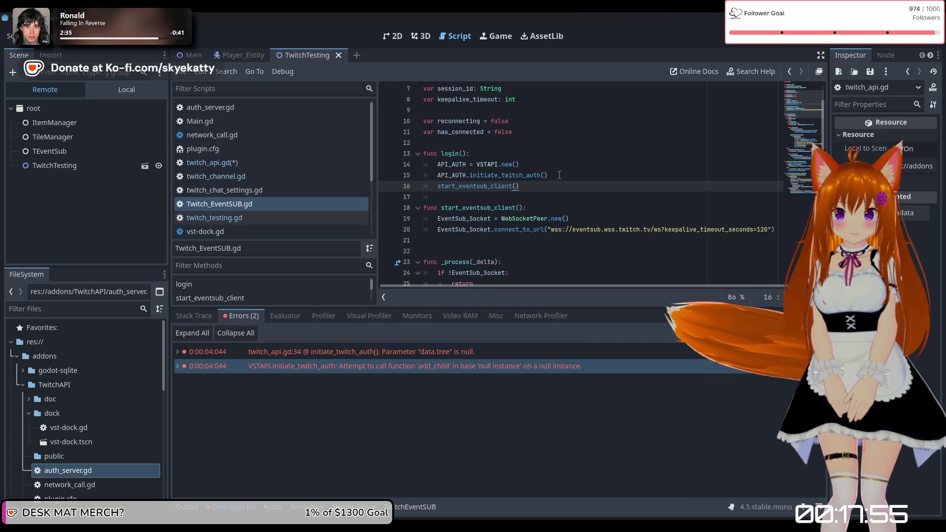
mouse_move(540, 178)
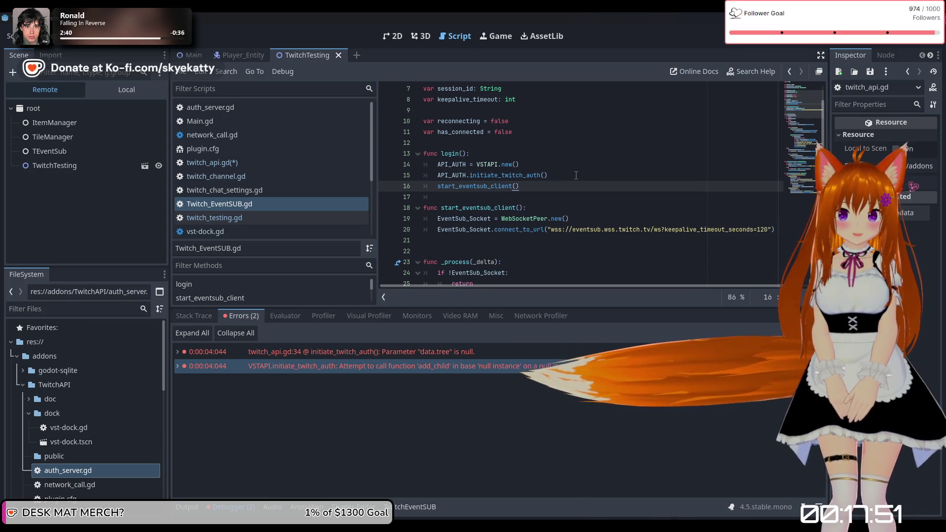
scroll(576, 176, up, 1)
click(590, 208)
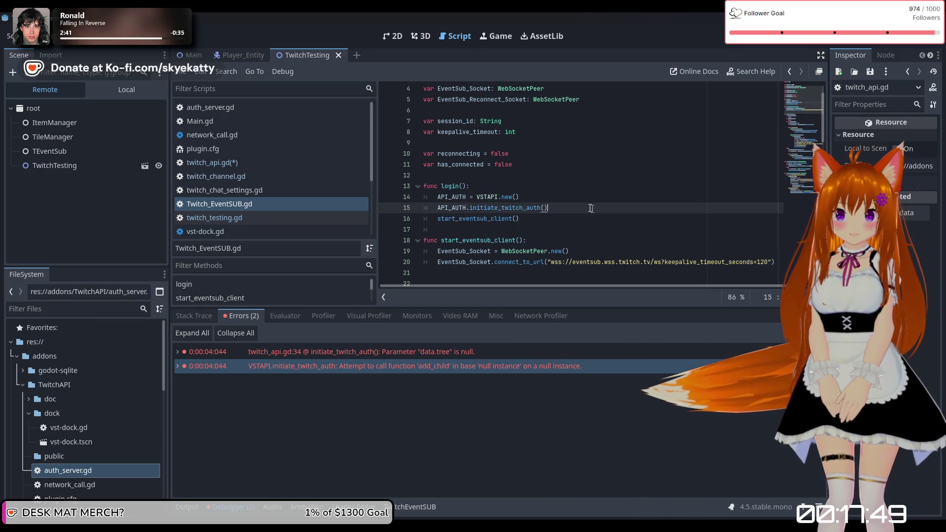
click(556, 220)
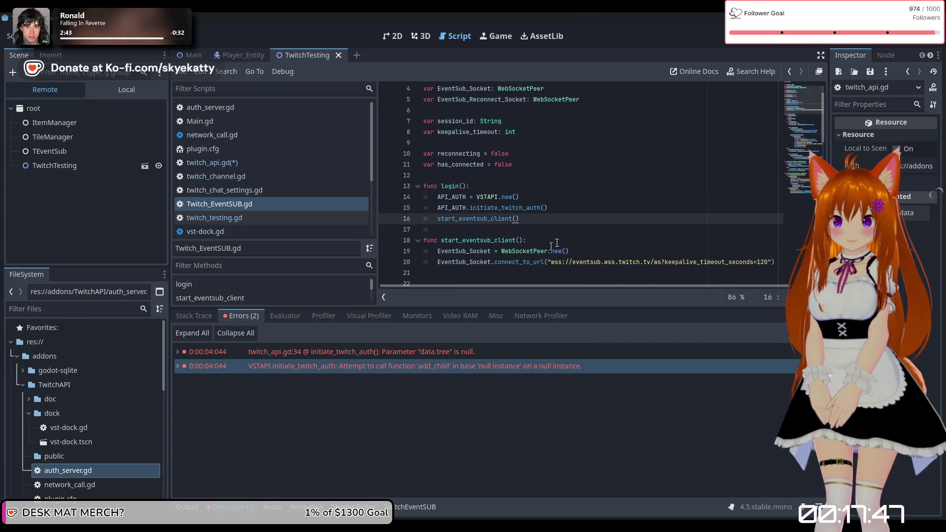
click(563, 208)
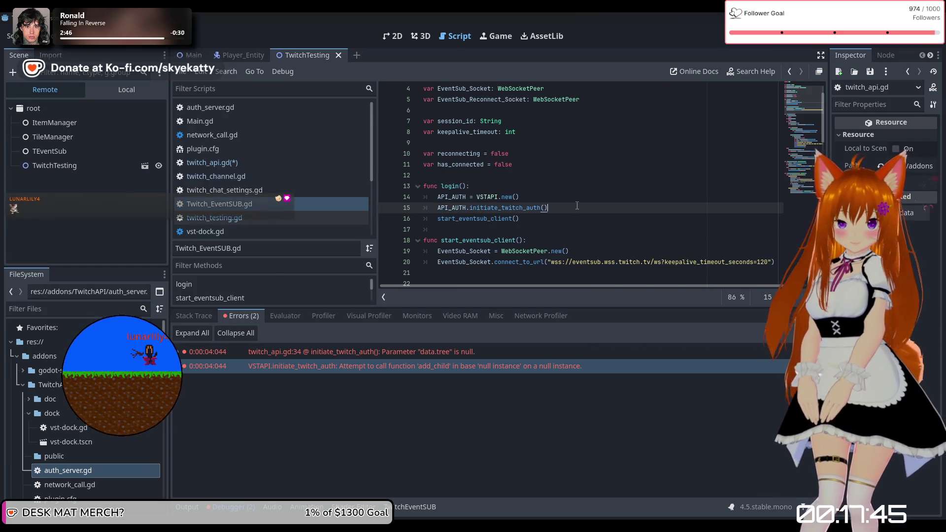
scroll(566, 183, down, 1)
click(564, 169)
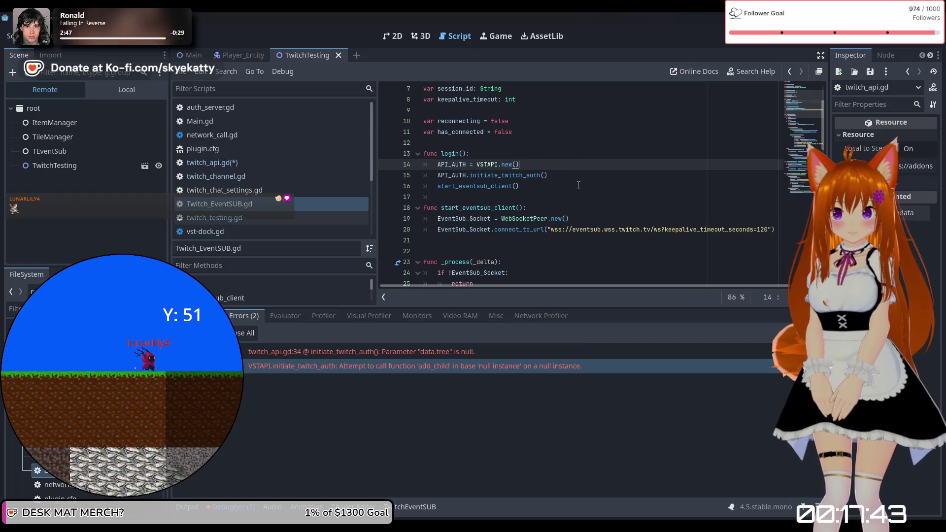
click(576, 177)
click(577, 168)
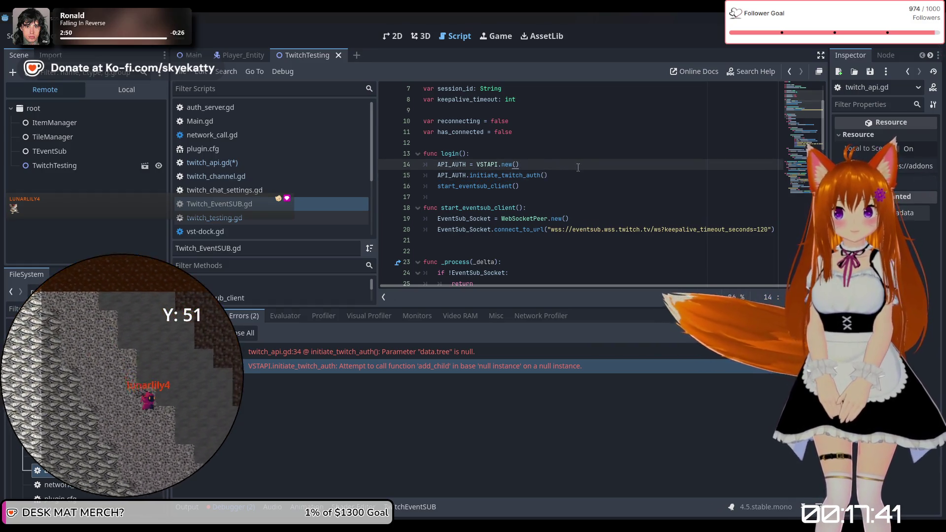
Insert add_child(API_AUTH) on line 15 after VSTAPI.new(), then stop the running game
key(Return)
key(ctrl+space)
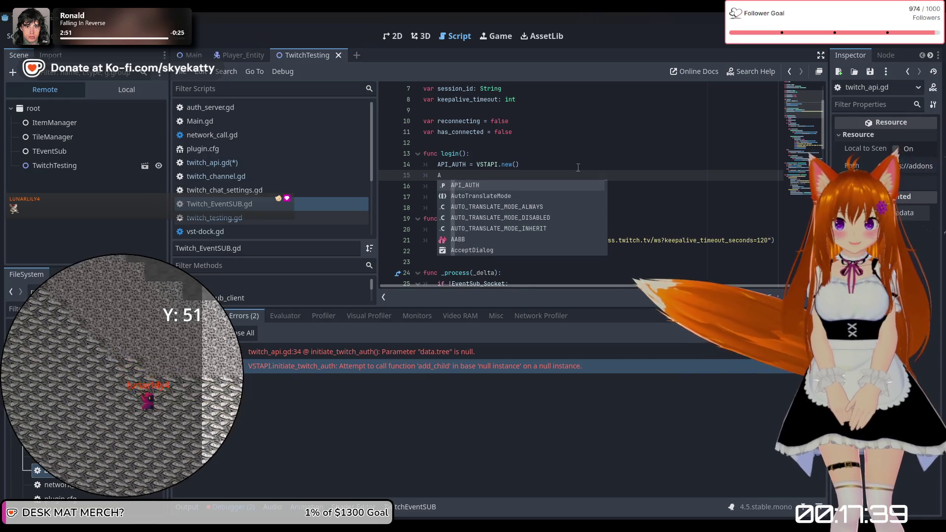
key(Escape)
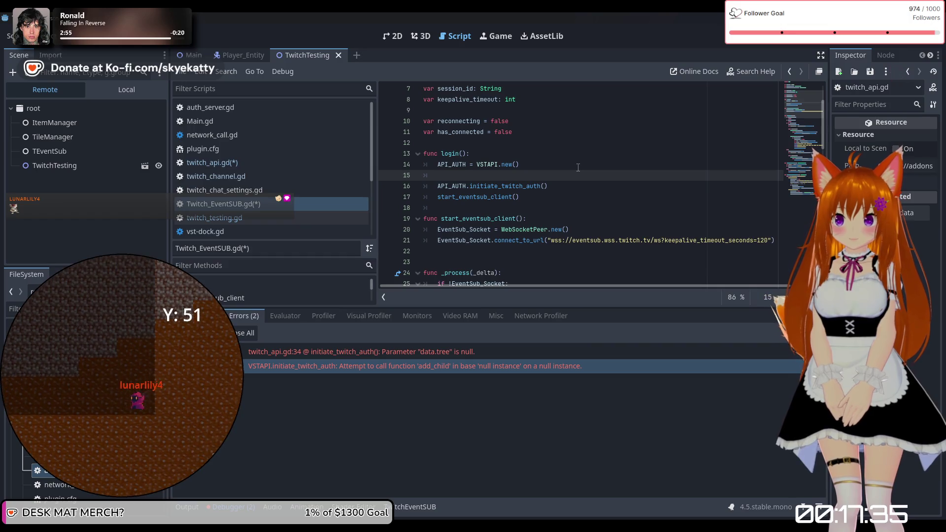
text(add)
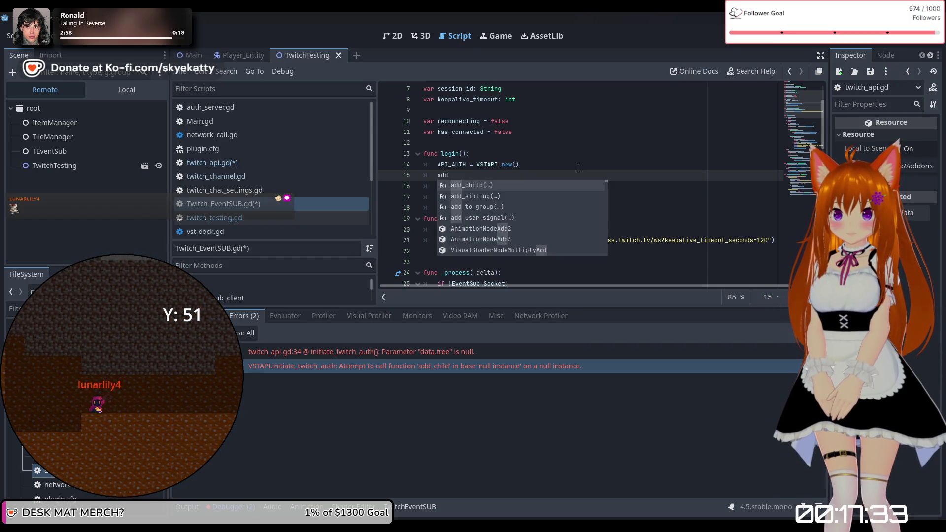
key(Return)
text(VST))
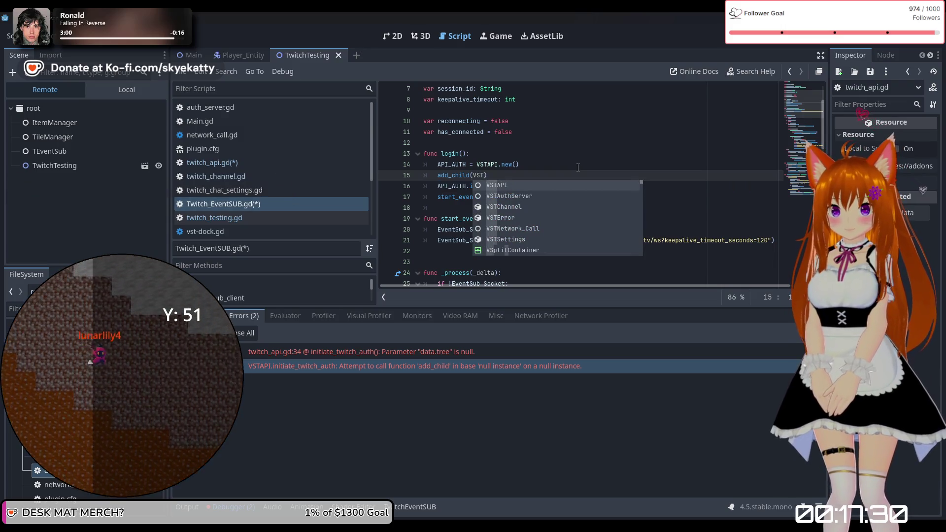
text(A)
key(Return)
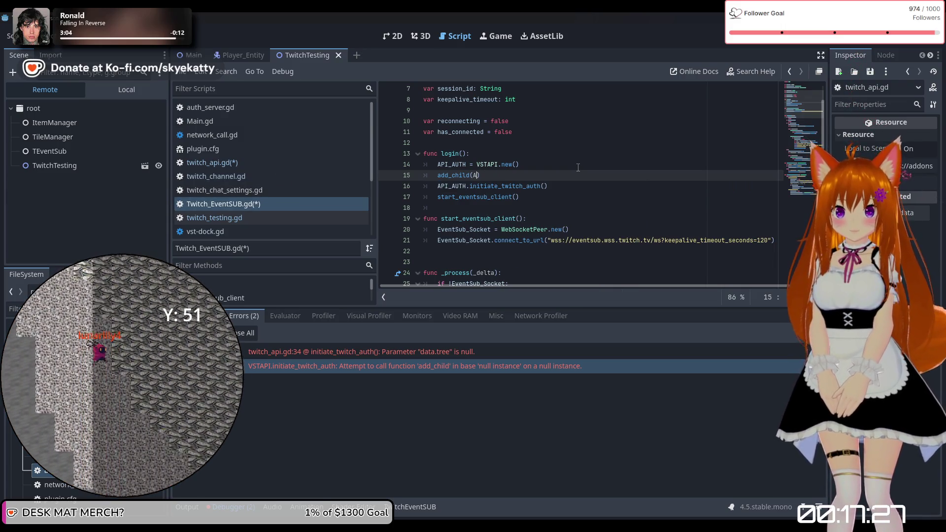
text(PI)
key(Return)
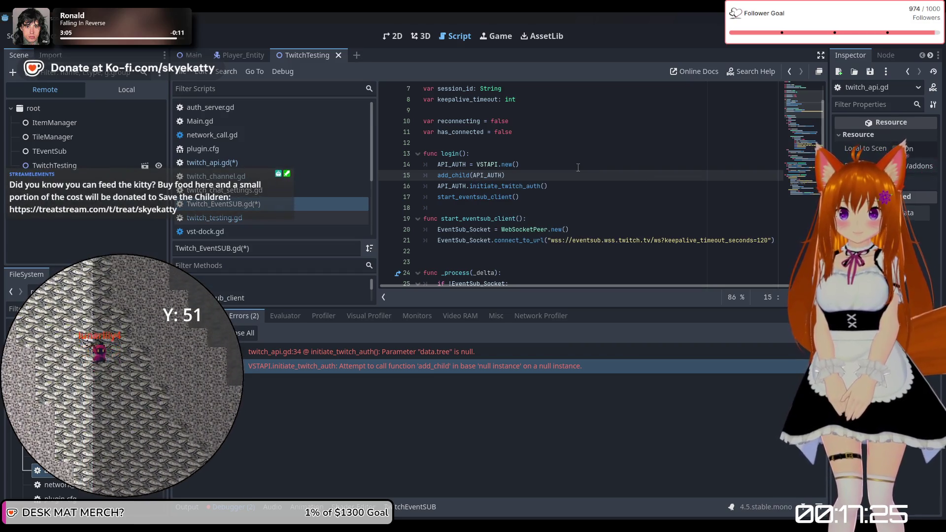
click(579, 196)
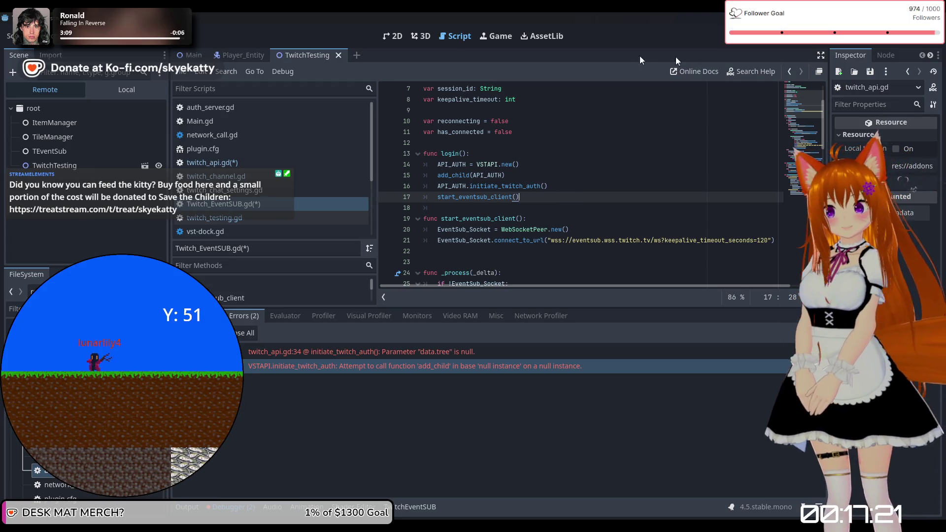
click(820, 47)
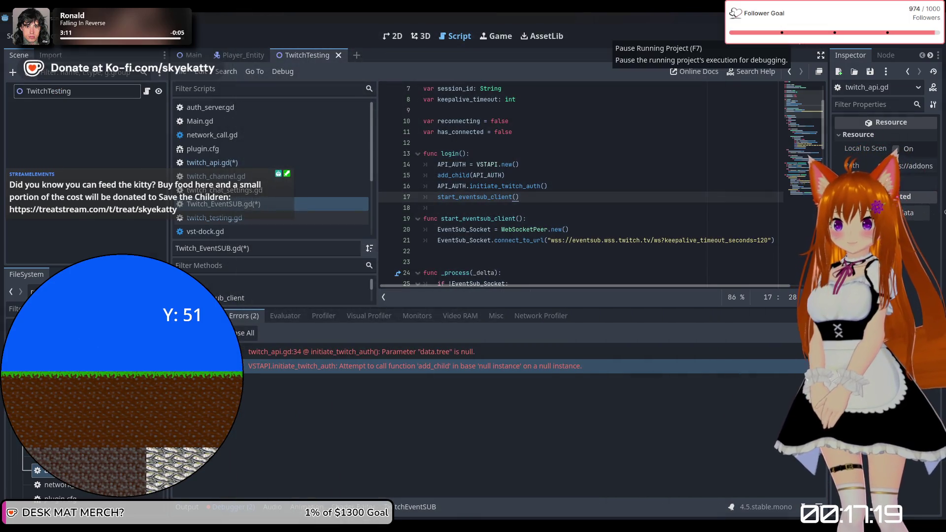
Relaunch the project and step through auth_server.gd breakpoints with F12 and F10 to line 36
click(788, 36)
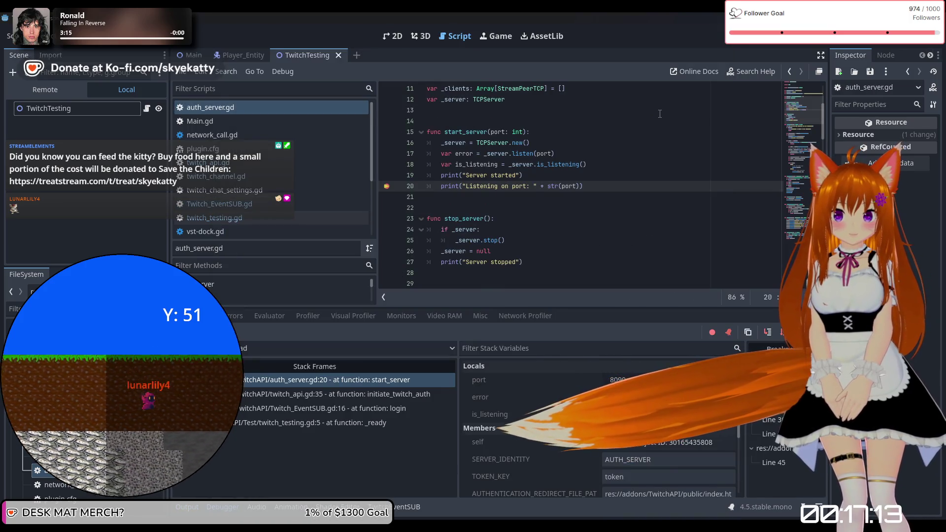
key(F12)
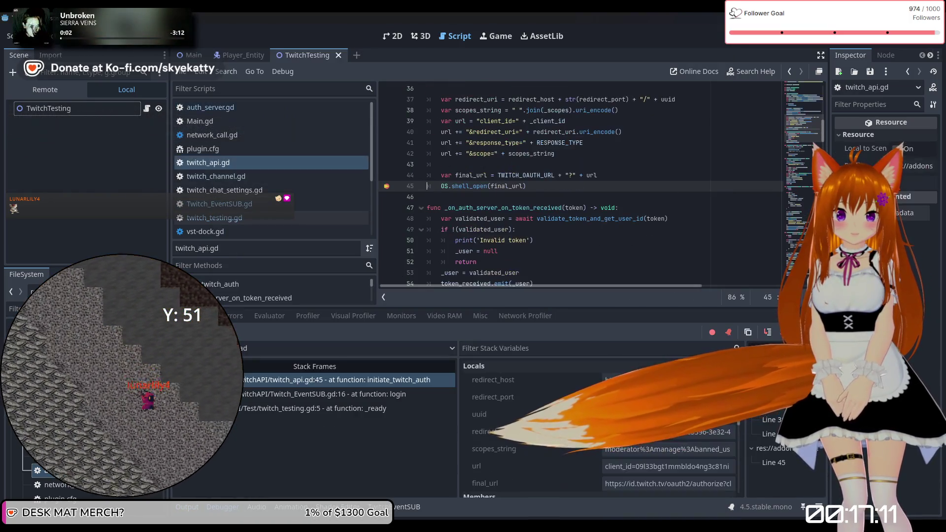
key(F12)
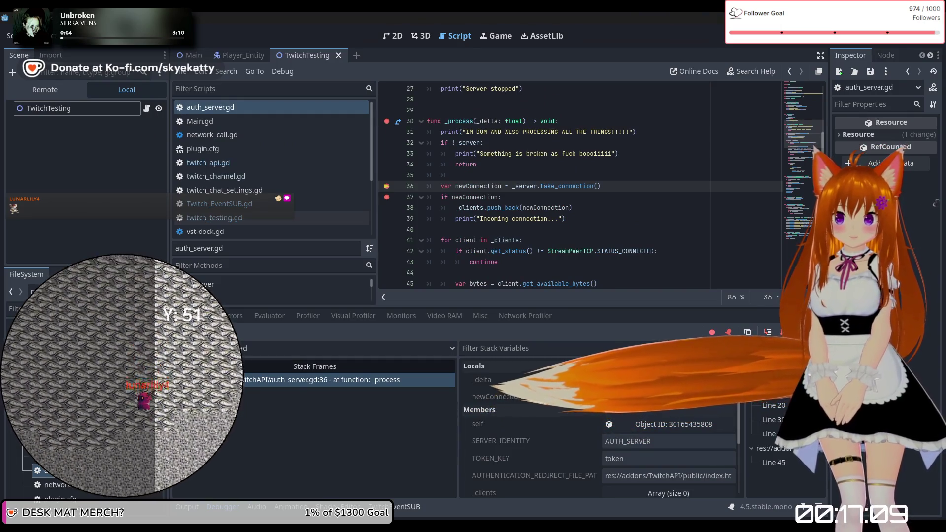
key(F10)
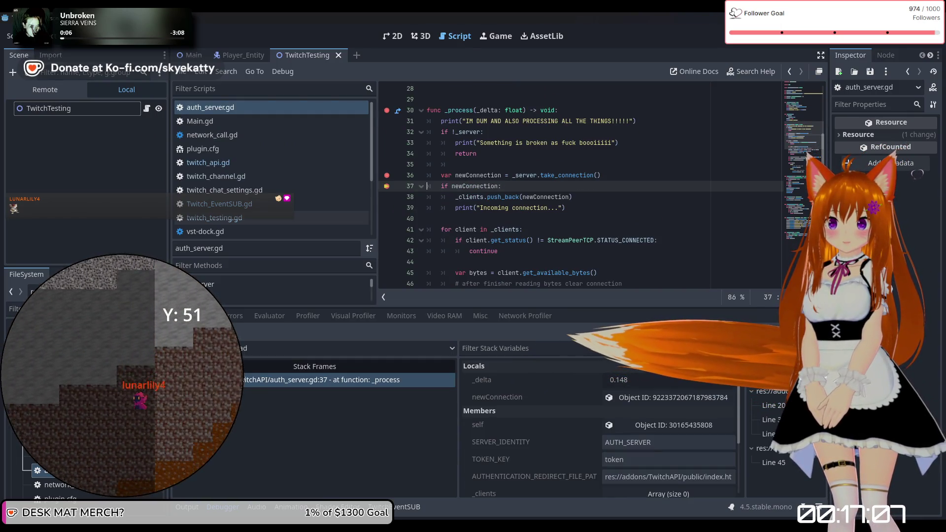
key(F12)
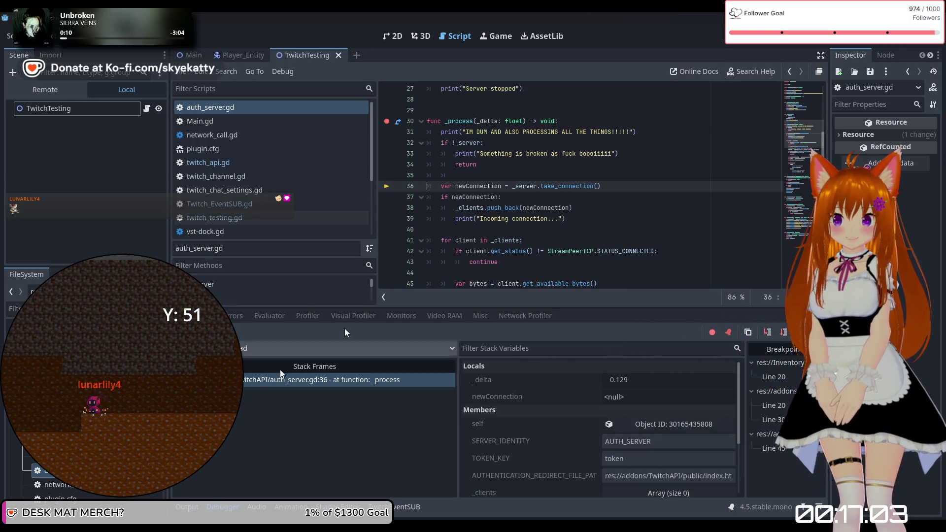
click(187, 508)
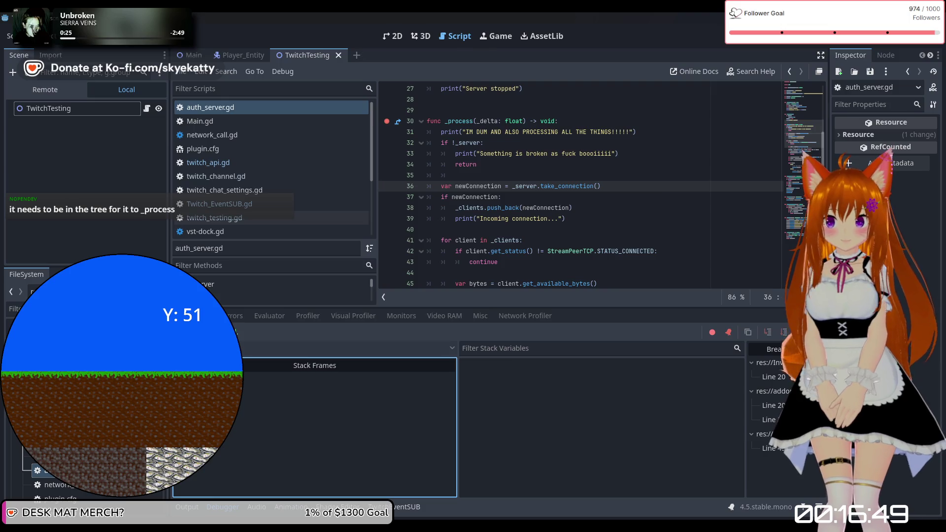
Show the Output log with the connection closing with code 4003, 'connection unused'
click(187, 508)
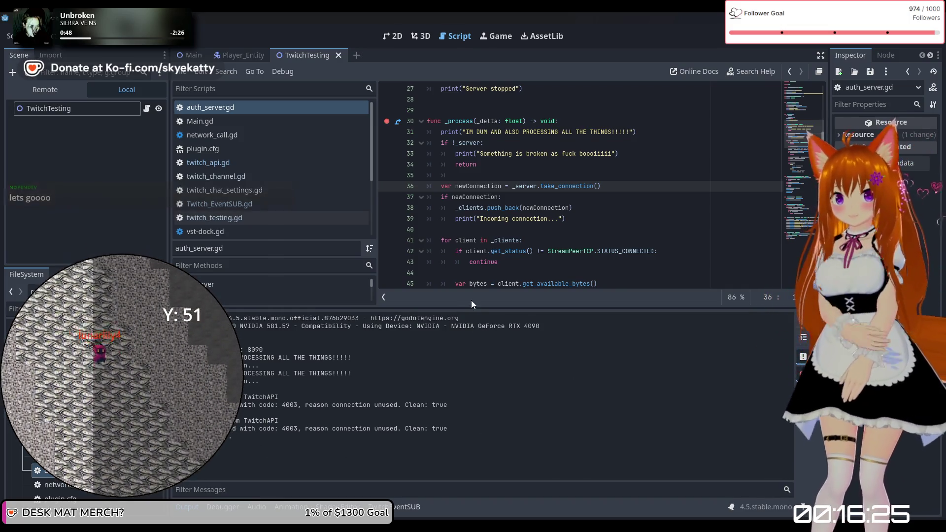
scroll(449, 212, up, 9)
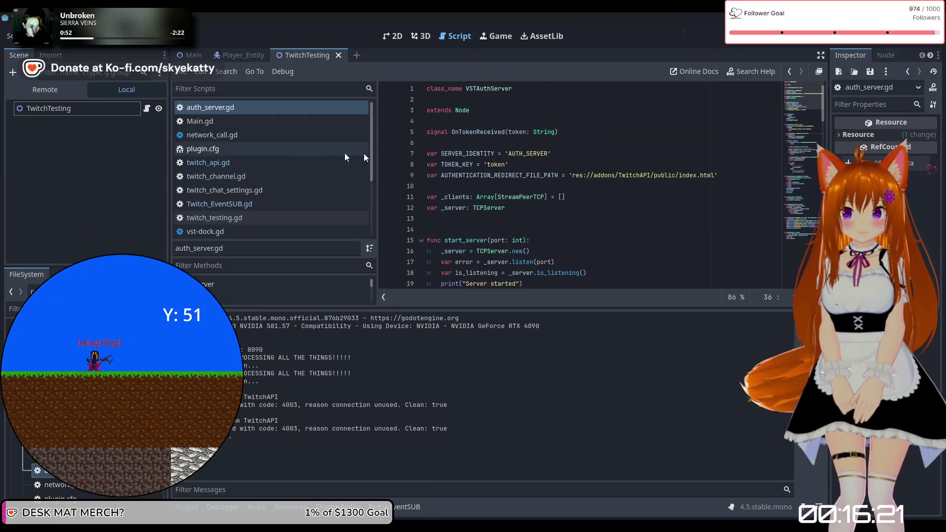
Browse the project scripts and open Twitch_EventSUB.gd
click(248, 125)
click(255, 163)
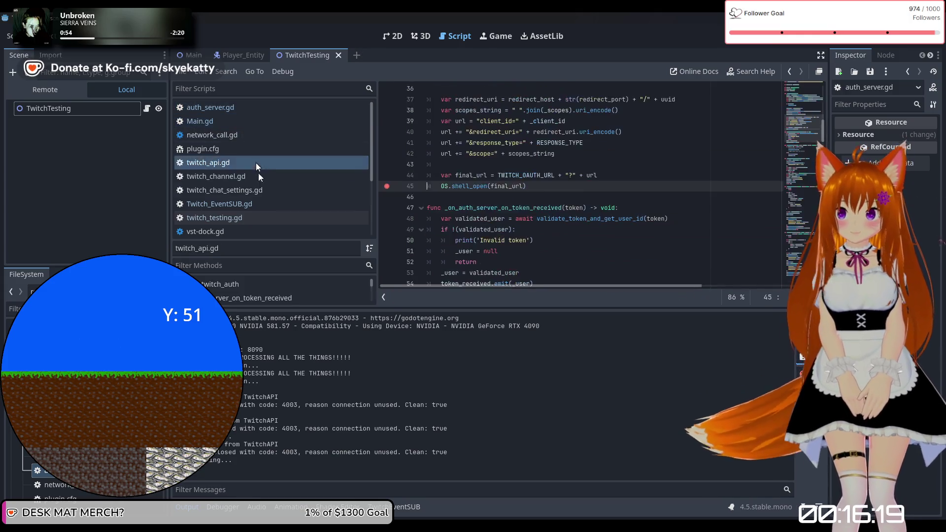
click(261, 203)
click(265, 231)
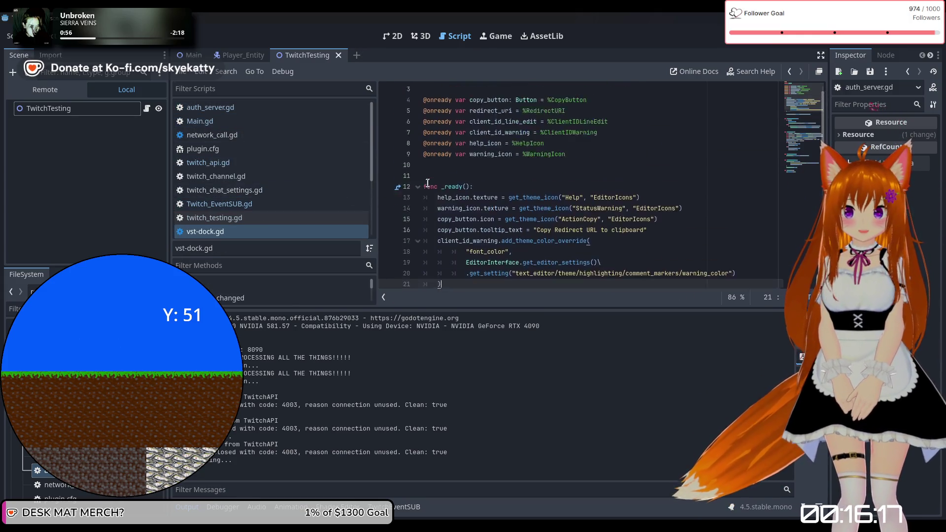
click(255, 217)
click(264, 204)
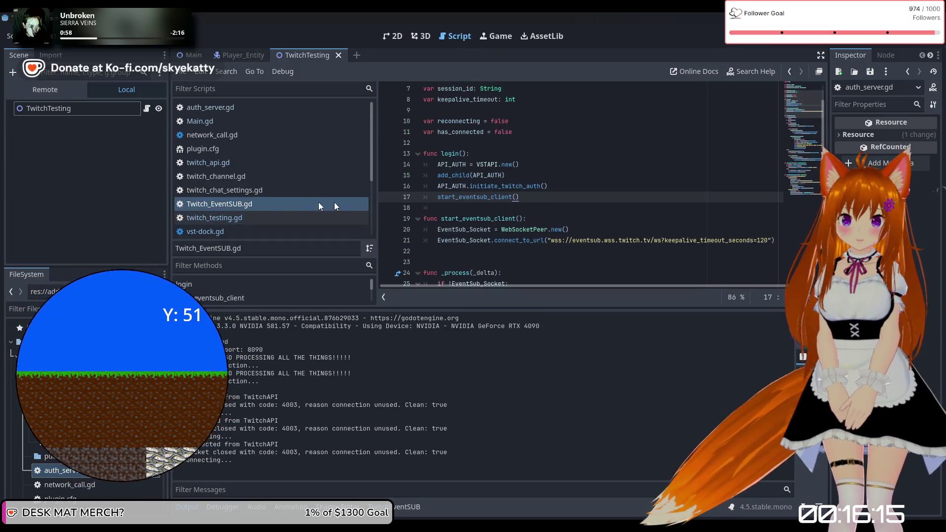
Set a breakpoint on line 29, the reconnecting check in _process
scroll(493, 176, down, 14)
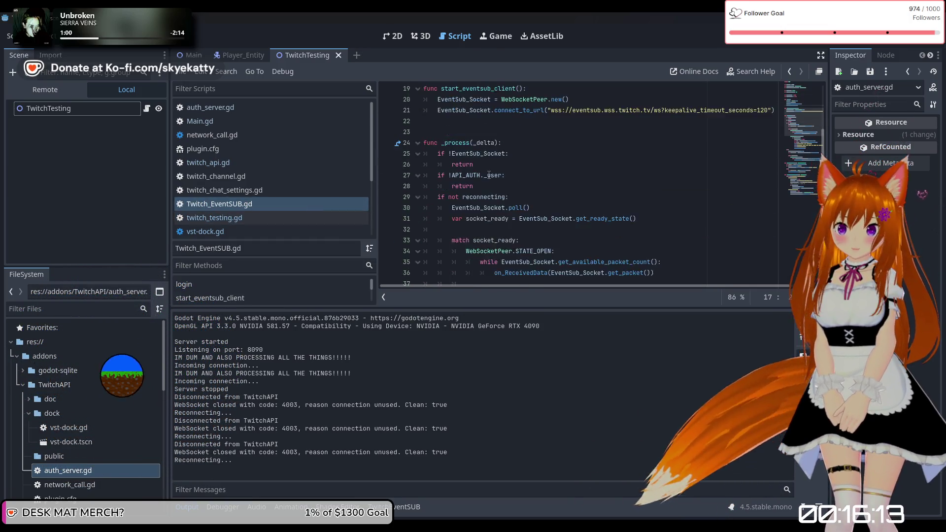
scroll(493, 176, down, 5)
scroll(493, 176, up, 5)
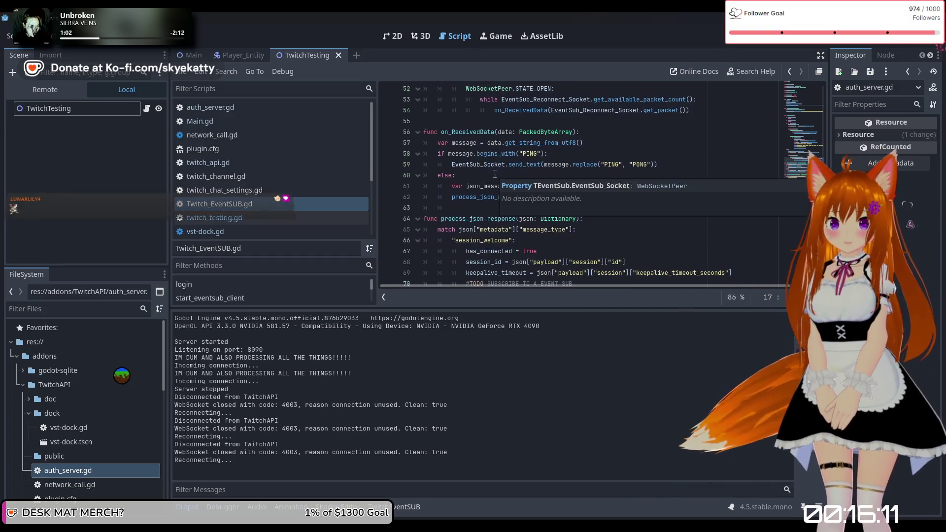
scroll(493, 175, down, 3)
scroll(471, 169, up, 3)
scroll(465, 169, down, 3)
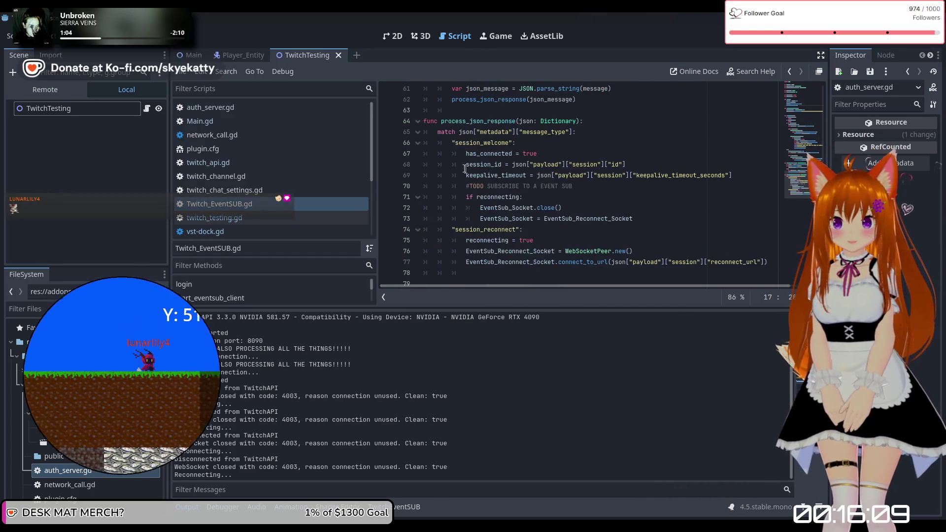
scroll(544, 148, up, 2)
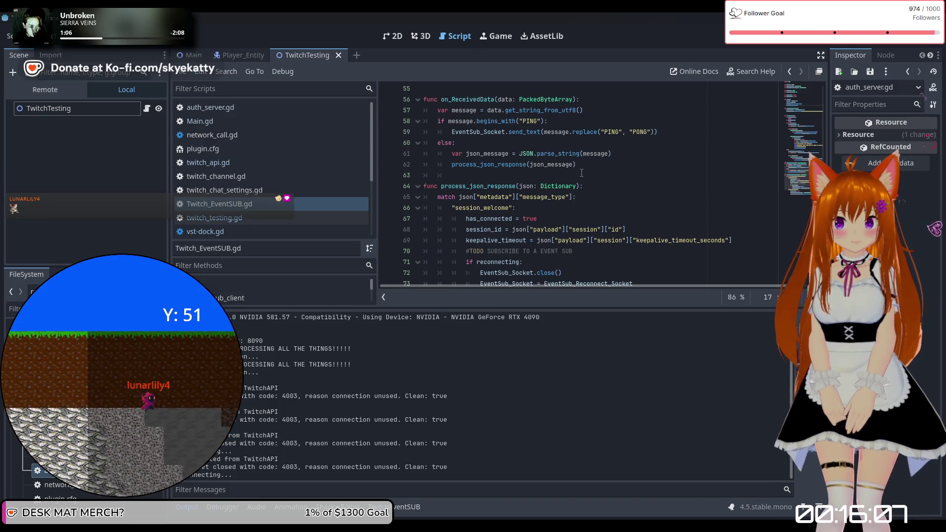
scroll(582, 173, up, 3)
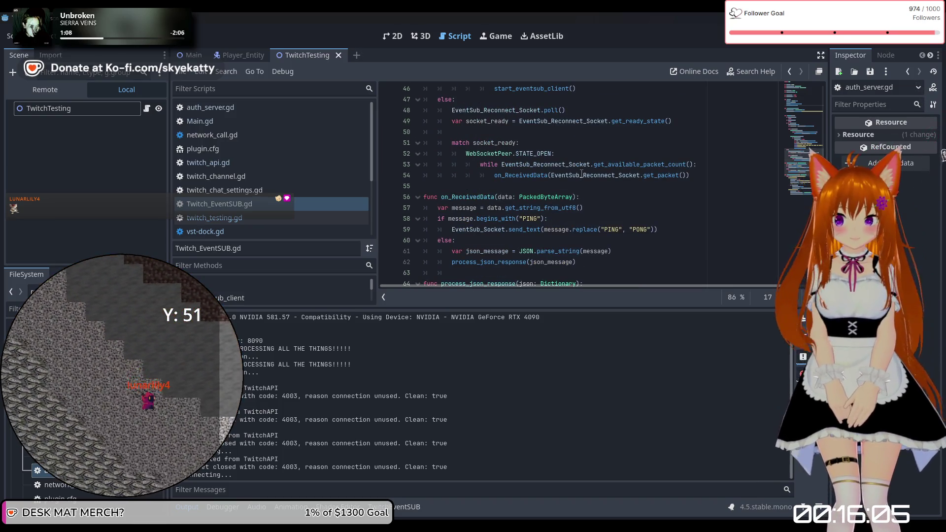
scroll(581, 173, up, 6)
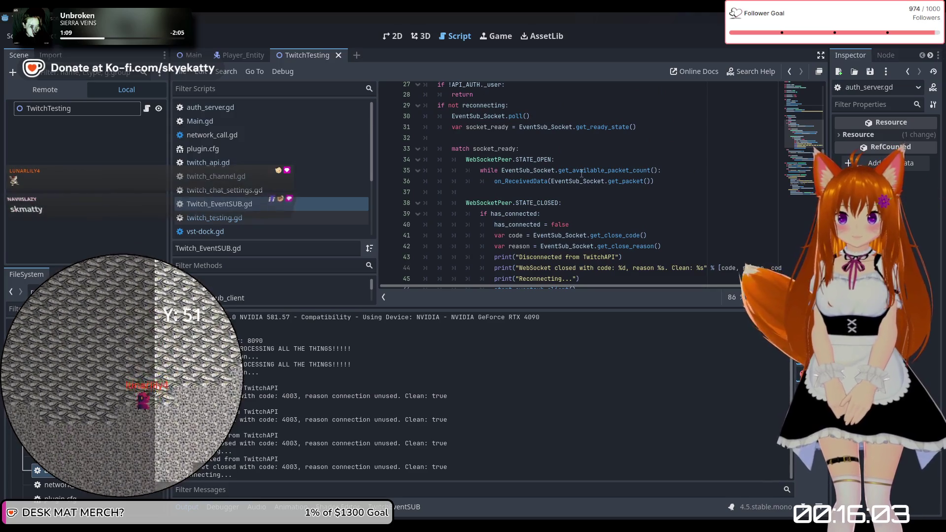
scroll(581, 173, up, 1)
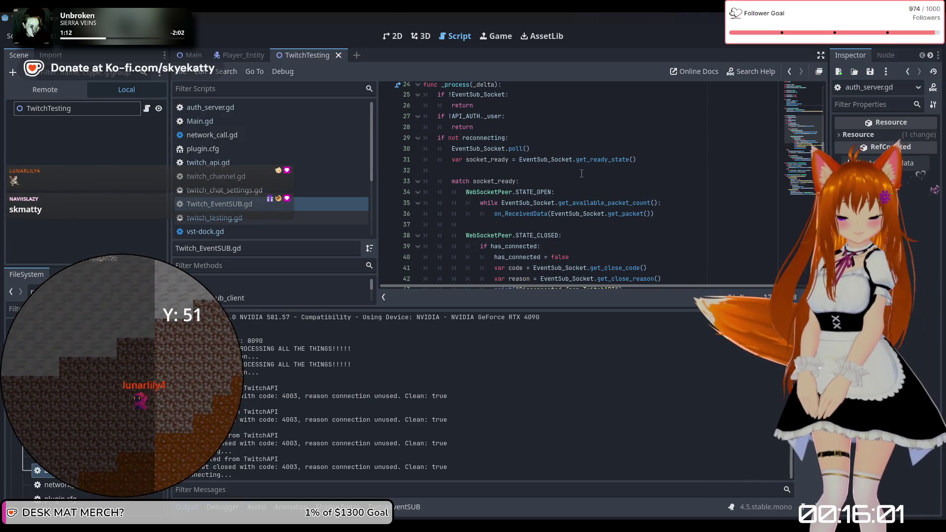
scroll(582, 173, up, 8)
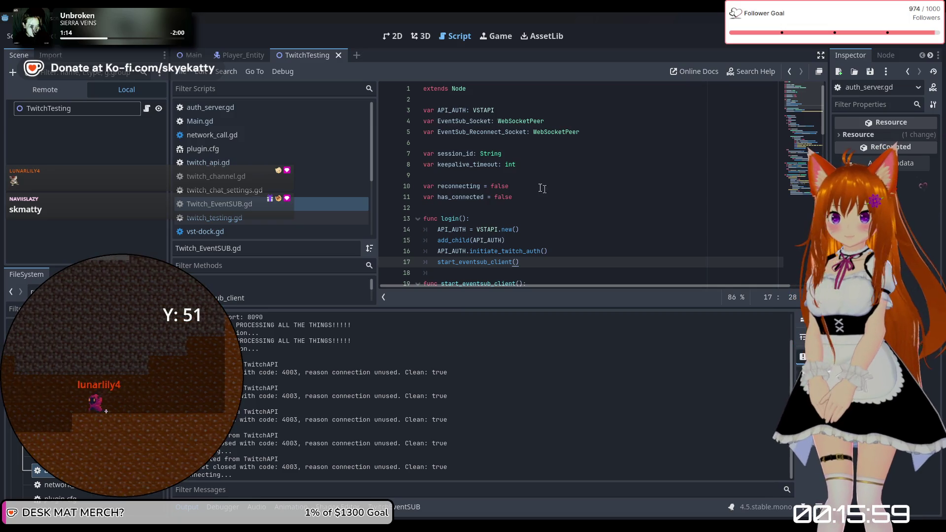
scroll(520, 169, down, 2)
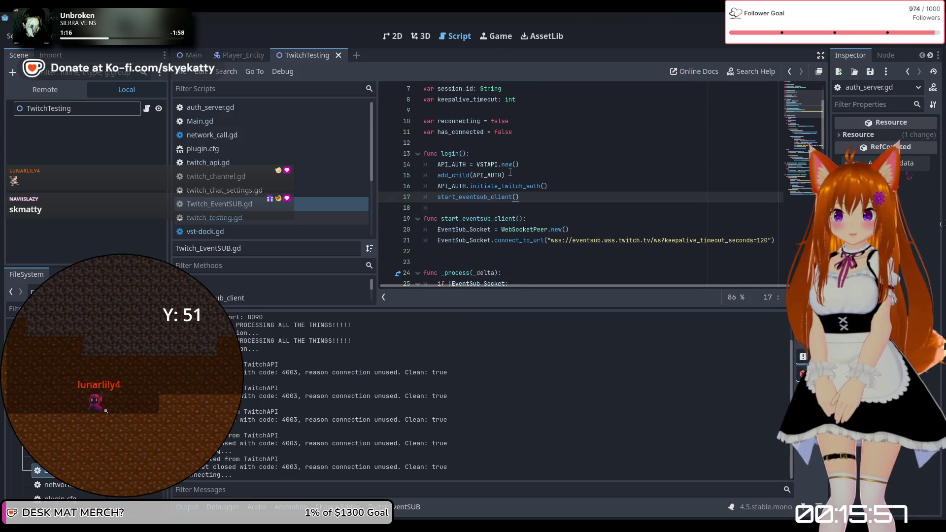
scroll(510, 172, down, 1)
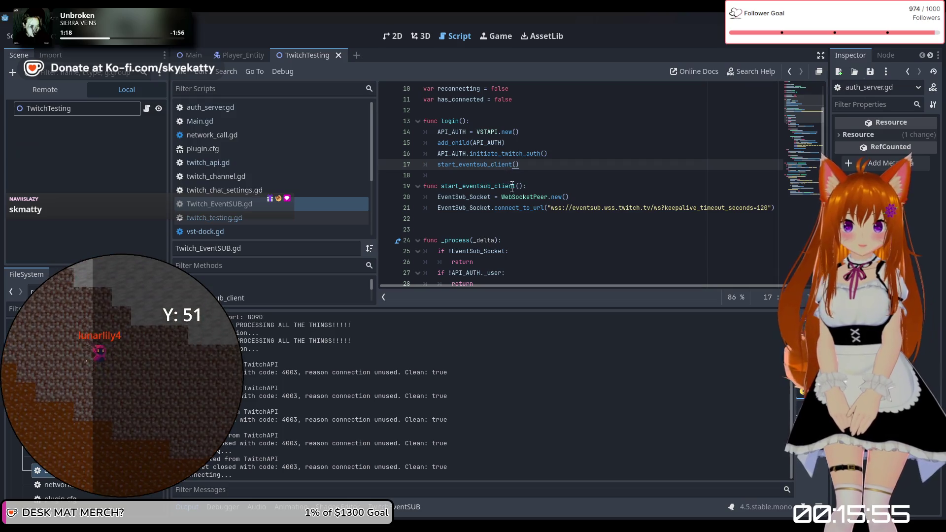
scroll(534, 211, up, 3)
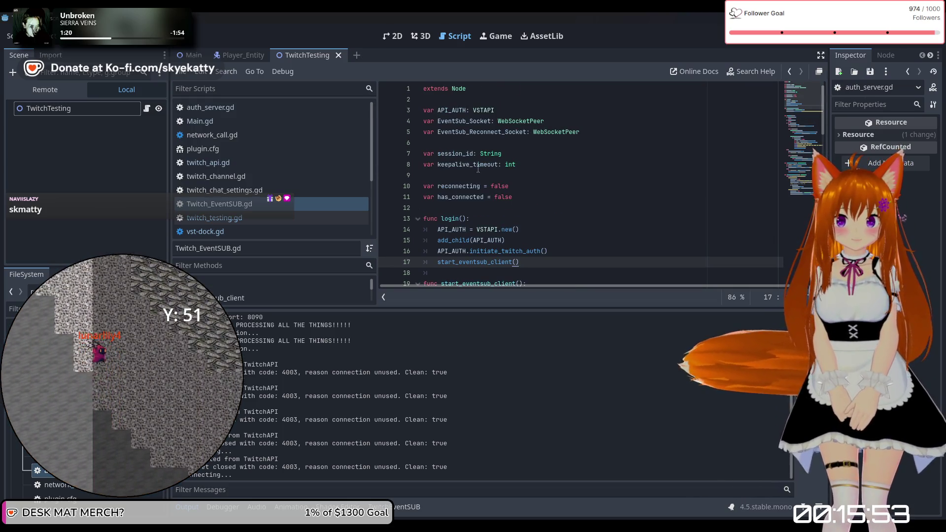
scroll(474, 173, down, 5)
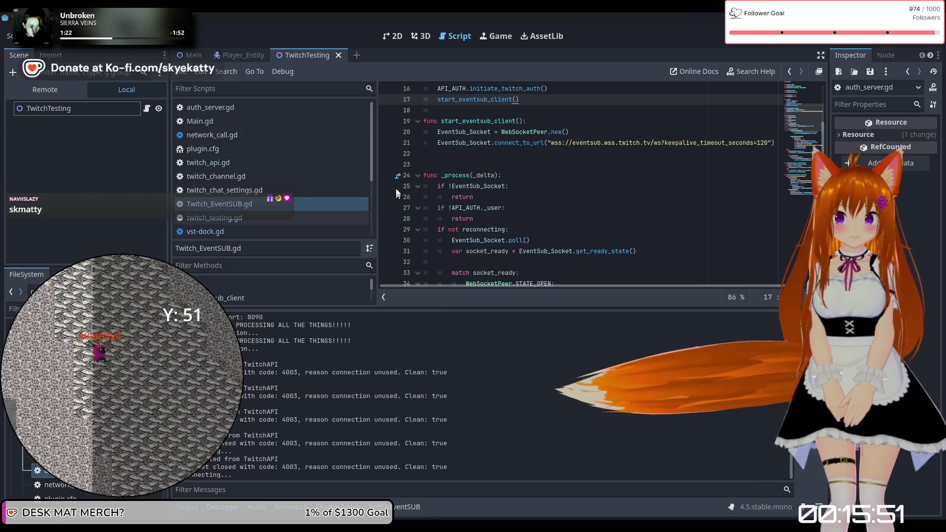
scroll(401, 202, down, 2)
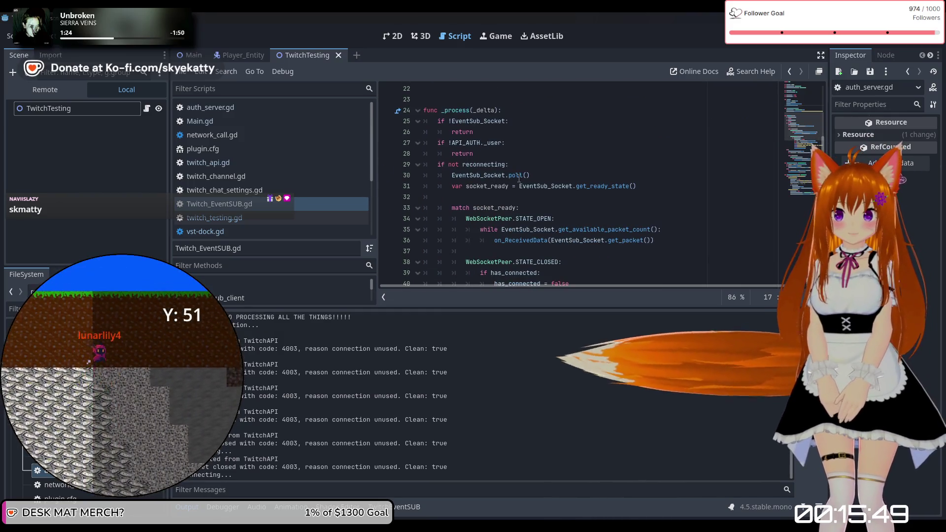
scroll(397, 197, down, 2)
scroll(386, 184, up, 2)
click(386, 167)
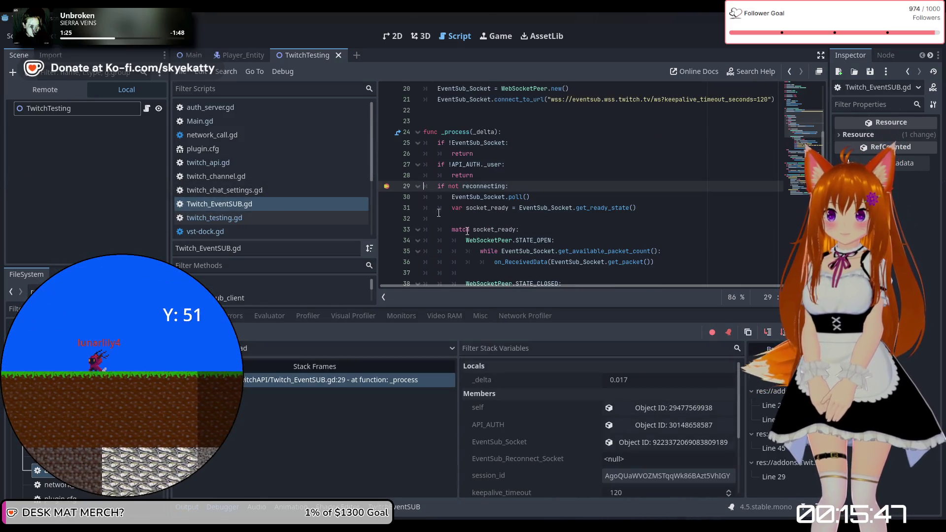
In Stack Variables, inspect self and then its API_AUTH object
scroll(535, 401, down, 1)
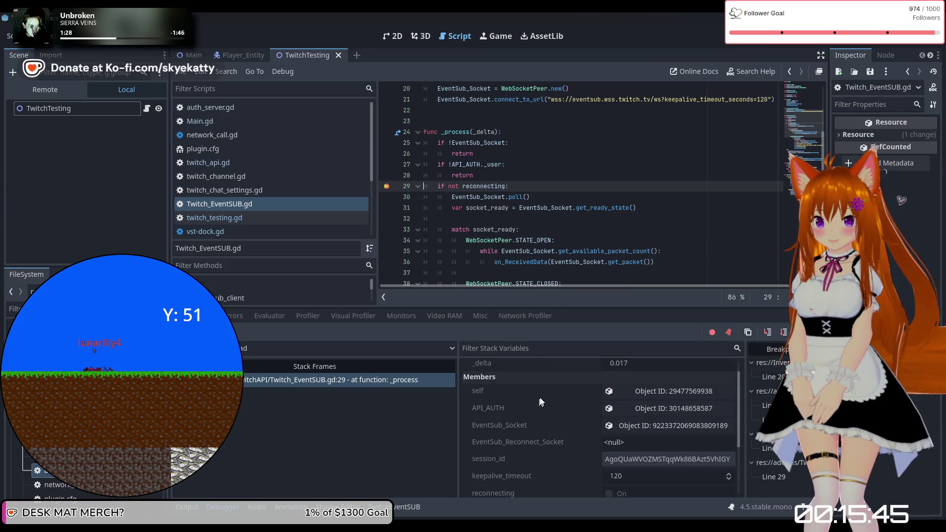
scroll(606, 403, down, 3)
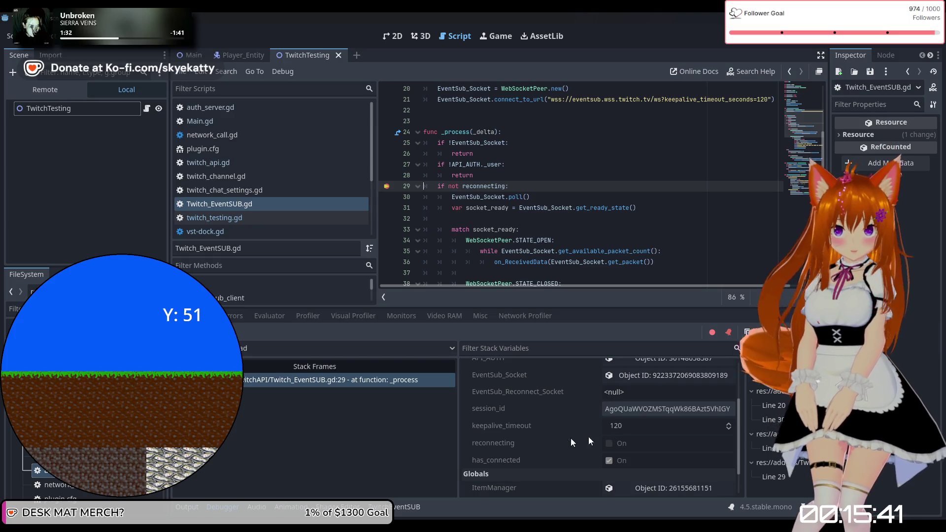
scroll(556, 444, up, 1)
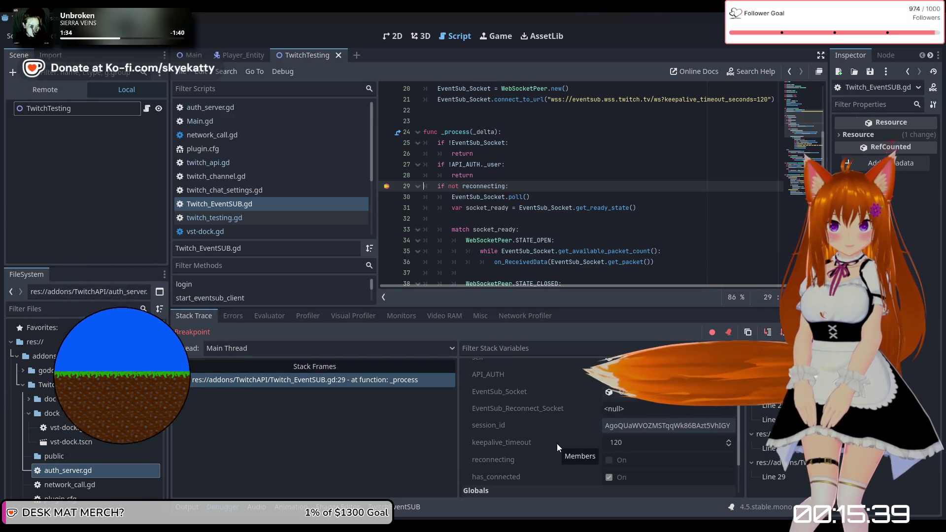
scroll(621, 425, up, 3)
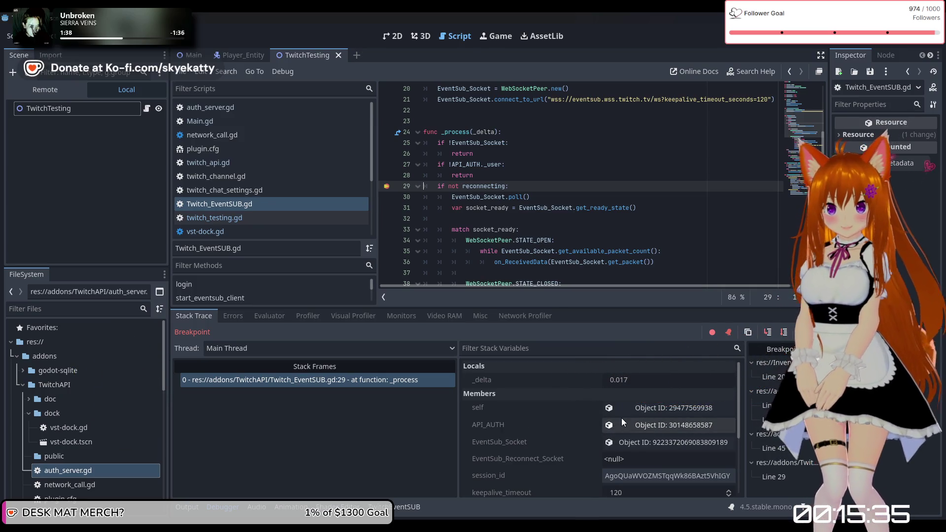
click(626, 412)
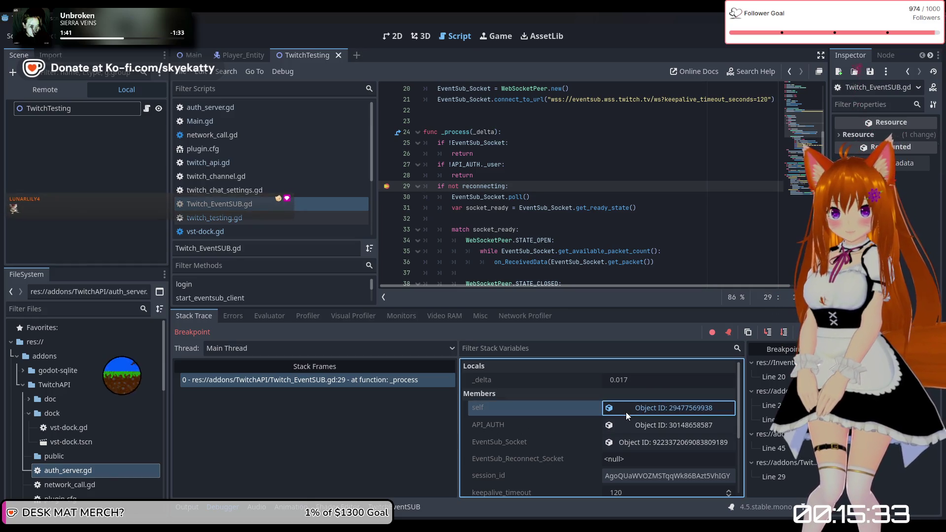
click(622, 425)
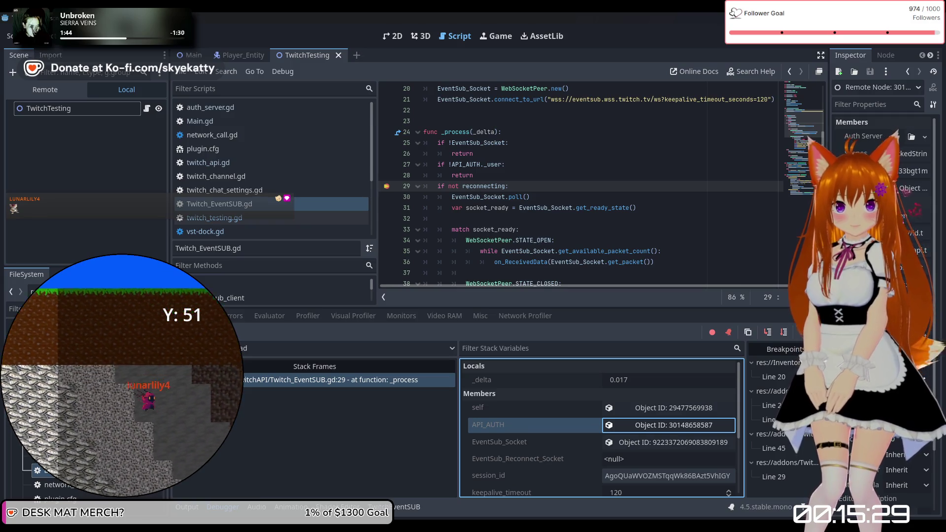
Widen the dock to read the authenticated user's Login, ID and Token, then narrow it
drag(828, 197, 696, 197)
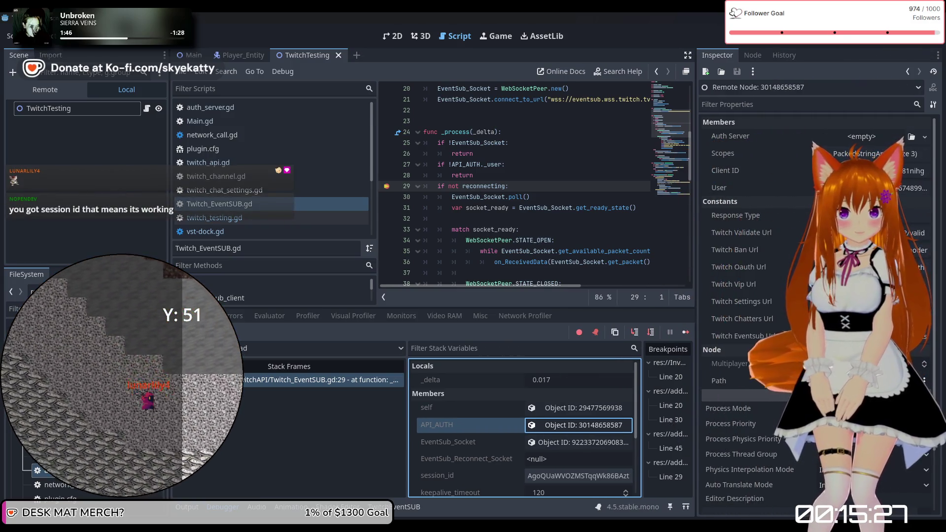
click(798, 188)
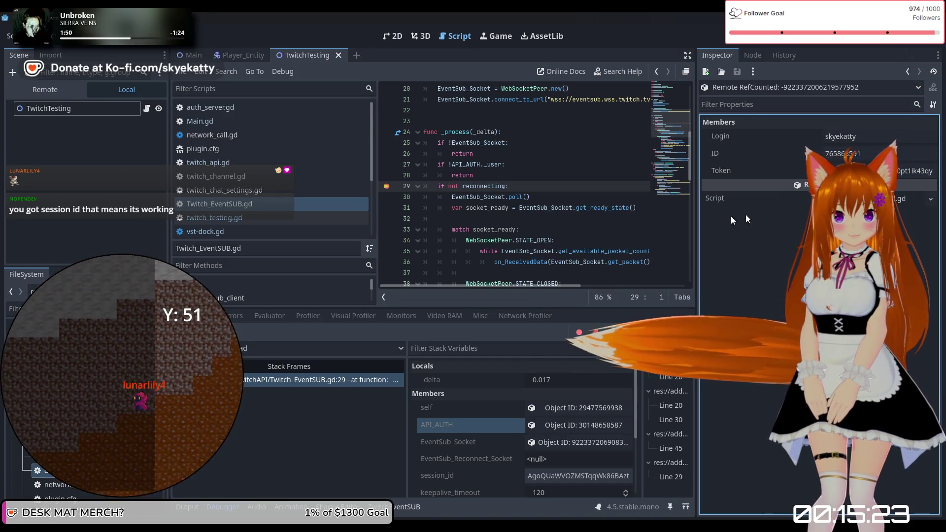
drag(699, 222, 779, 215)
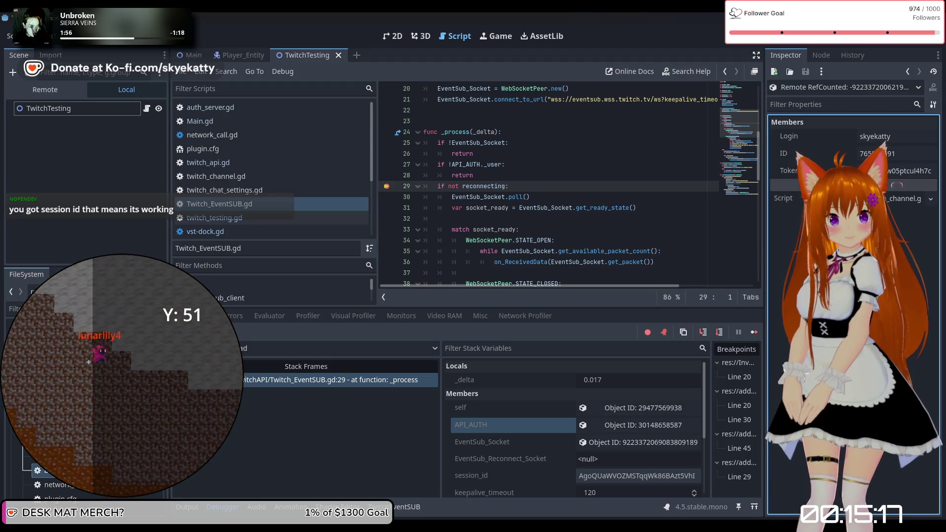
Stop the running game with F8 to end debugging
click(473, 175)
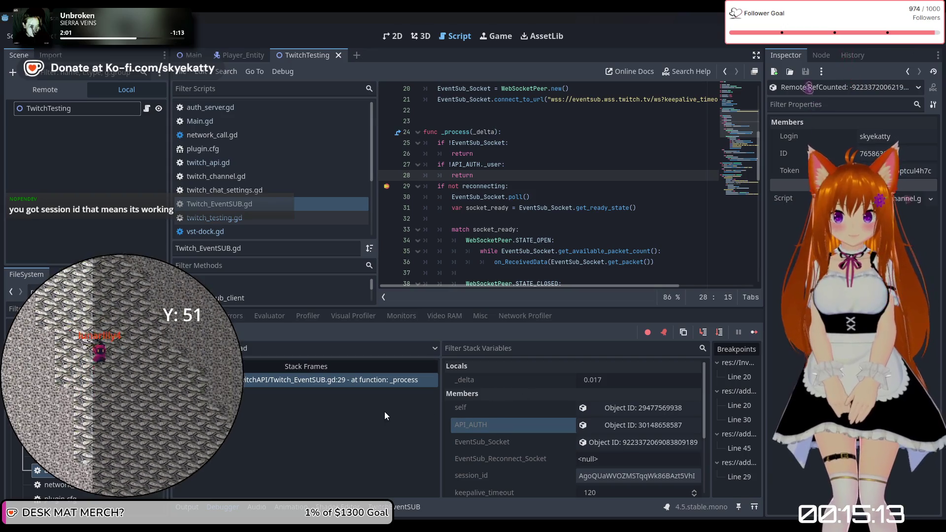
scroll(527, 237, down, 2)
scroll(527, 238, up, 4)
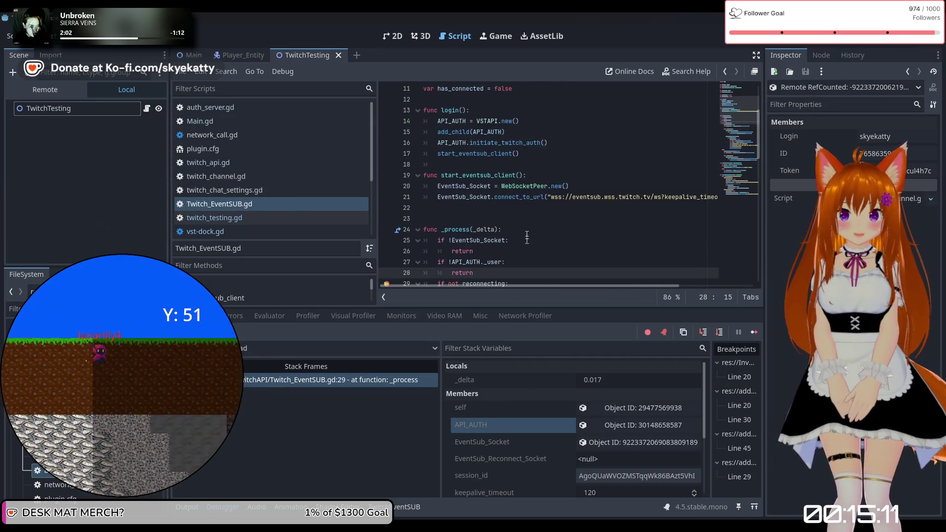
click(526, 218)
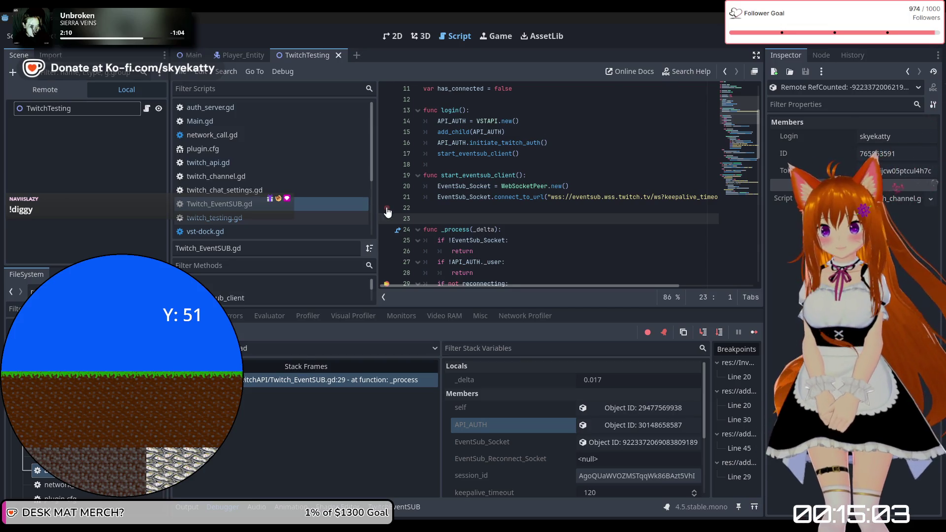
key(F8)
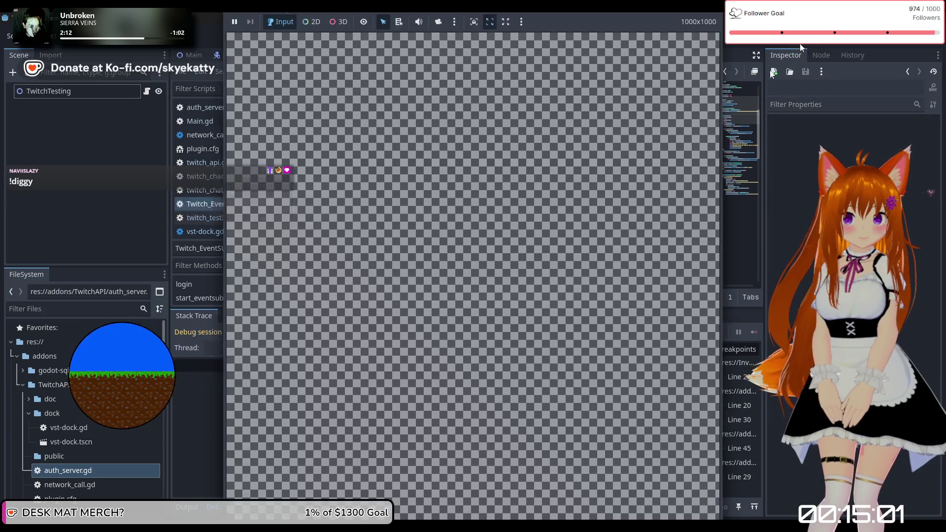
scroll(556, 182, down, 3)
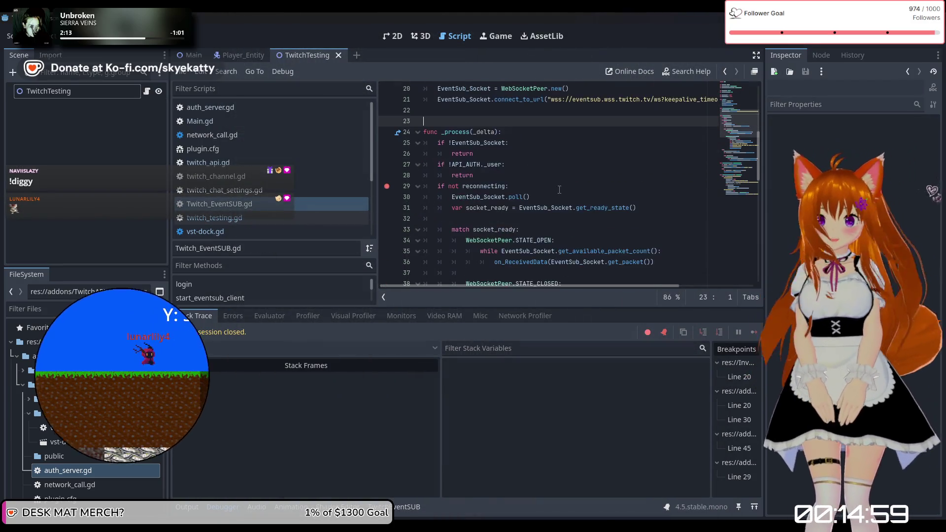
scroll(555, 182, up, 4)
scroll(557, 188, down, 8)
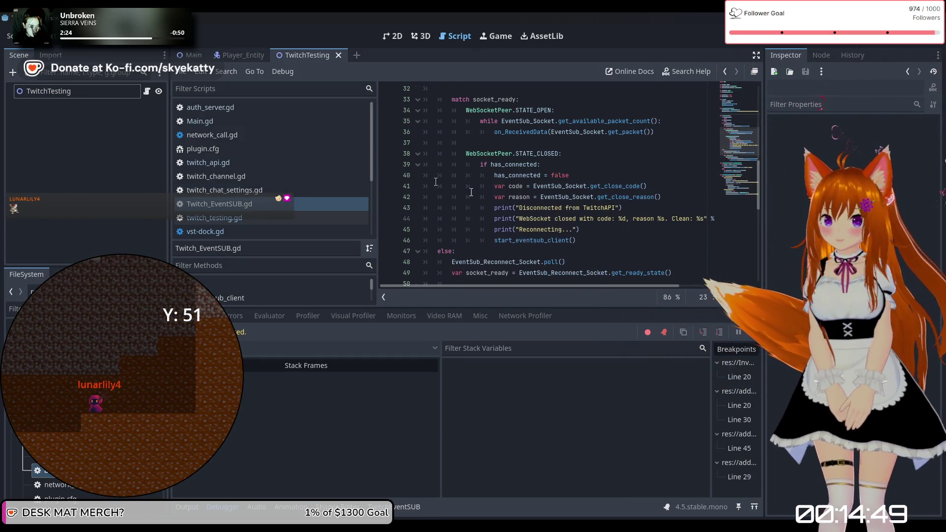
scroll(542, 178, down, 1)
scroll(479, 192, up, 1)
scroll(479, 192, down, 1)
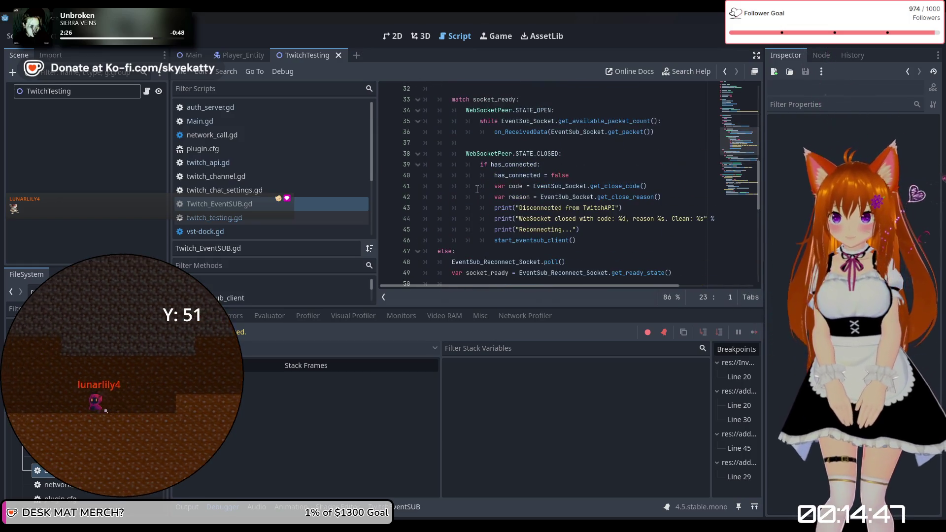
scroll(476, 189, down, 7)
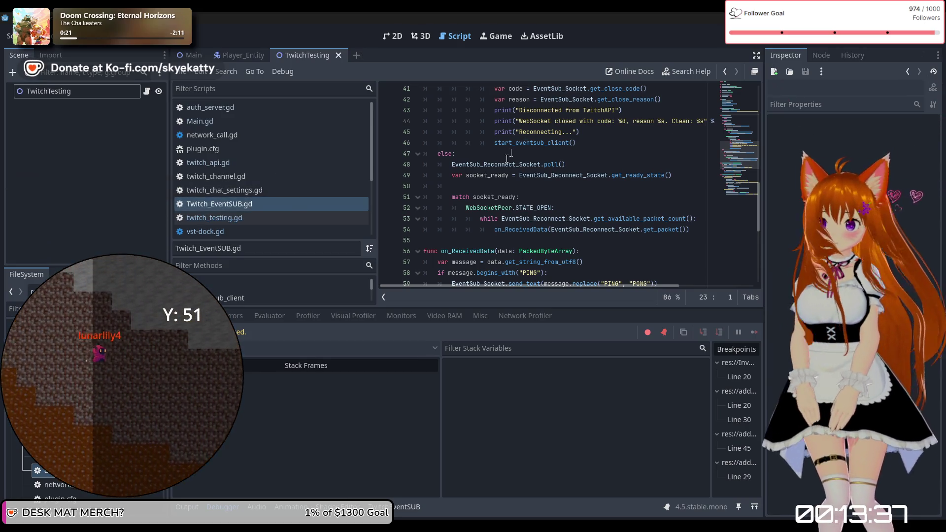
scroll(533, 168, up, 2)
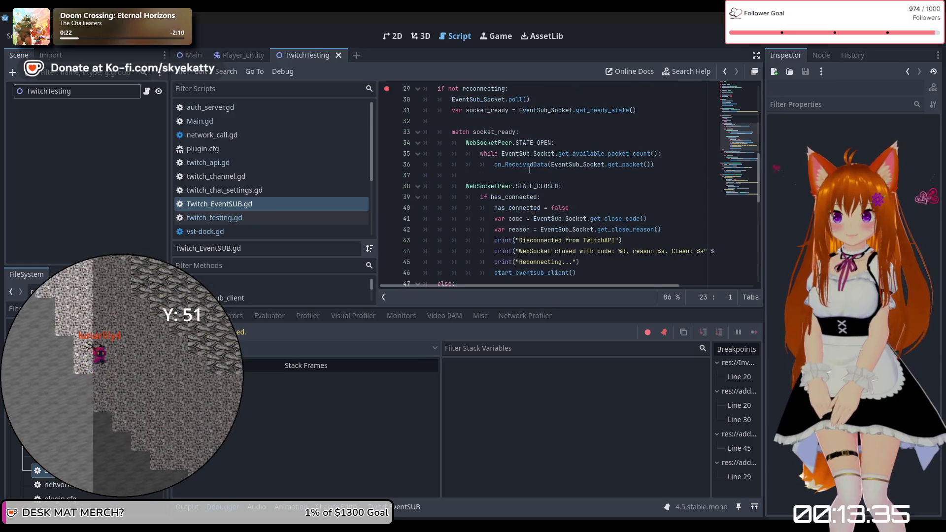
scroll(530, 165, up, 5)
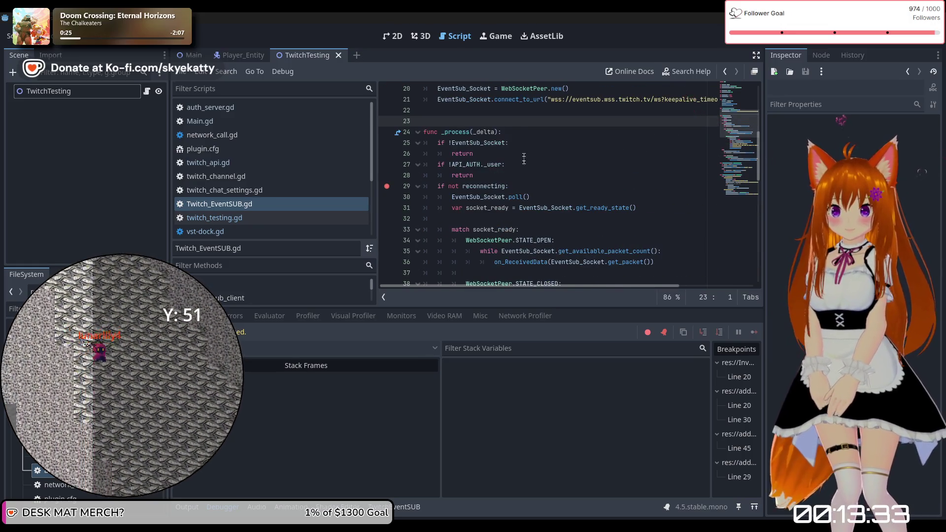
scroll(523, 160, down, 12)
scroll(517, 158, down, 2)
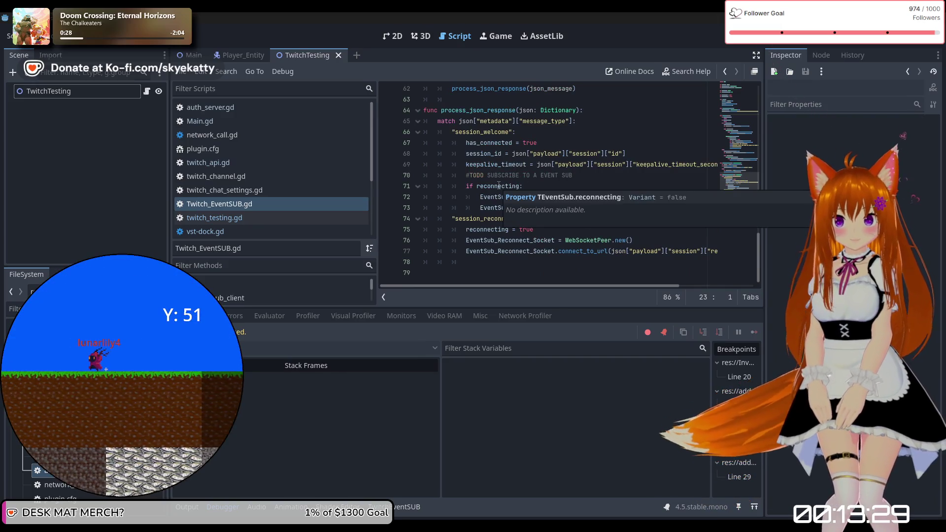
scroll(505, 149, up, 1)
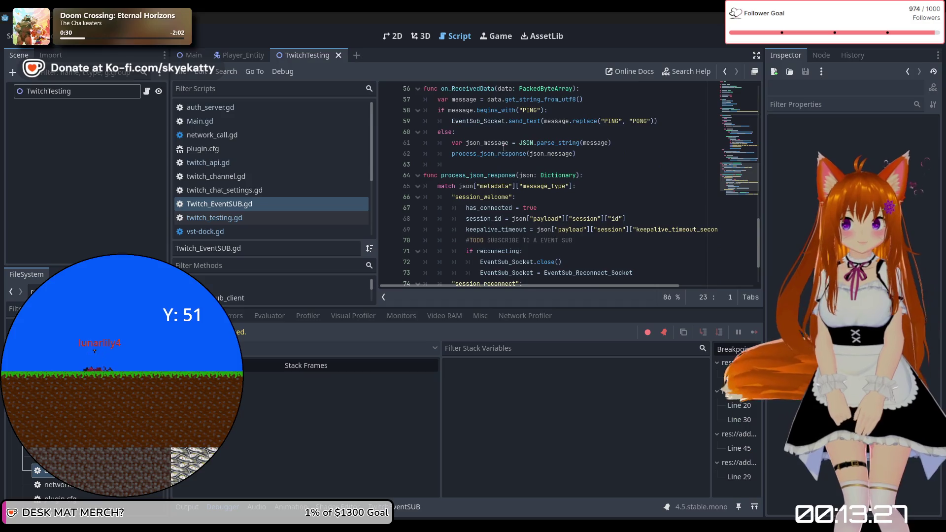
scroll(502, 181, down, 1)
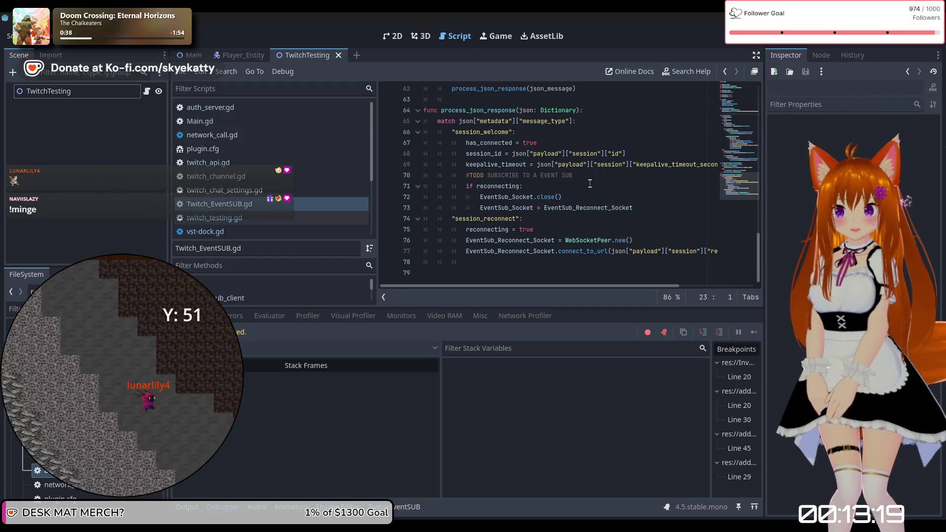
scroll(589, 185, up, 1)
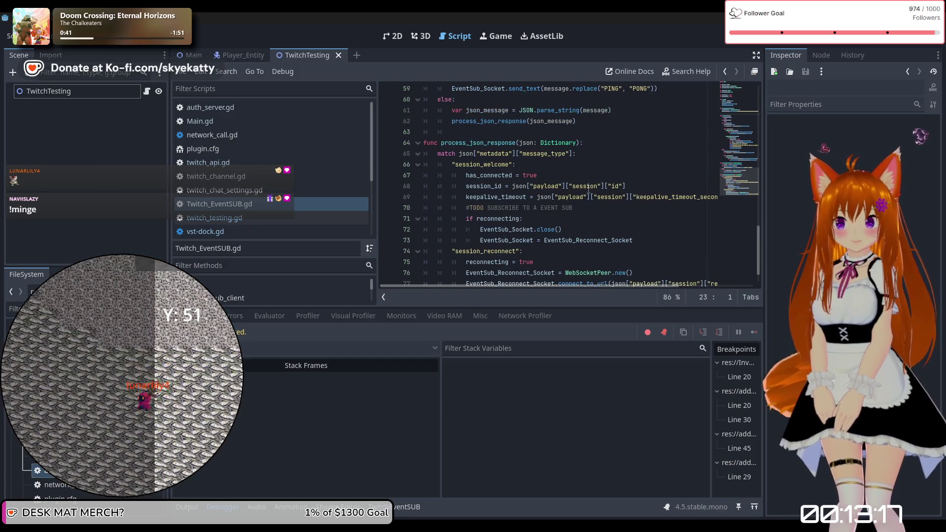
scroll(586, 186, down, 1)
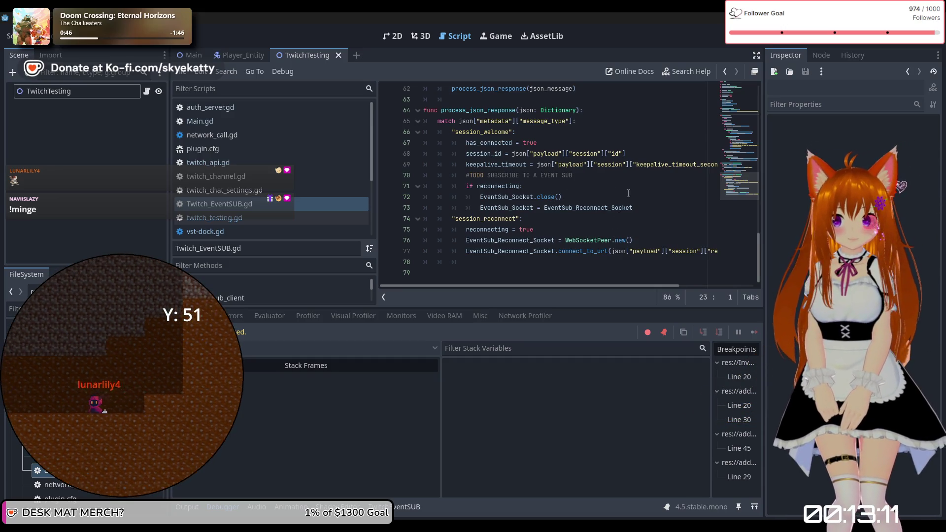
click(609, 179)
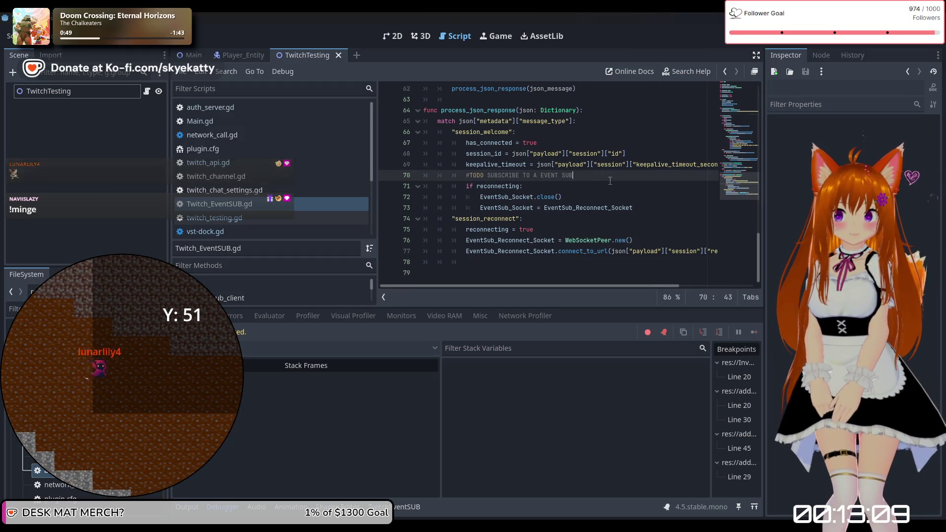
click(589, 185)
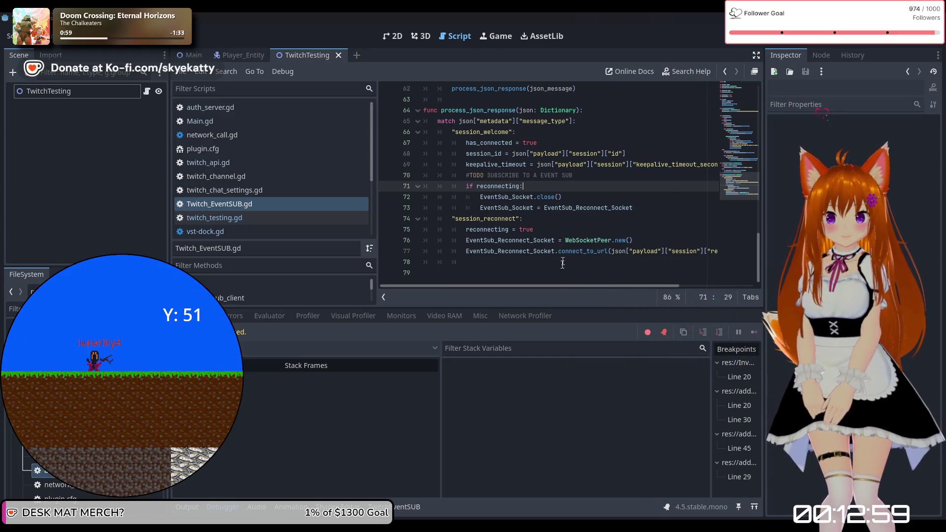
mouse_move(562, 287)
mouse_down()
mouse_move(608, 291)
mouse_move(575, 303)
mouse_move(611, 314)
mouse_move(556, 326)
mouse_up()
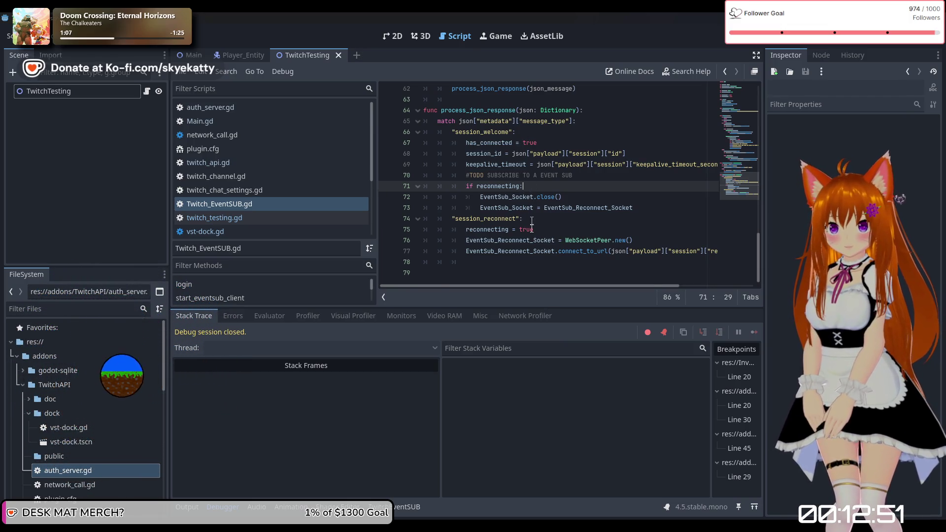
scroll(532, 250, up, 1)
Insert an if !has_connected: line as the first line of the session_welcome case
click(530, 153)
click(530, 164)
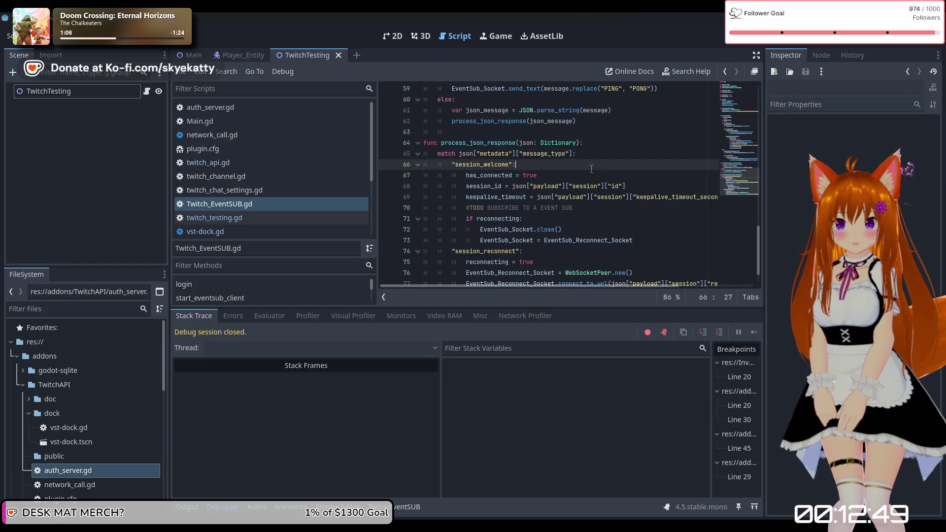
key(Return)
text(if)
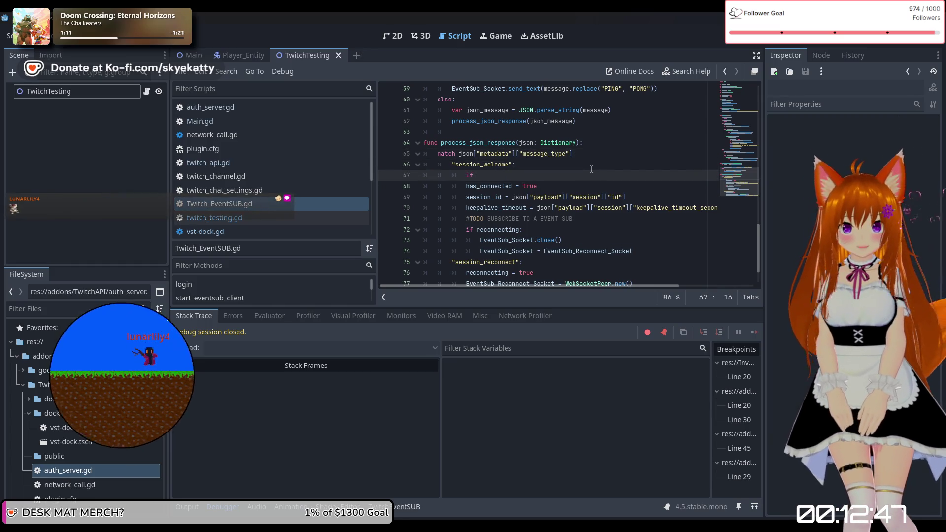
text(!has )
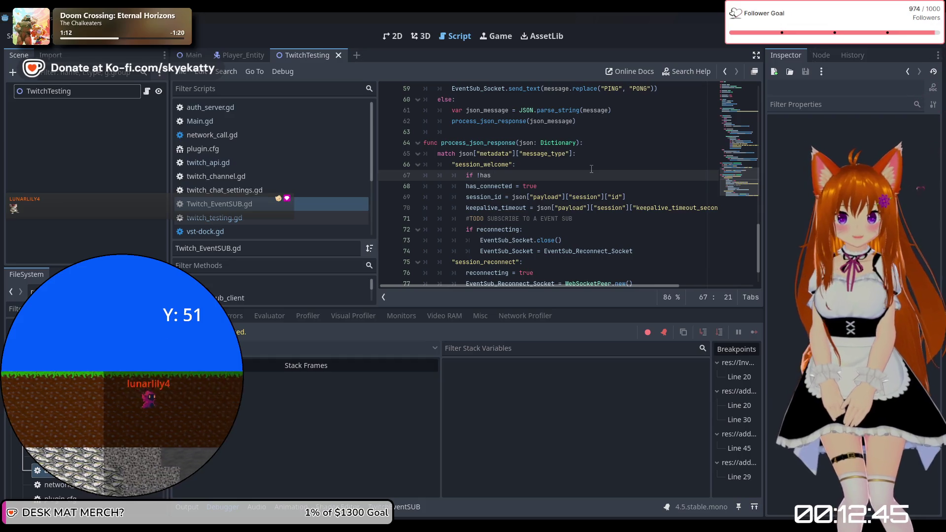
text(connected:)
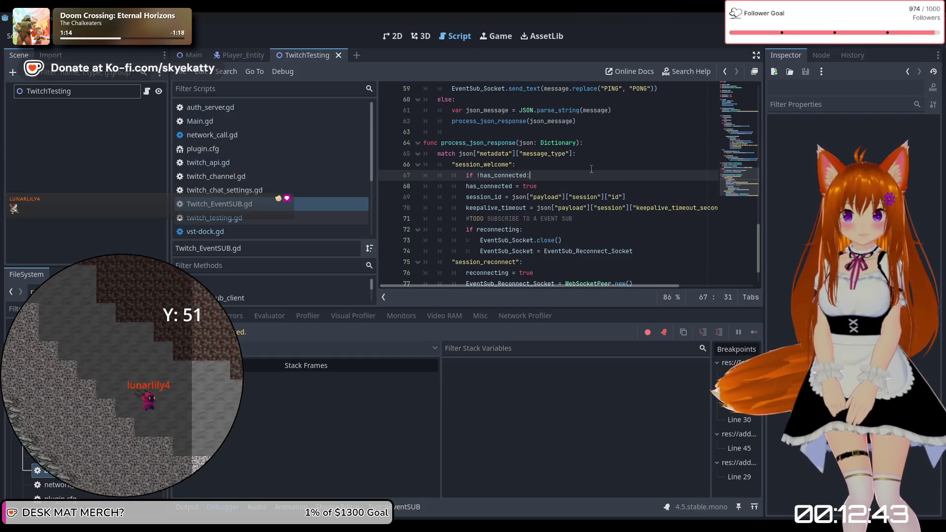
key(Return)
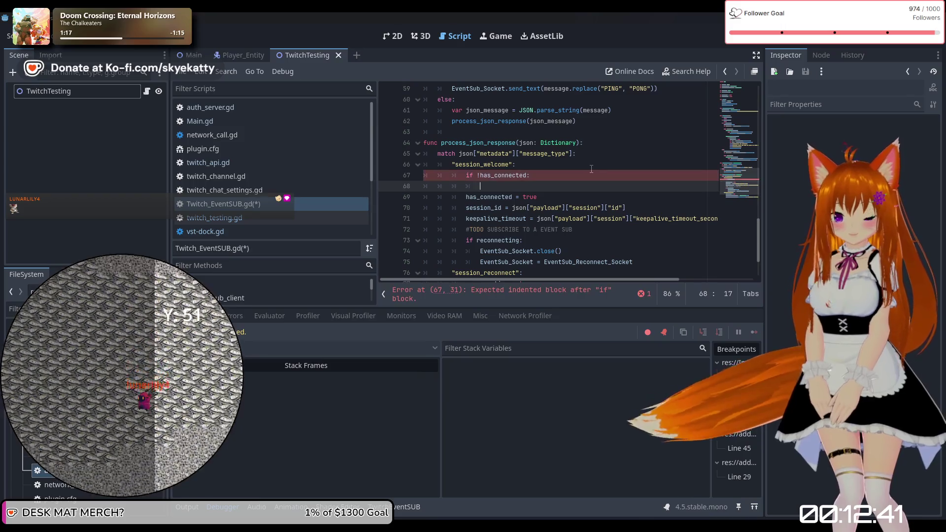
click(423, 140)
scroll(520, 172, up, 2)
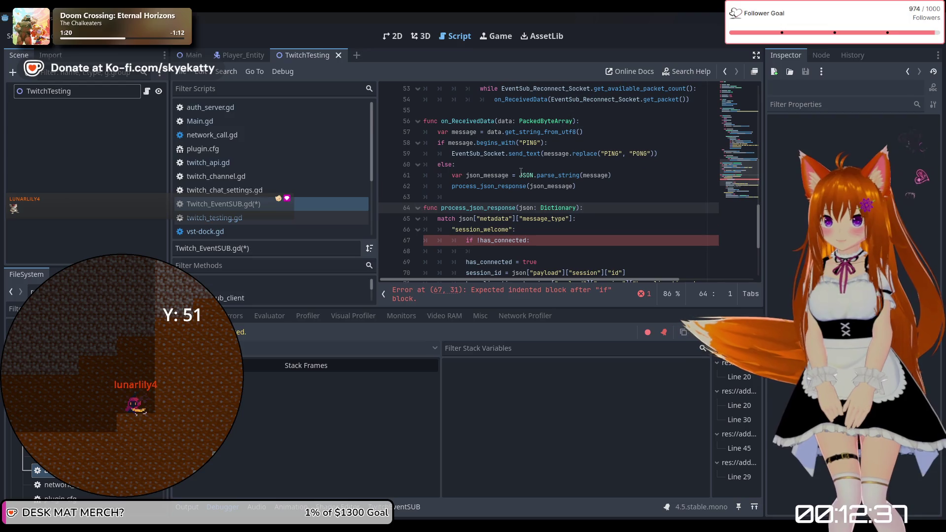
click(465, 199)
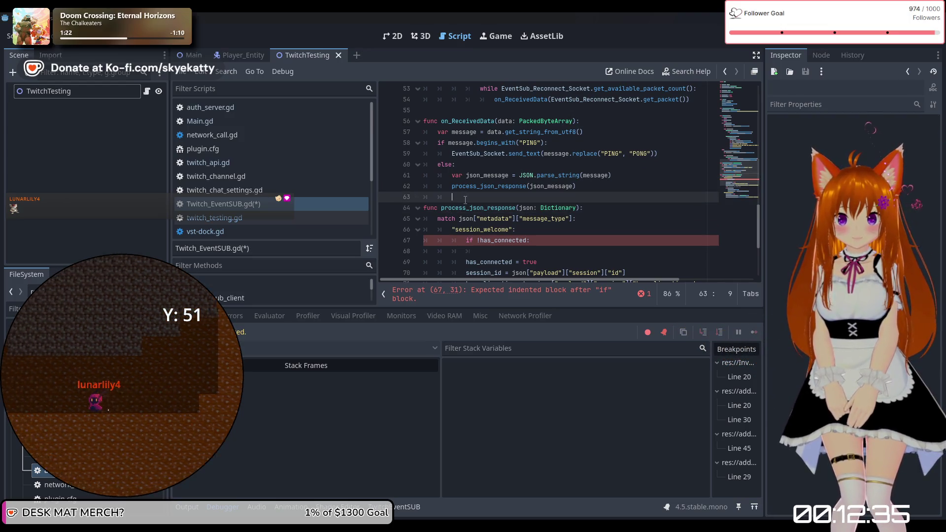
click(423, 210)
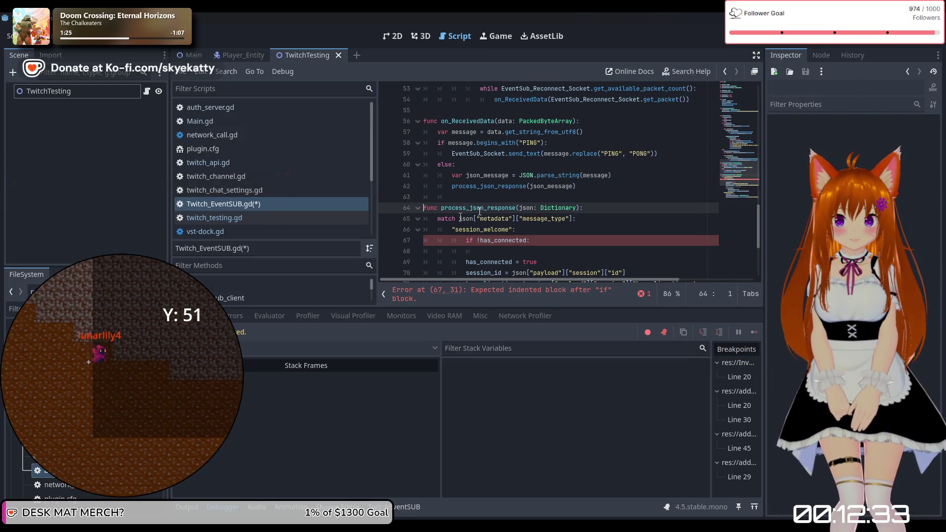
scroll(514, 201, up, 15)
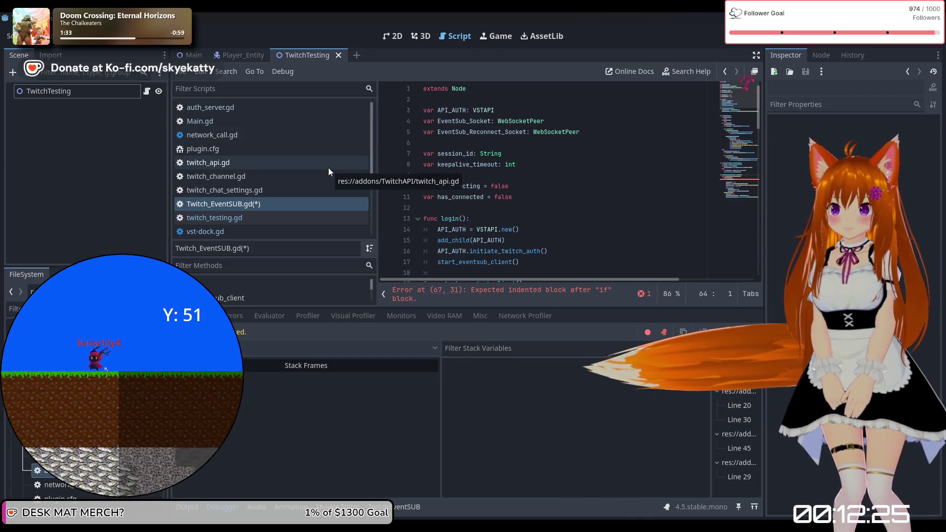
click(274, 163)
scroll(481, 157, up, 10)
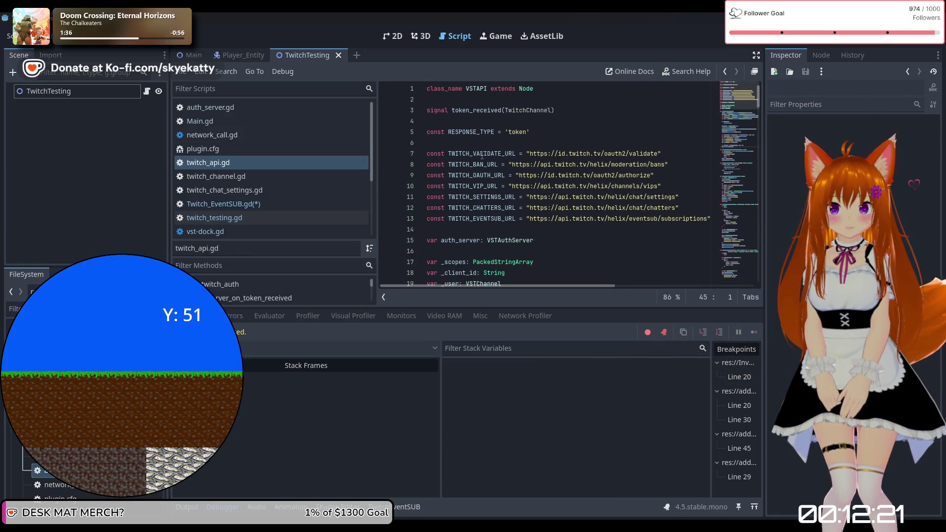
scroll(481, 145, down, 9)
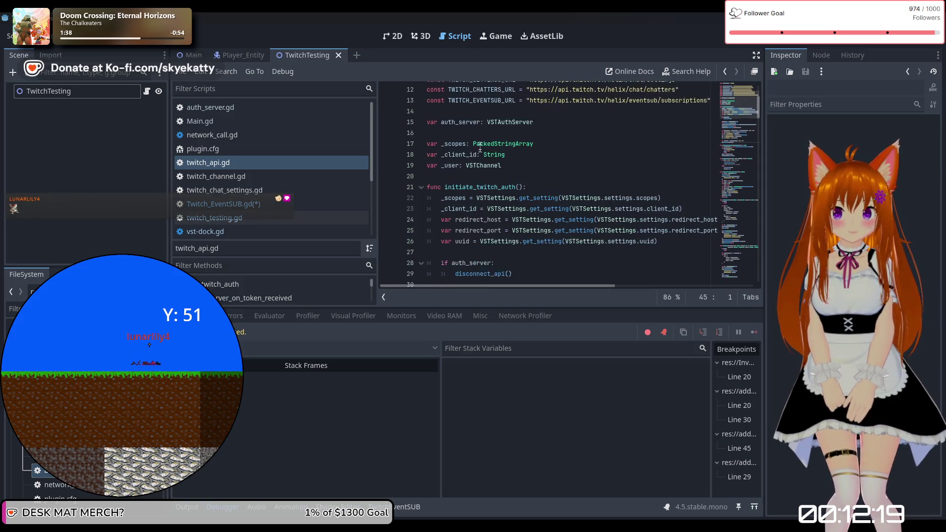
scroll(482, 145, down, 5)
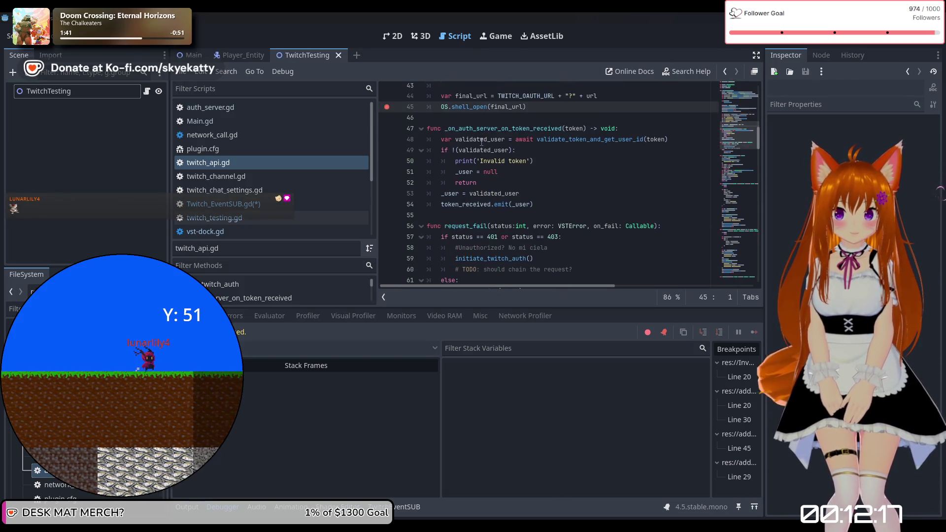
scroll(482, 140, down, 17)
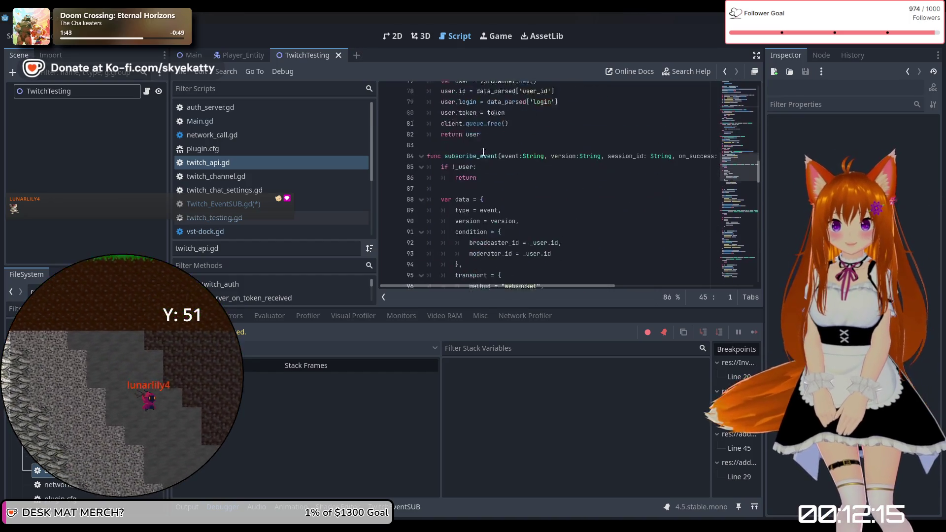
scroll(487, 147, up, 4)
scroll(488, 151, down, 8)
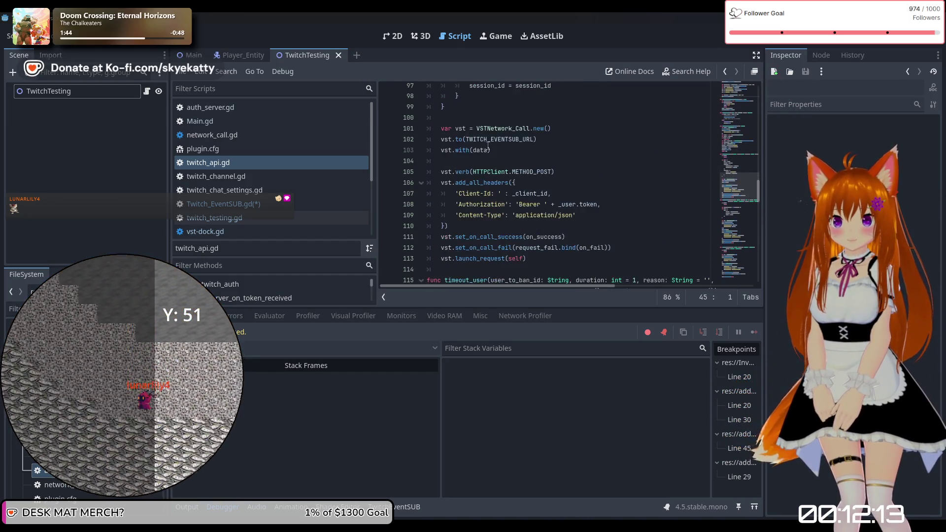
scroll(487, 151, up, 7)
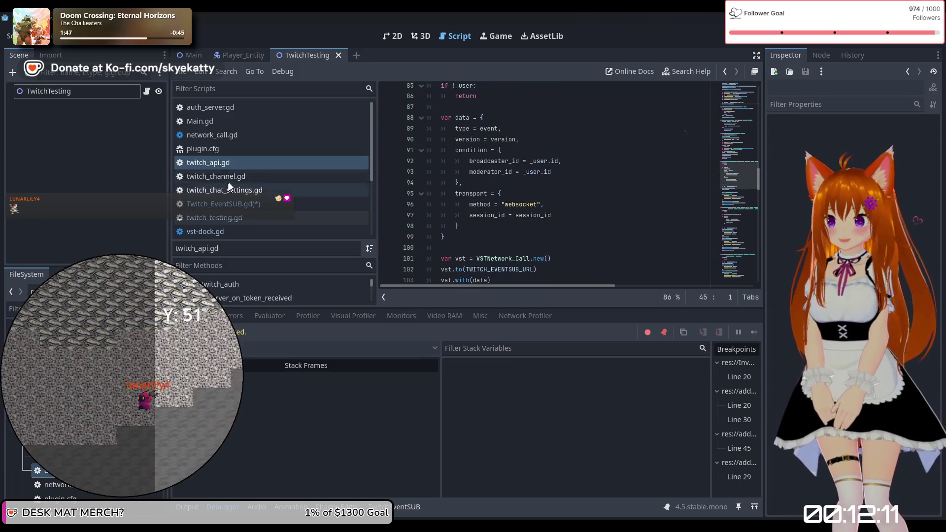
click(235, 204)
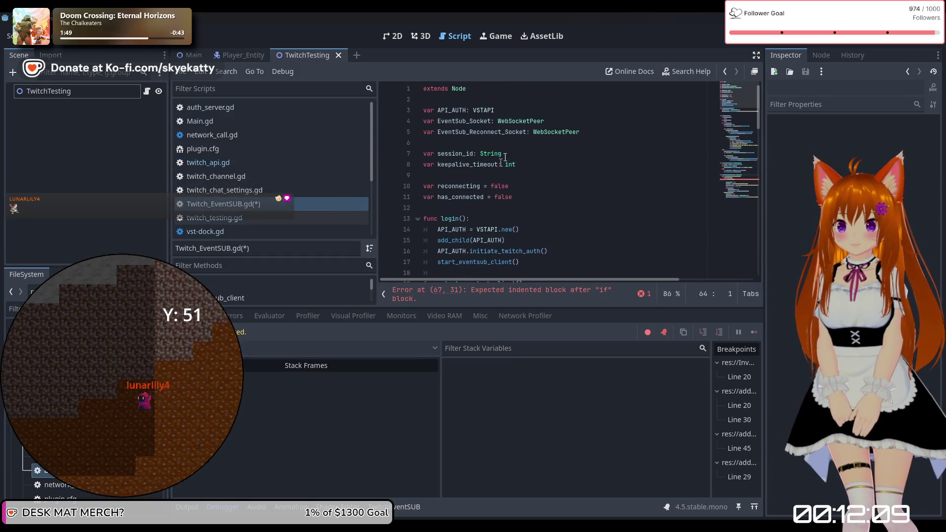
scroll(505, 158, down, 9)
scroll(506, 158, down, 8)
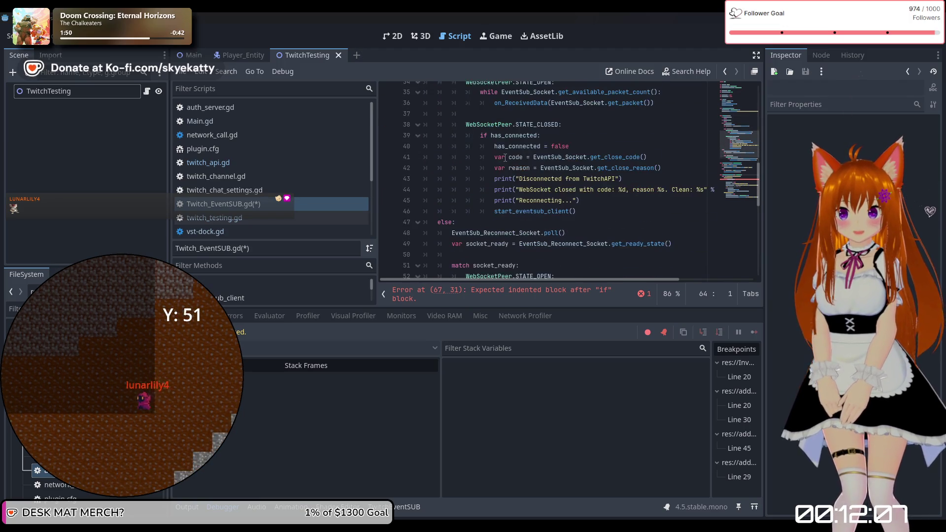
scroll(505, 155, up, 3)
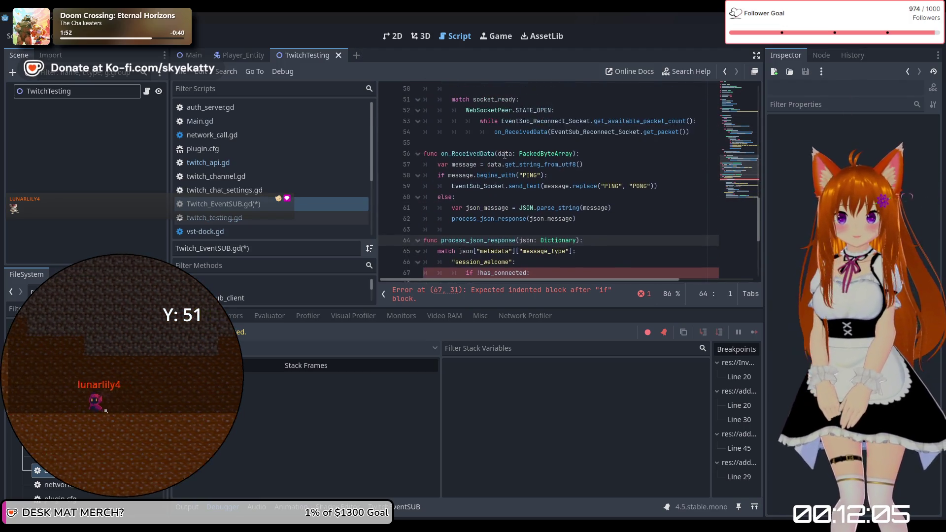
scroll(498, 158, down, 1)
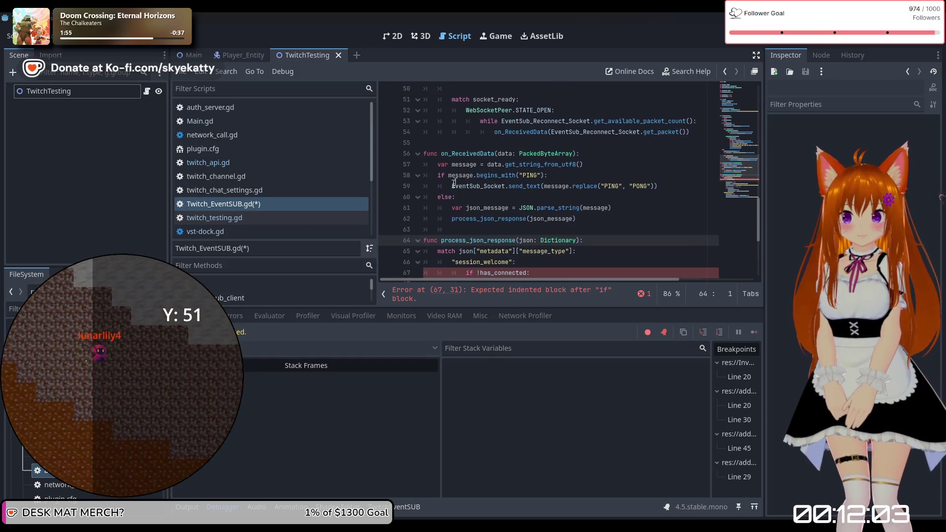
scroll(437, 215, down, 2)
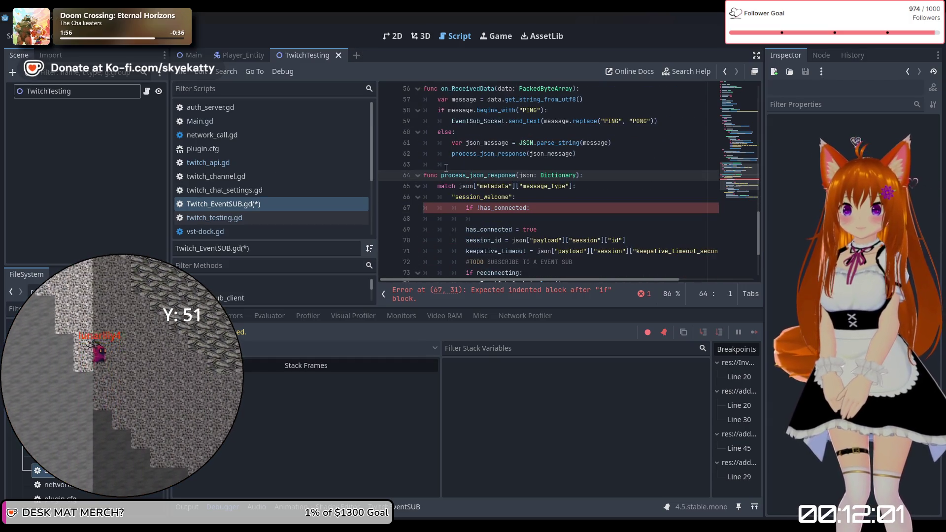
scroll(446, 168, down, 3)
click(507, 261)
Declare func subscribe_to_events(): on empty line 81 at the end of the script
text(func a)
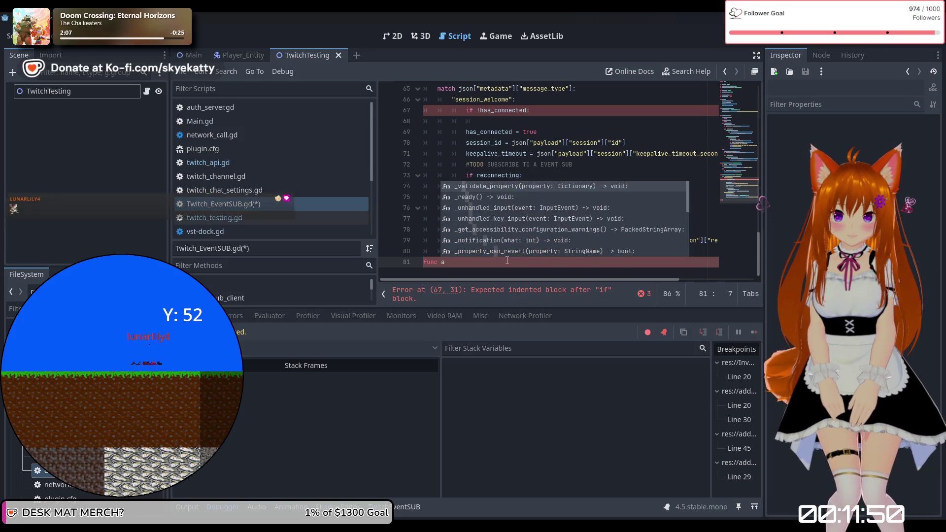
key(BackSpace)
text(subs)
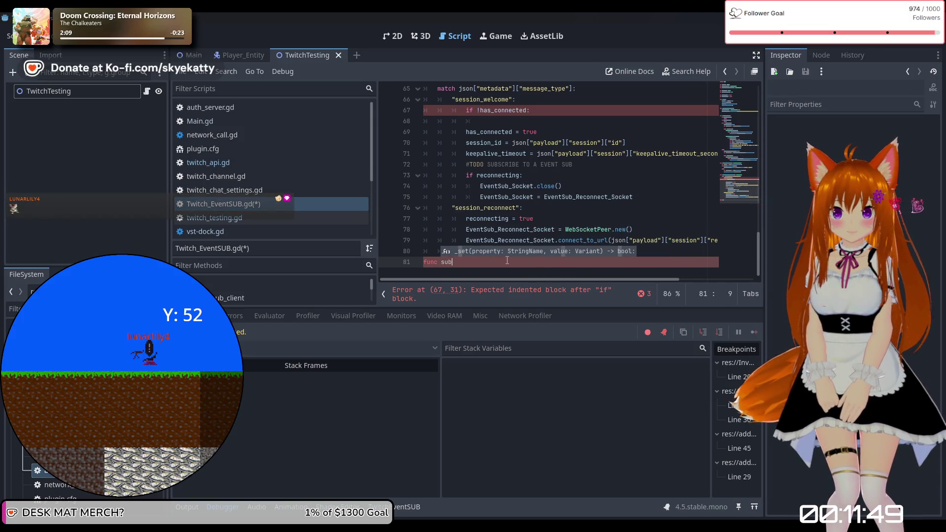
text(cribe)
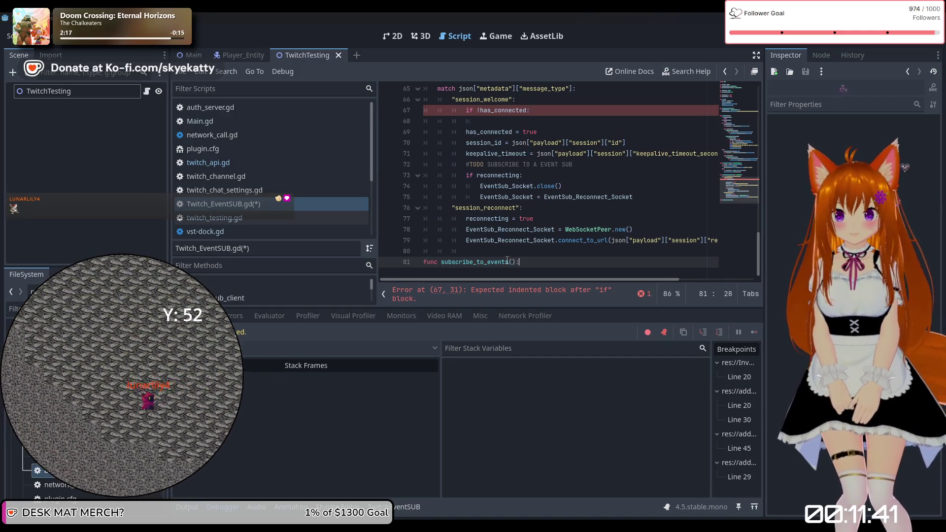
key(Return)
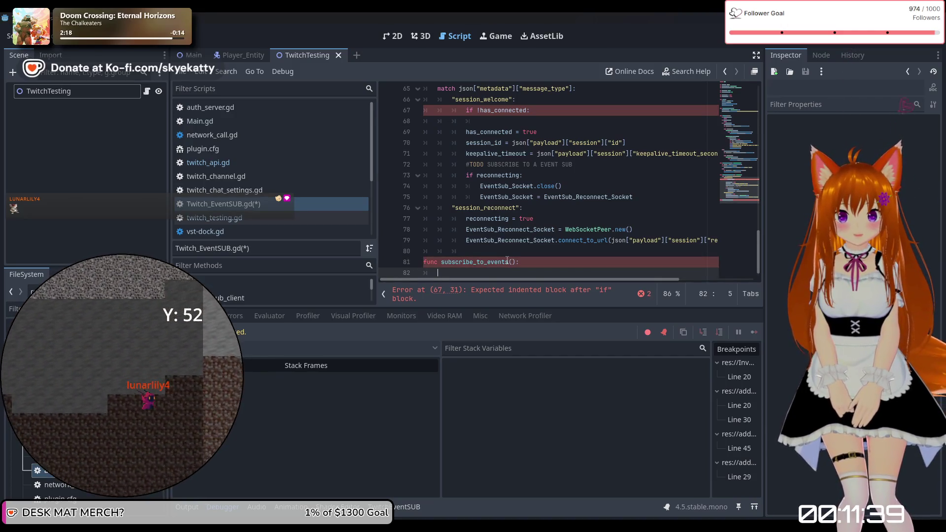
scroll(545, 183, up, 4)
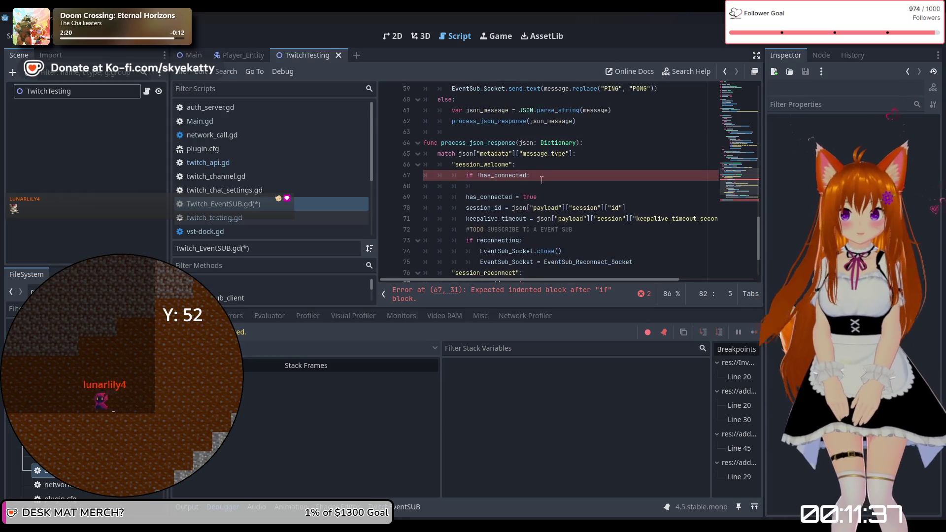
Add a subscribe_to_events() call inside the if !has_connected check
scroll(541, 179, down, 2)
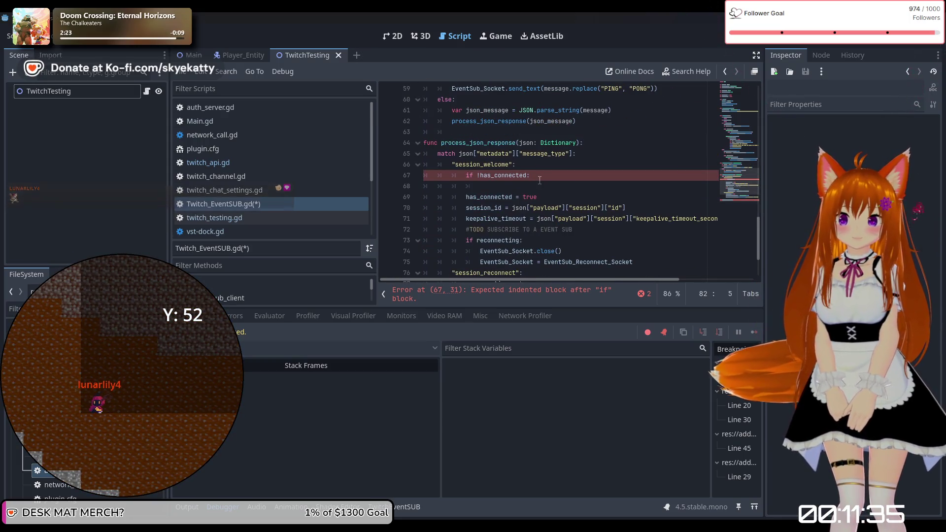
click(552, 189)
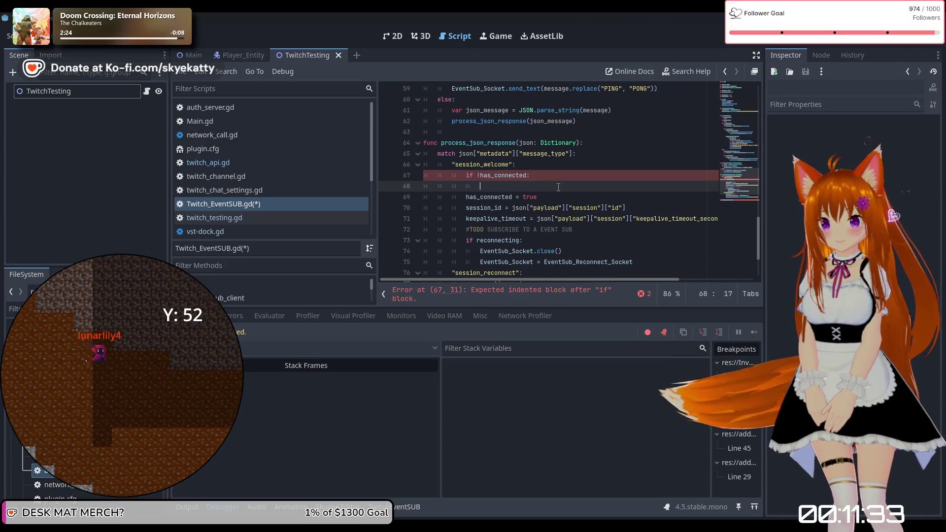
text(sub)
key(Return)
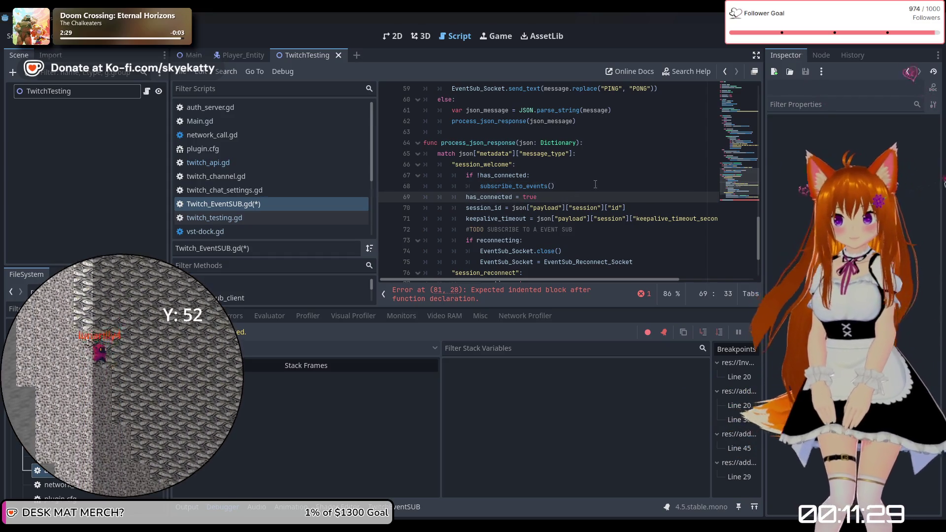
Rearrange the has_connected = true line around the TODO subscribe comment
scroll(571, 201, down, 3)
scroll(579, 203, up, 2)
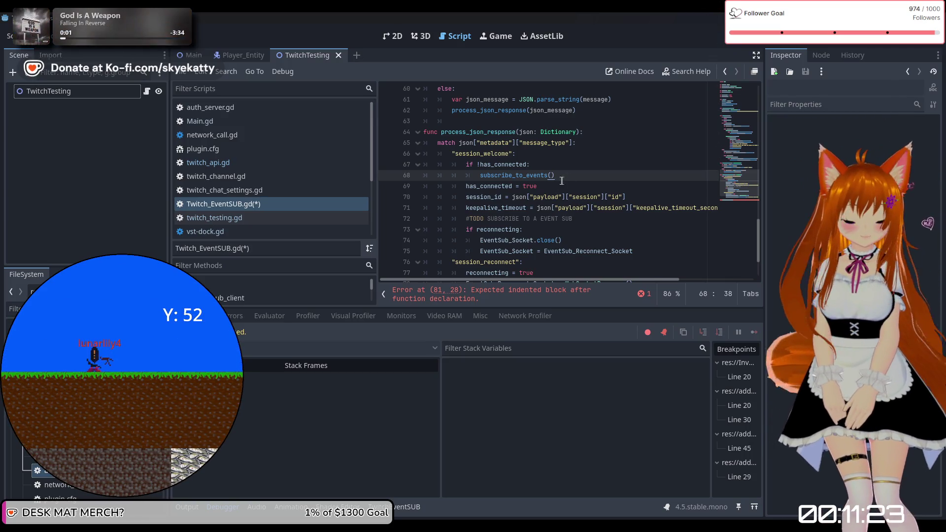
drag(553, 184, 490, 183)
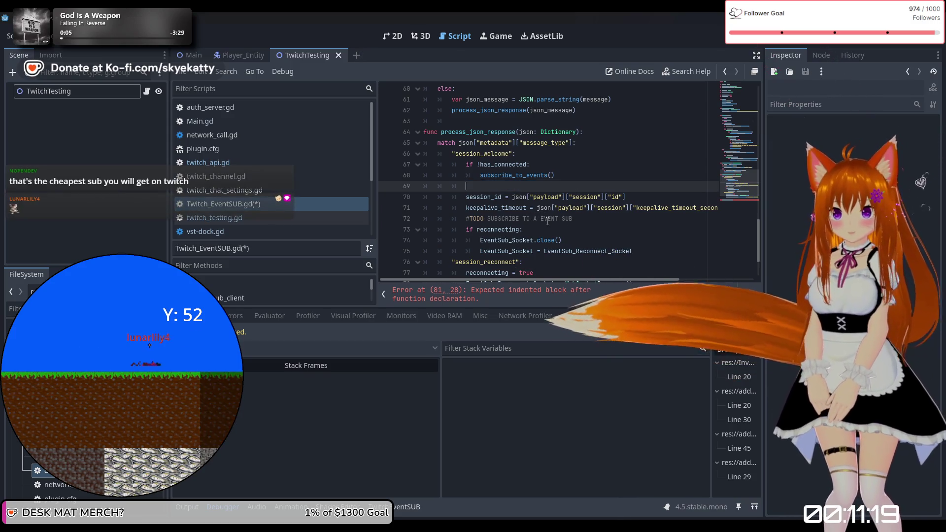
key(BackSpace)
click(597, 219)
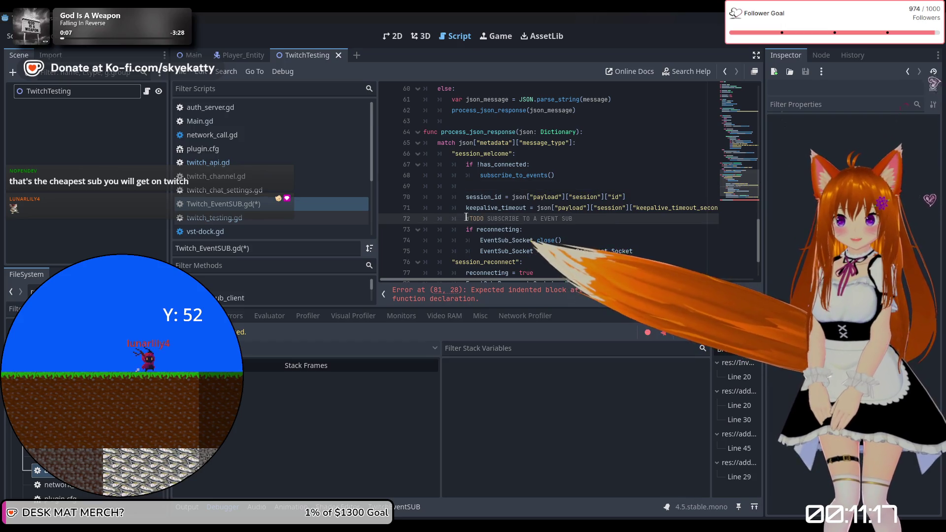
key(Home)
key(Return)
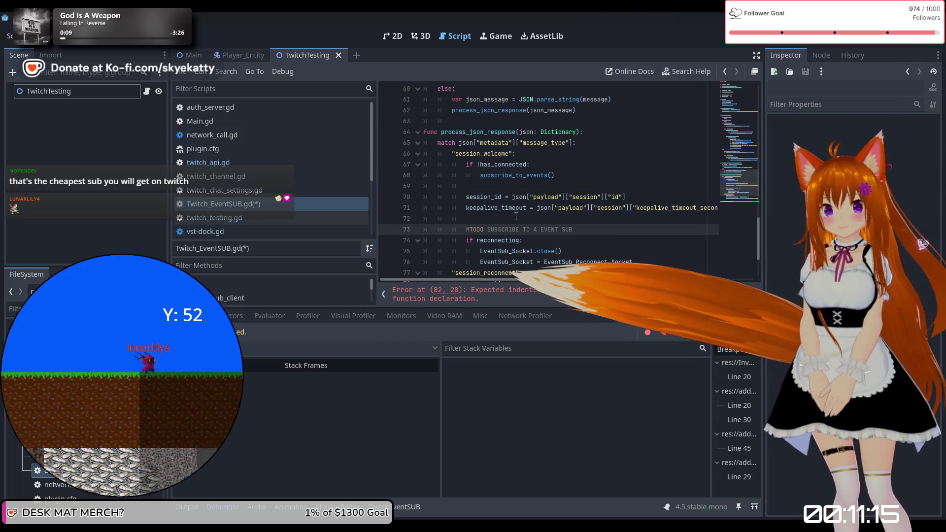
click(552, 221)
click(593, 230)
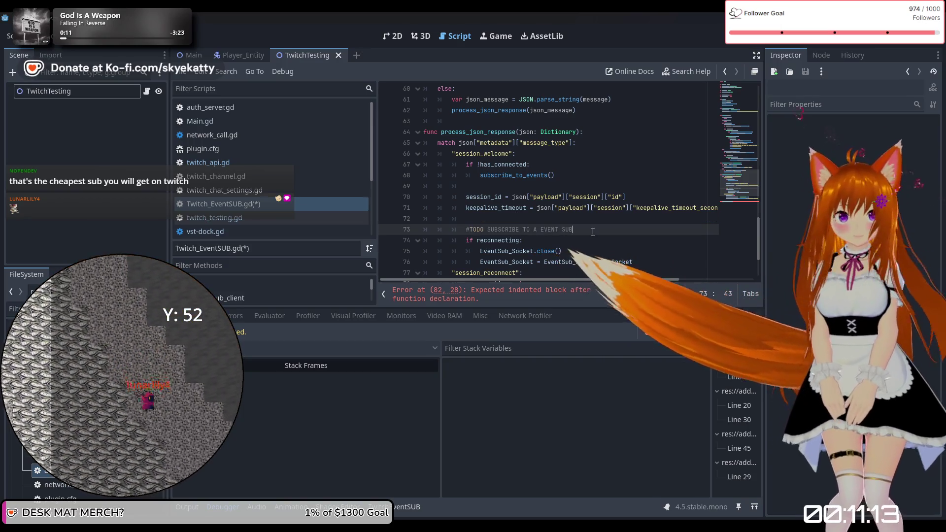
key(Return)
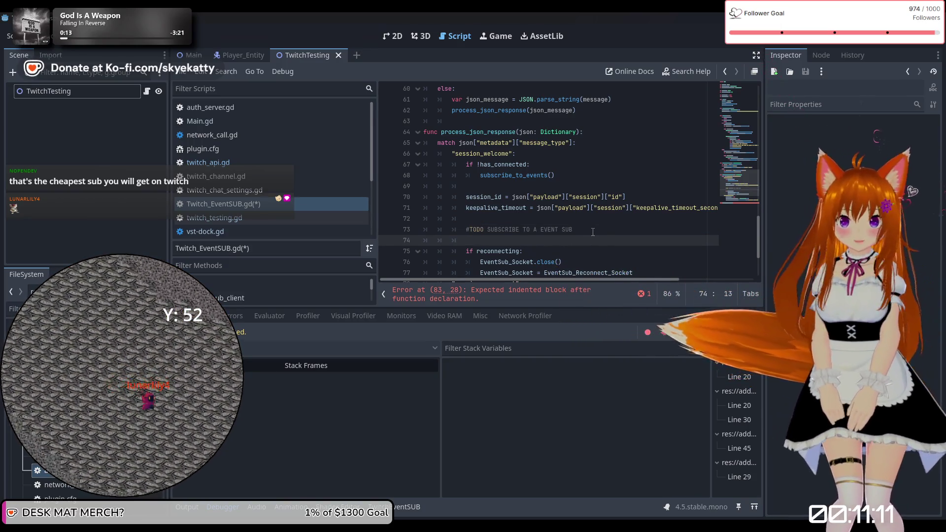
key(ctrl+z)
key(ctrl+z)
key(ctrl+z)
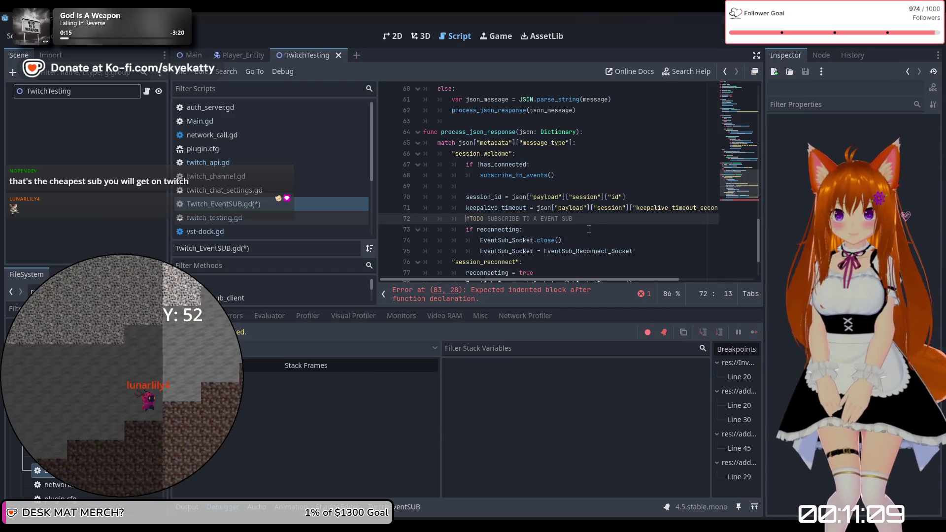
key(ctrl+x)
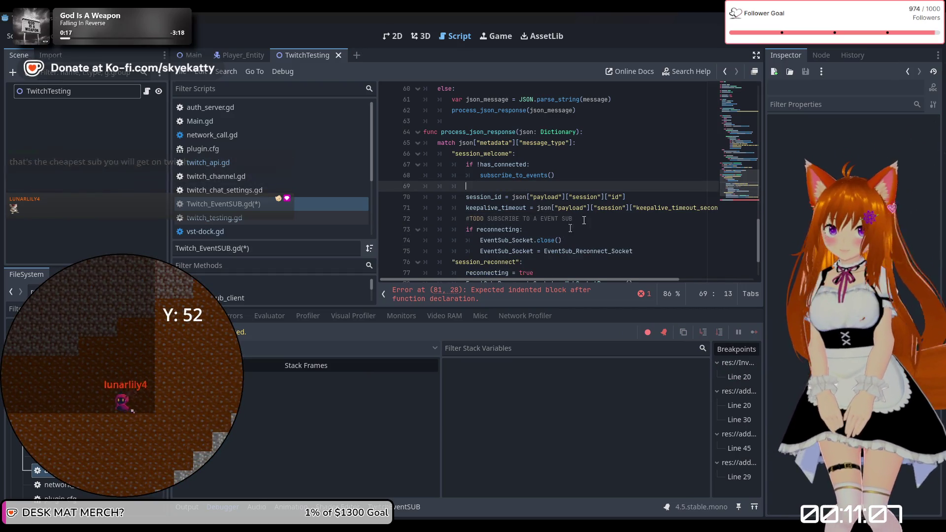
click(587, 219)
key(Return)
text(has_connected = true)
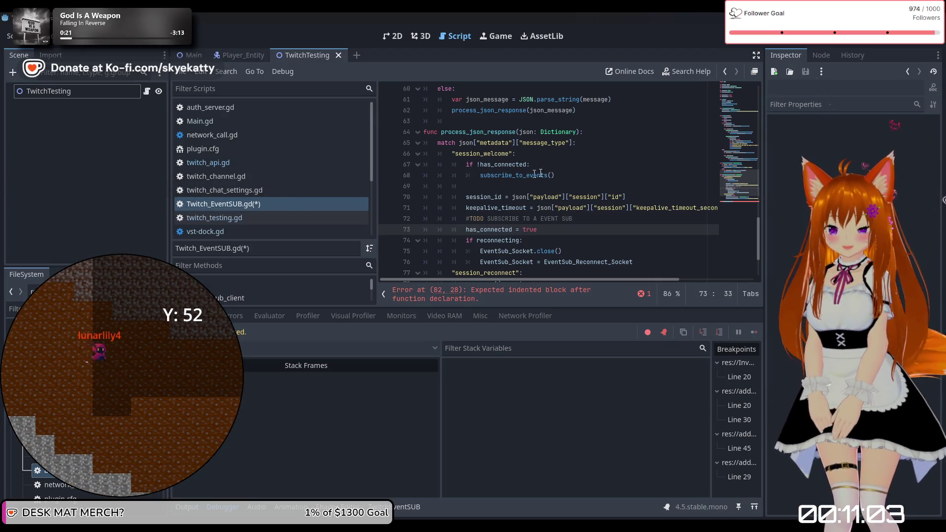
Replace the TODO subscribe comment with the if !has_connected block
drag(556, 175, 466, 164)
key(BackSpace)
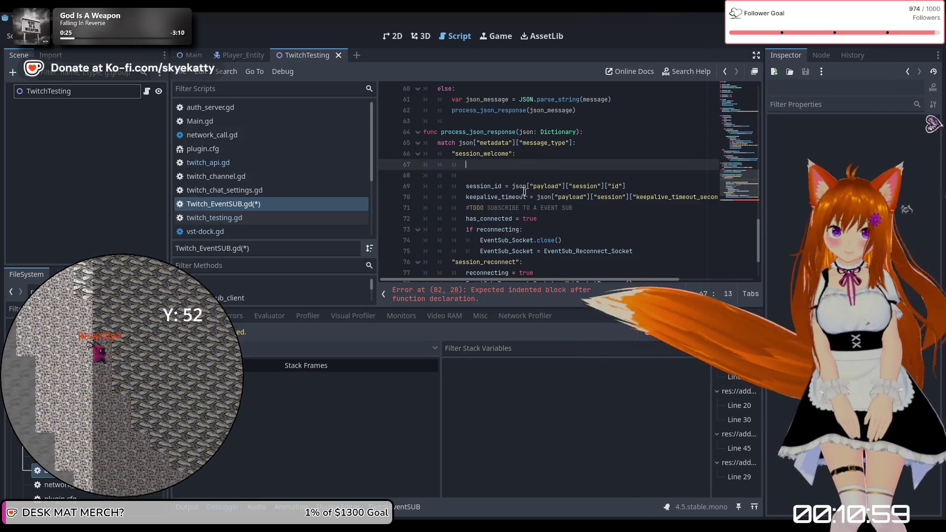
click(505, 174)
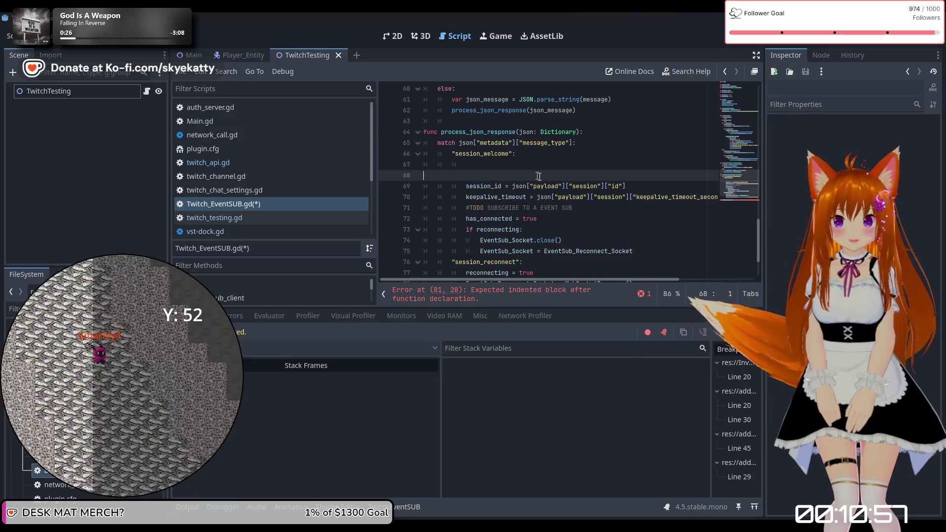
key(BackSpace)
key(BackSpace)
key(BackSpace)
key(BackSpace)
key(BackSpace)
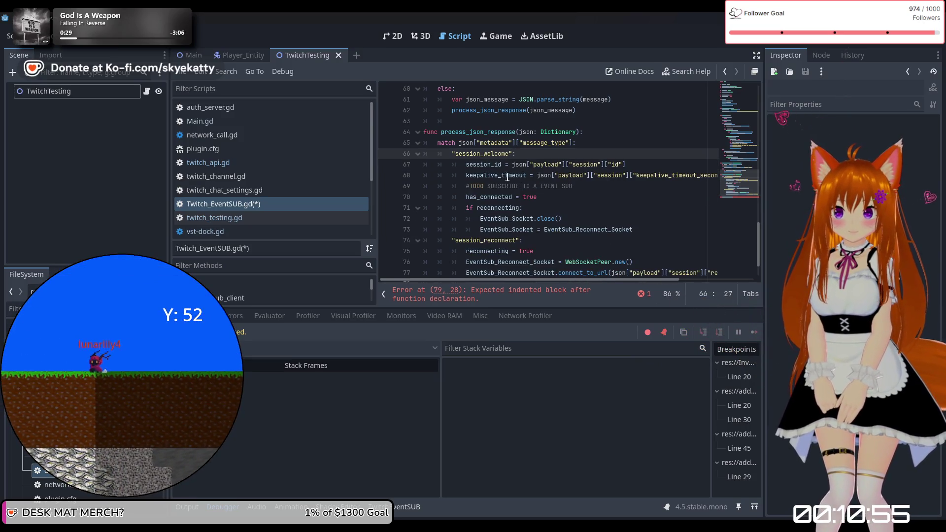
drag(591, 187, 515, 184)
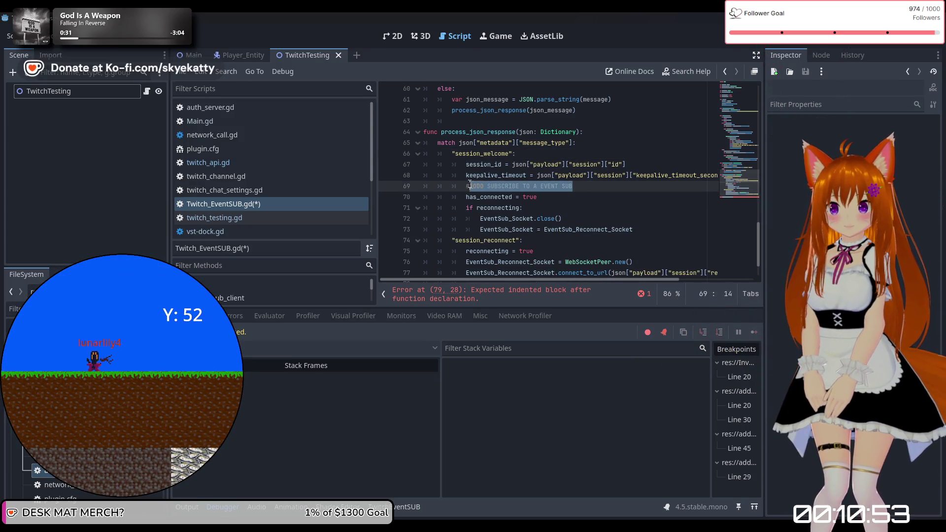
key(ctrl+v)
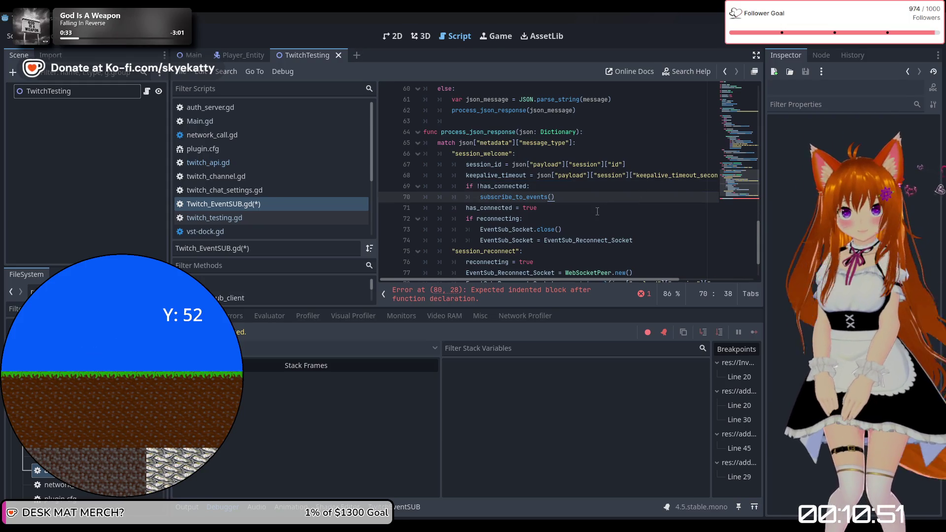
key(Down)
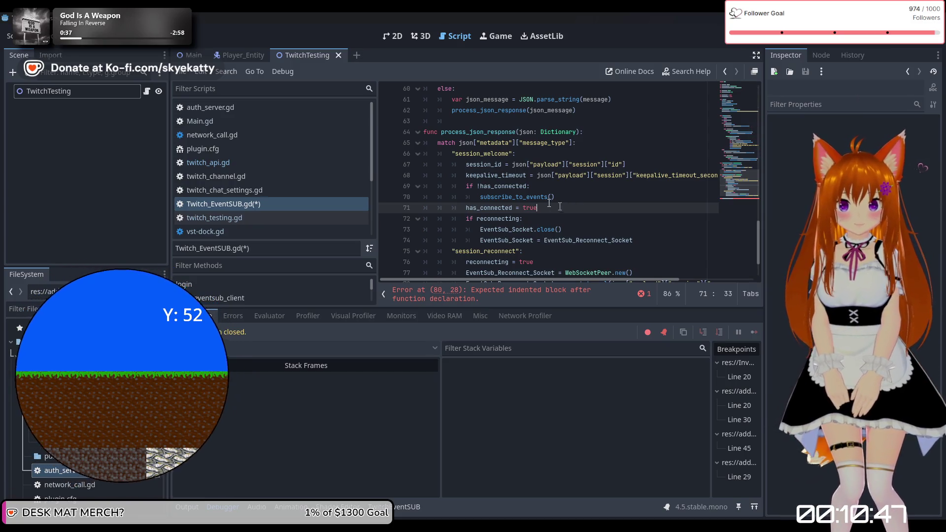
scroll(465, 218, down, 2)
click(525, 264)
text(A)
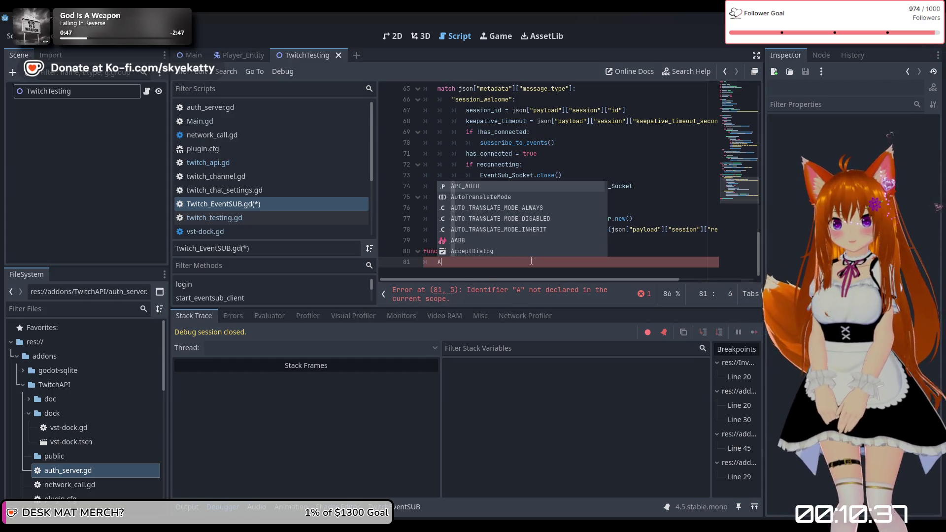
Write API_AUTH.subscribe_event("channel.chat.message", "1", session_id) as the function body
key(Return)
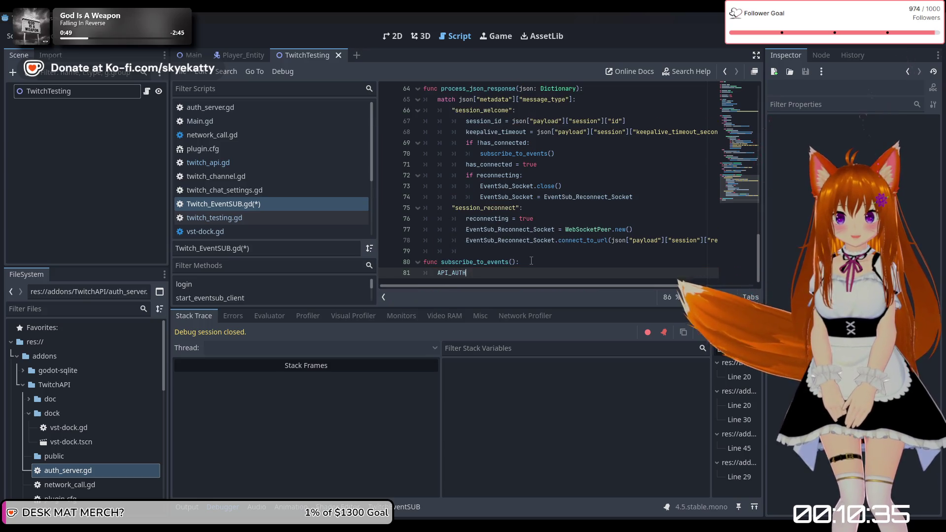
text(.)
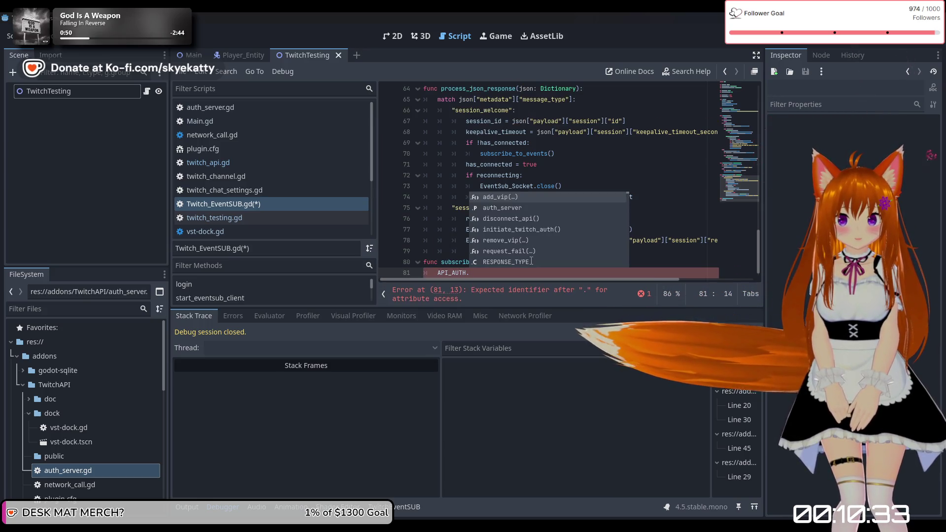
text(s)
key(Return)
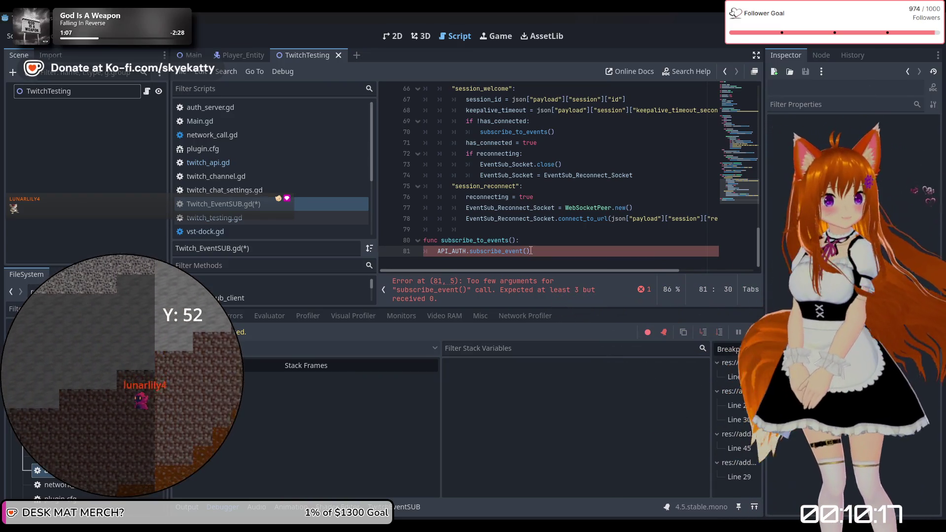
text(")
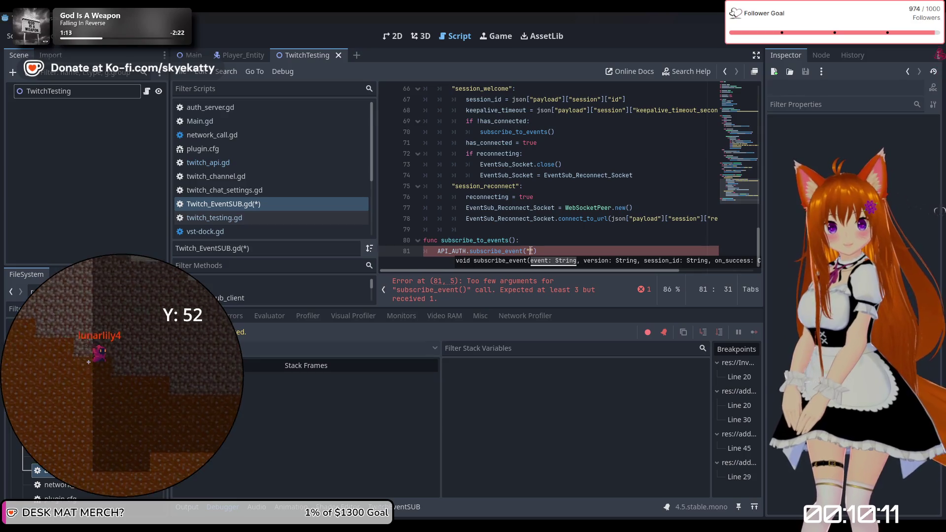
text(annel.chat)
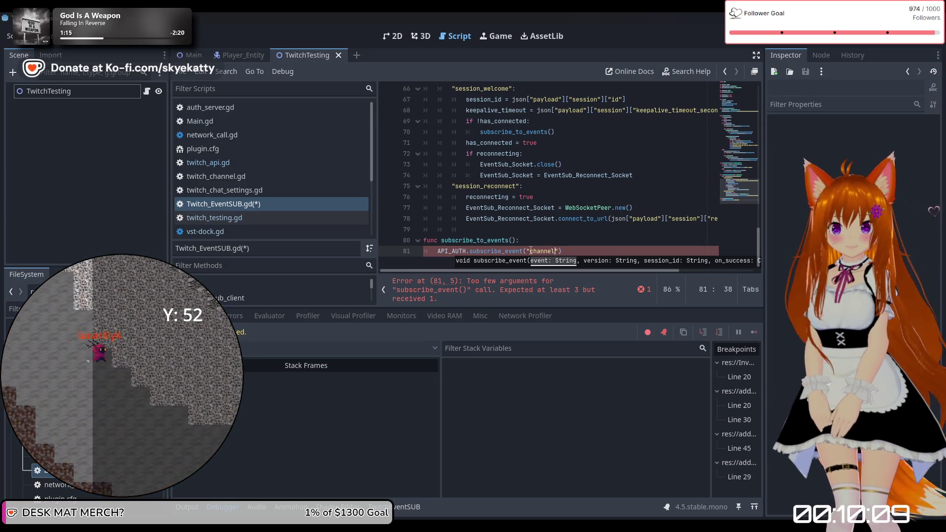
text(.message)
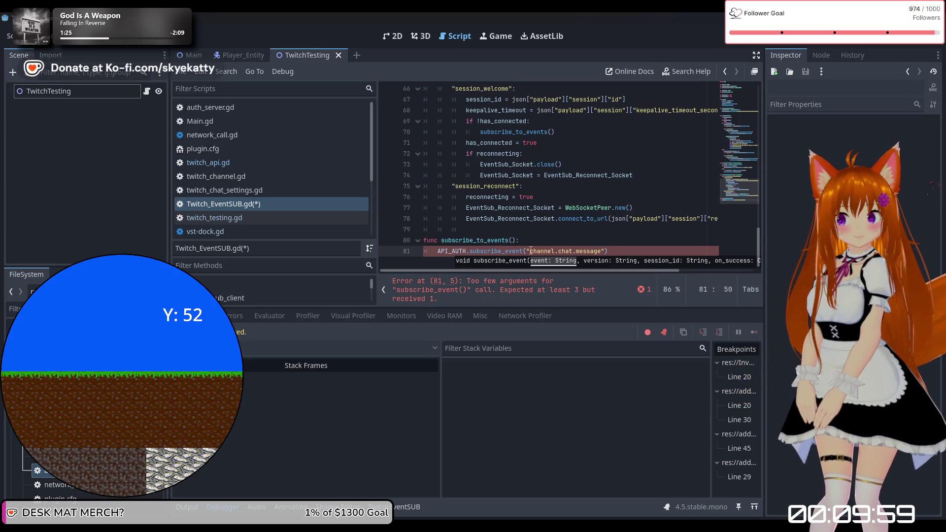
text(", )
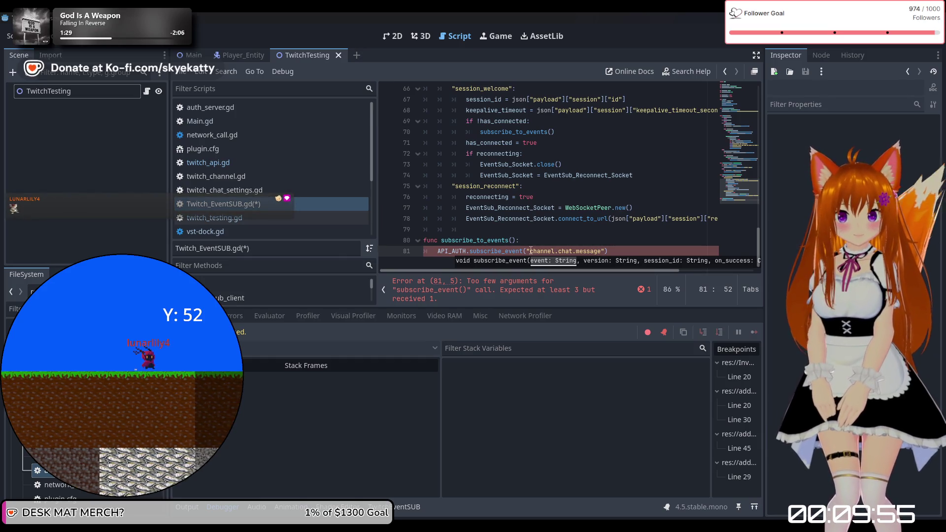
text("1")
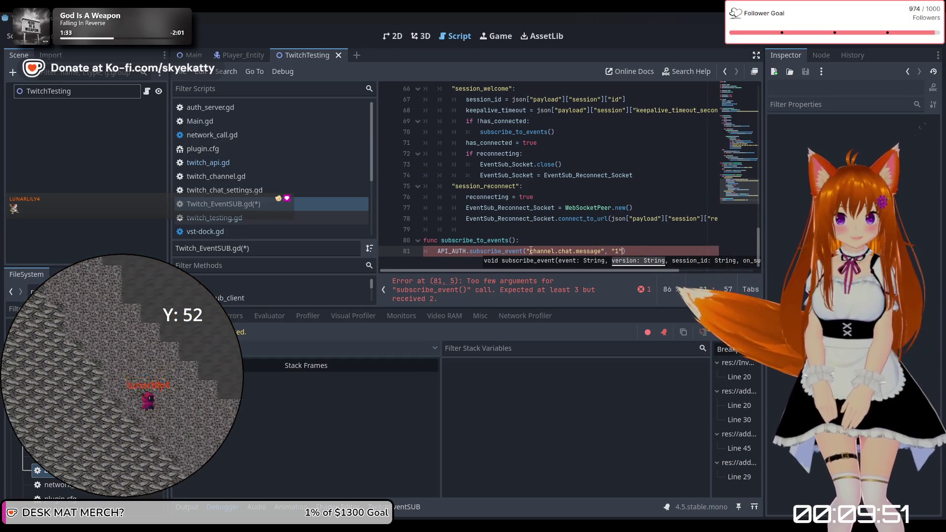
text(, s)
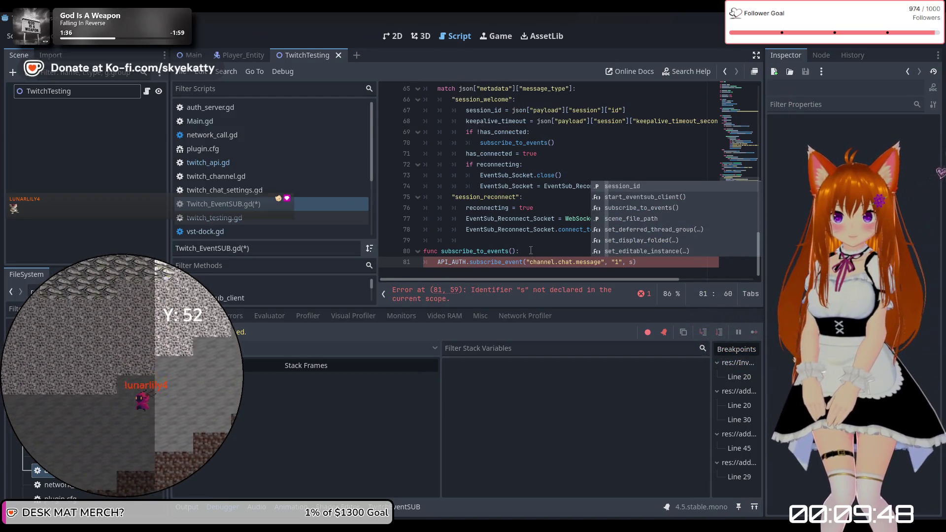
key(Return)
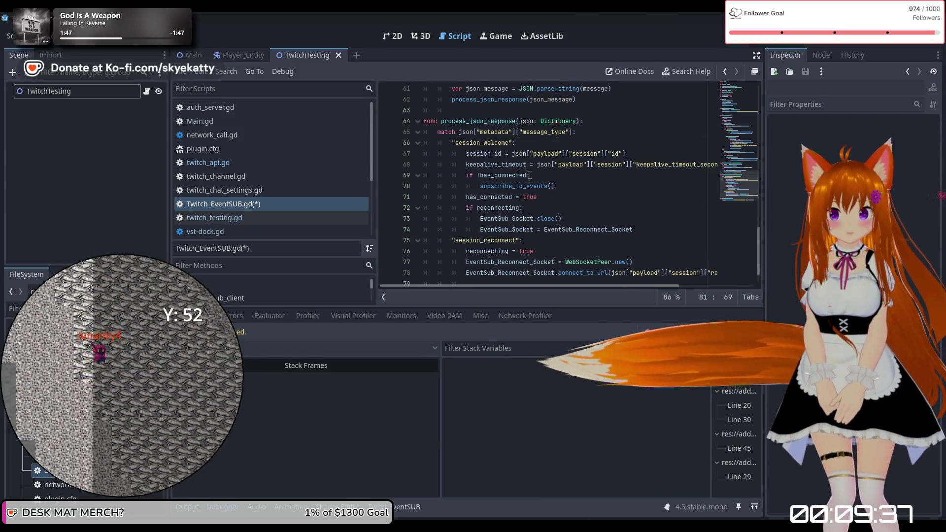
scroll(528, 176, up, 1)
scroll(529, 175, down, 1)
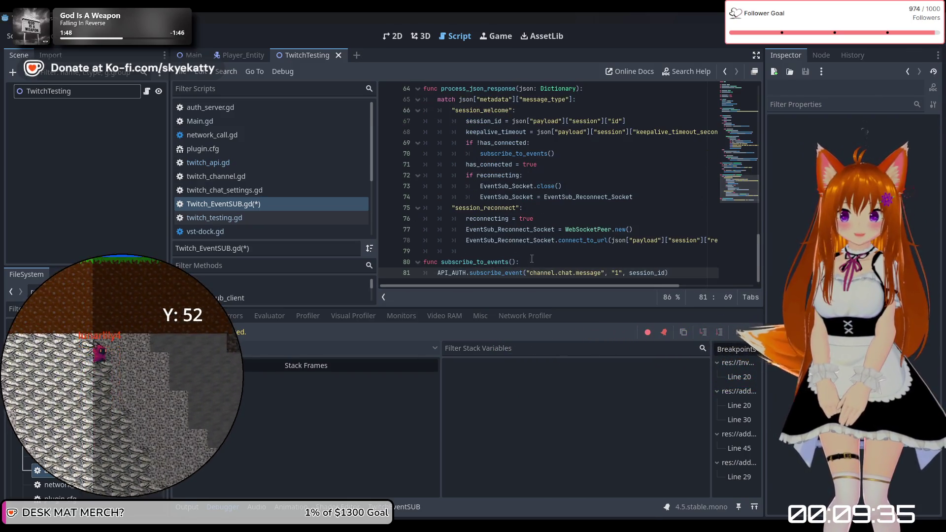
click(570, 254)
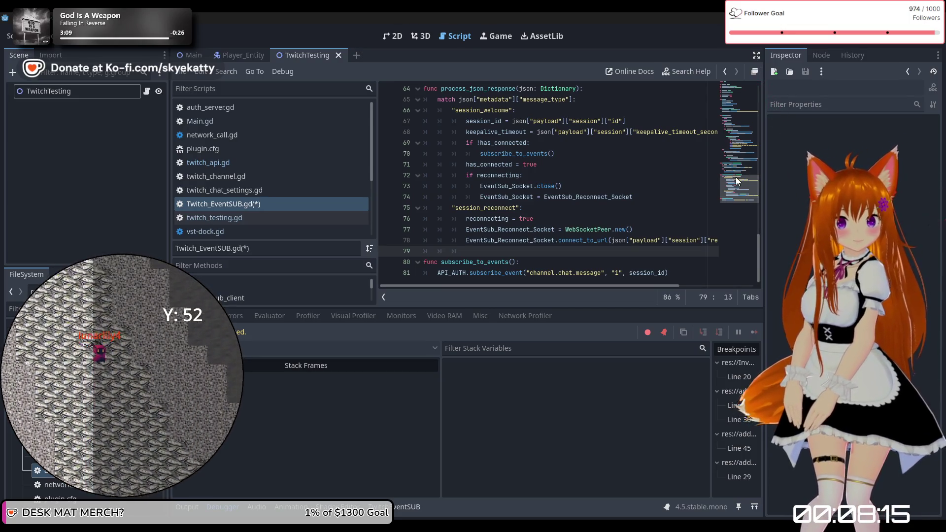
scroll(468, 240, up, 1)
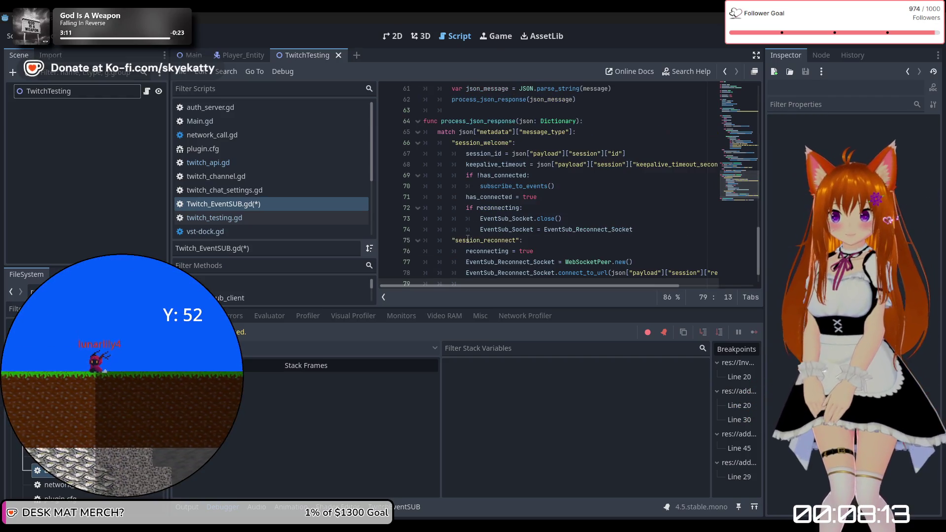
scroll(470, 235, down, 1)
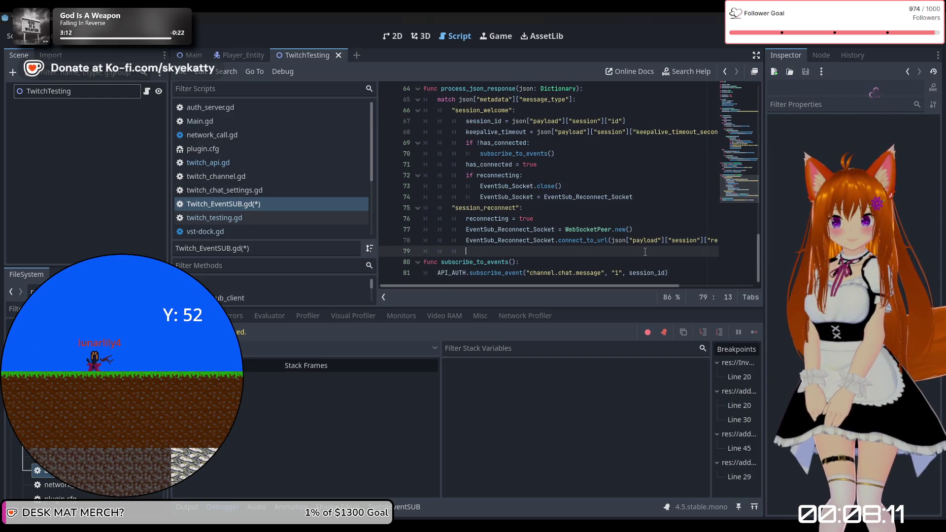
Add a "notification": case to the message-type match
key(Return)
key(BackSpace)
text(")
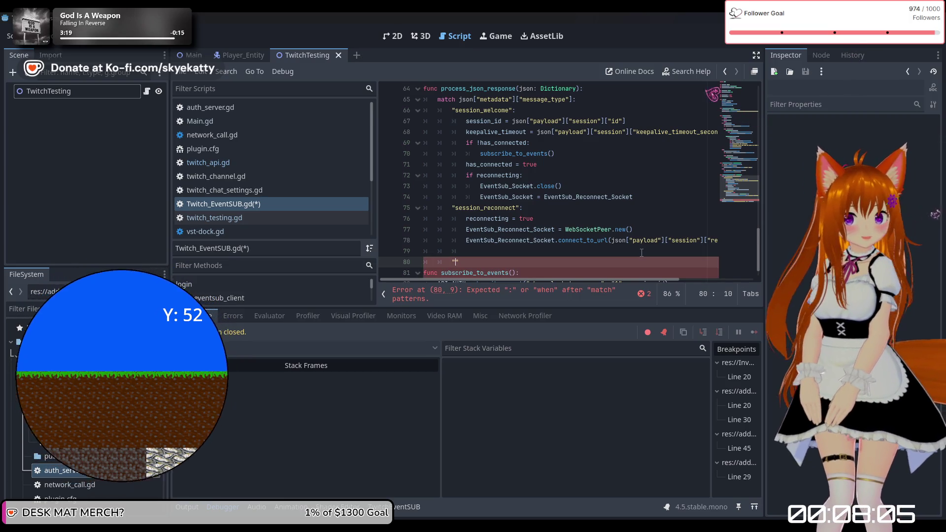
text(notif)
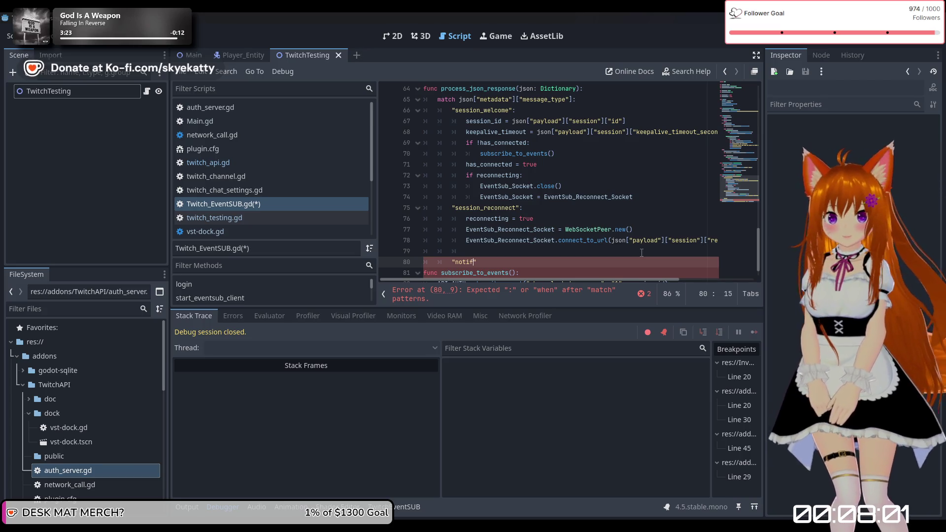
text(ication)
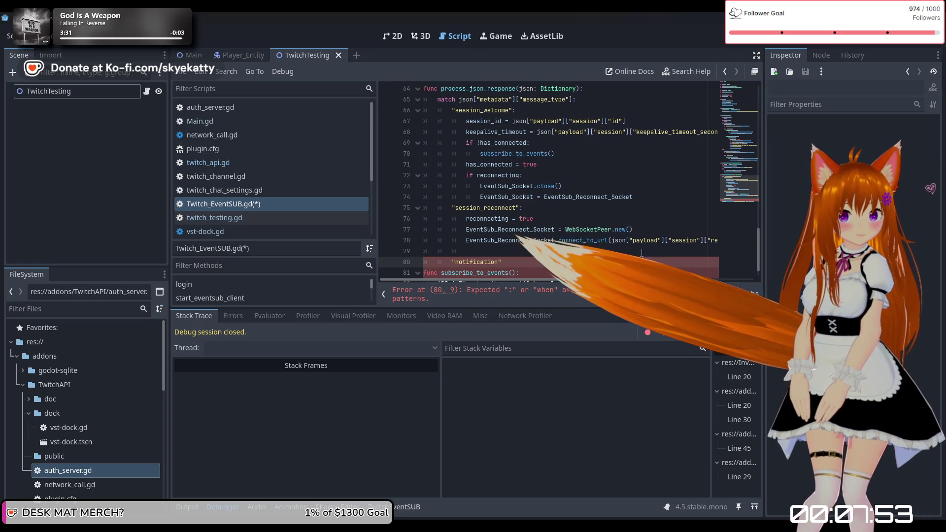
text(")
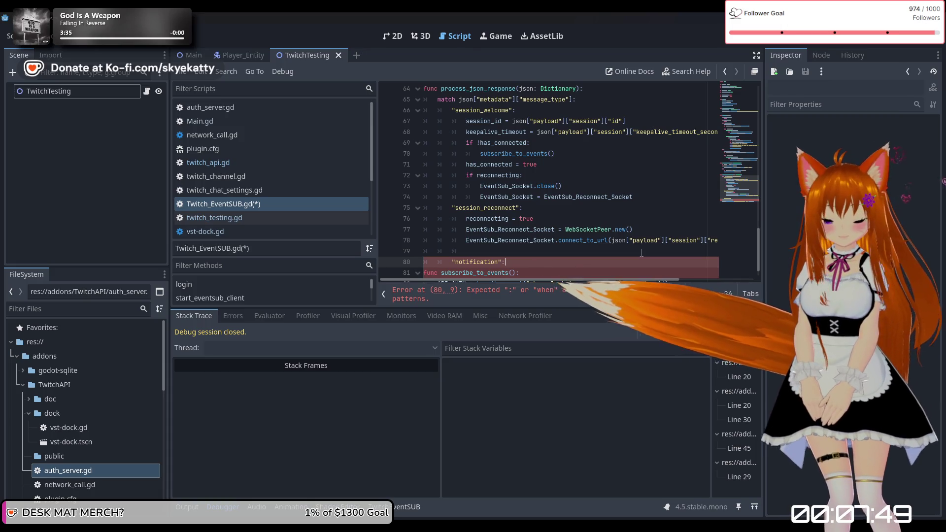
text(:)
key(Return)
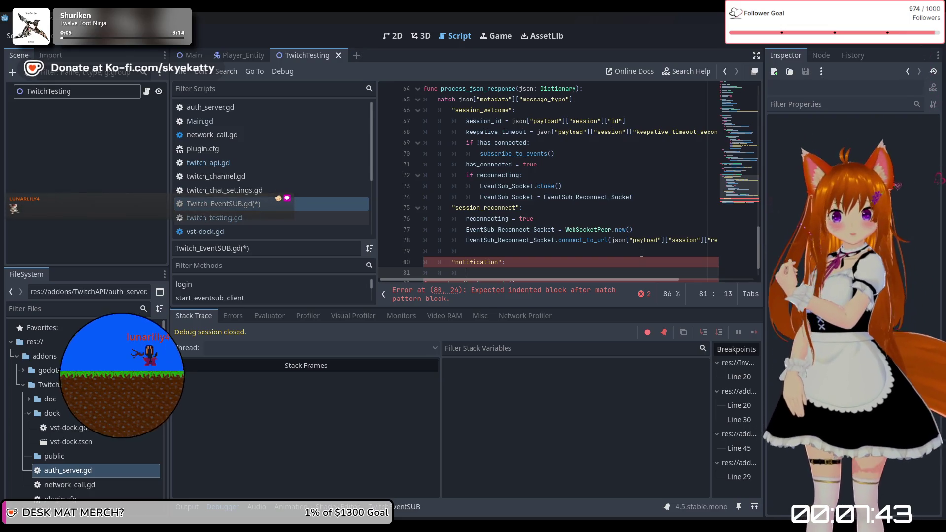
Start match json["metadata"]["subscription_type"]: inside the notification case
scroll(600, 209, down, 1)
text(if)
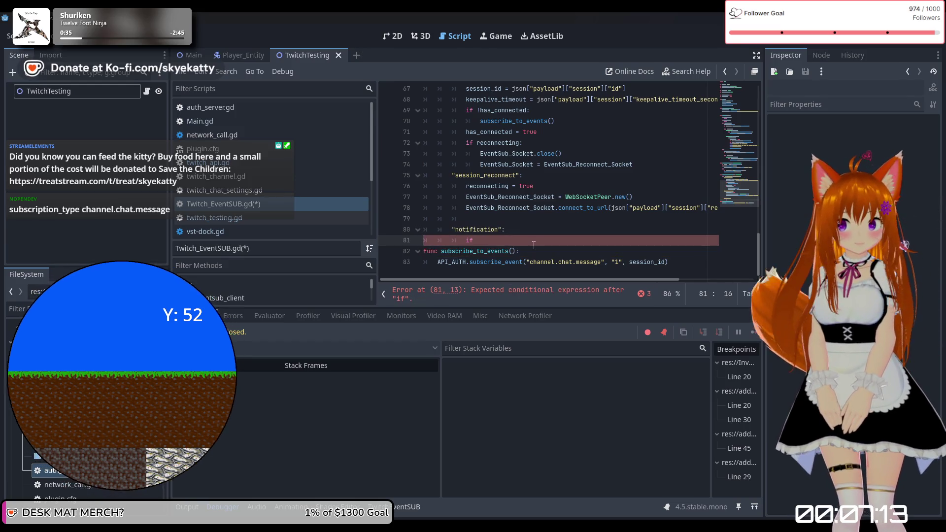
key(BackSpace)
key(BackSpace)
key(BackSpace)
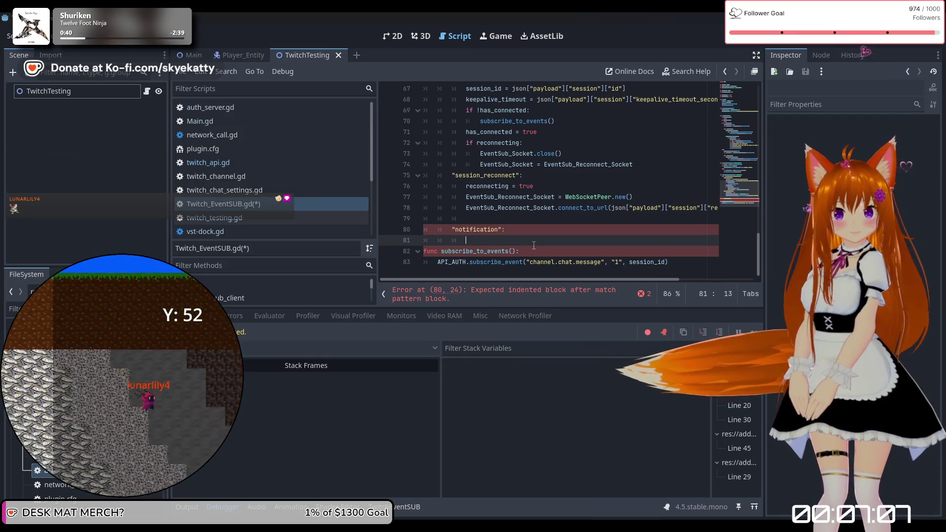
text(ma)
key(BackSpace)
key(BackSpace)
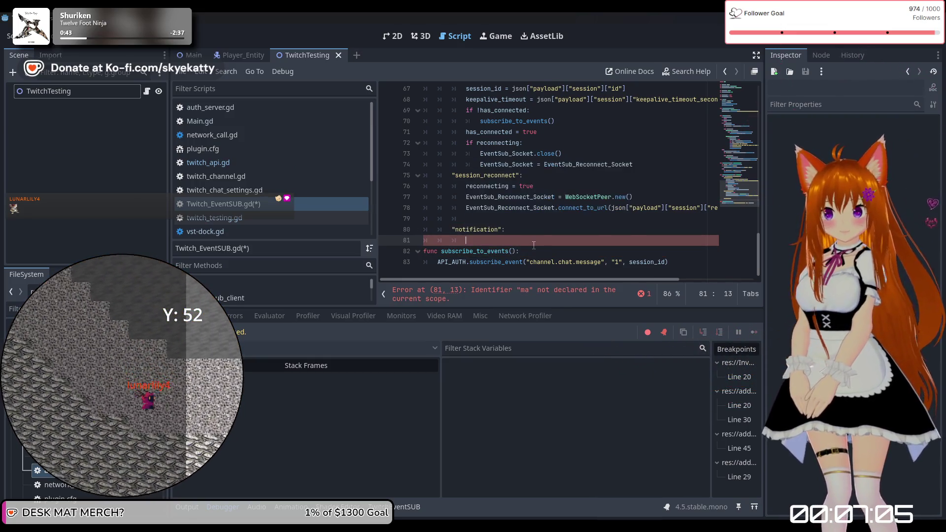
text(match)
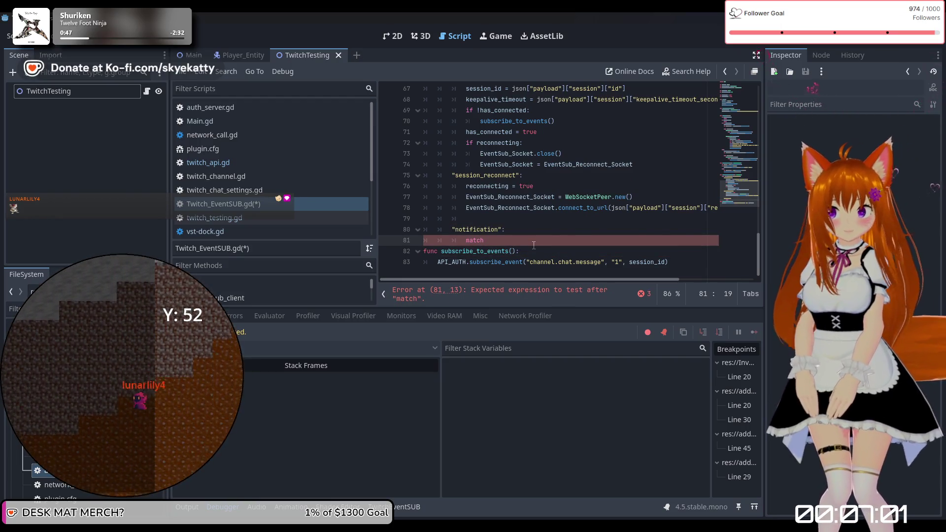
scroll(534, 245, up, 3)
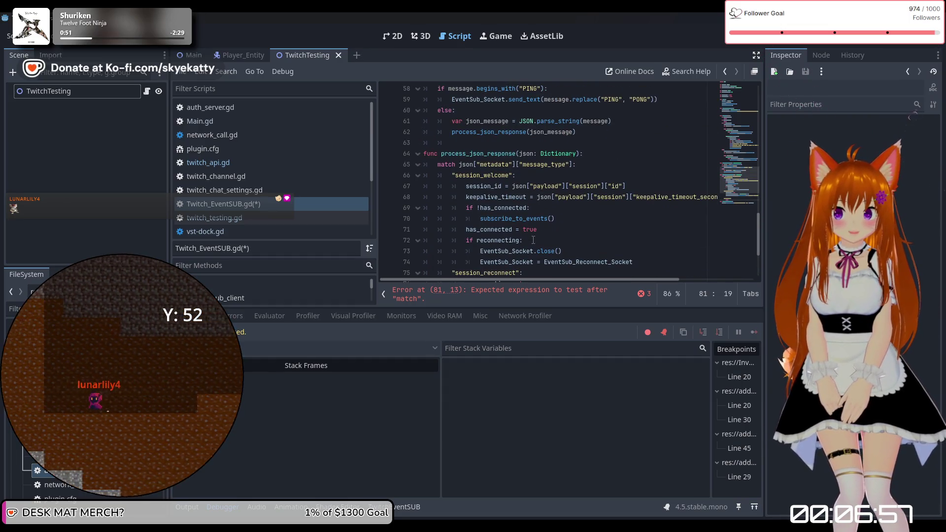
scroll(533, 240, down, 3)
text(jso)
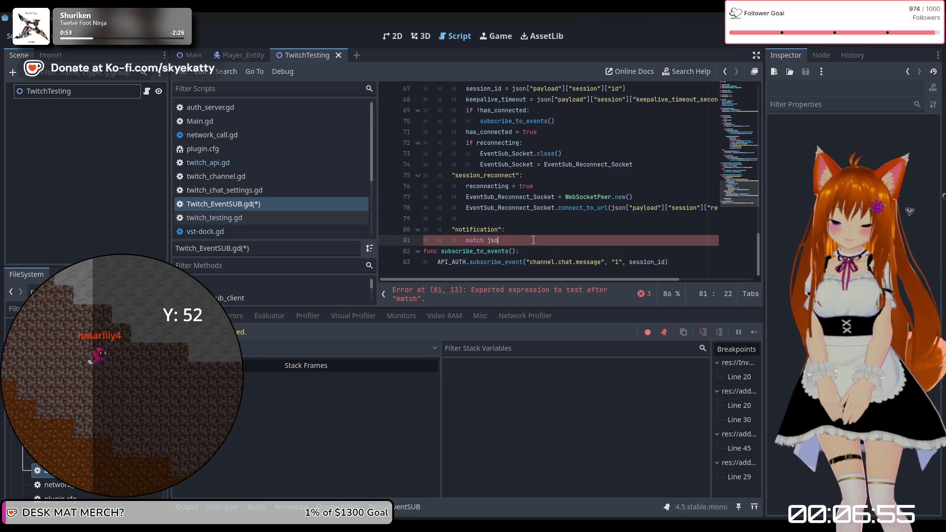
text(n)
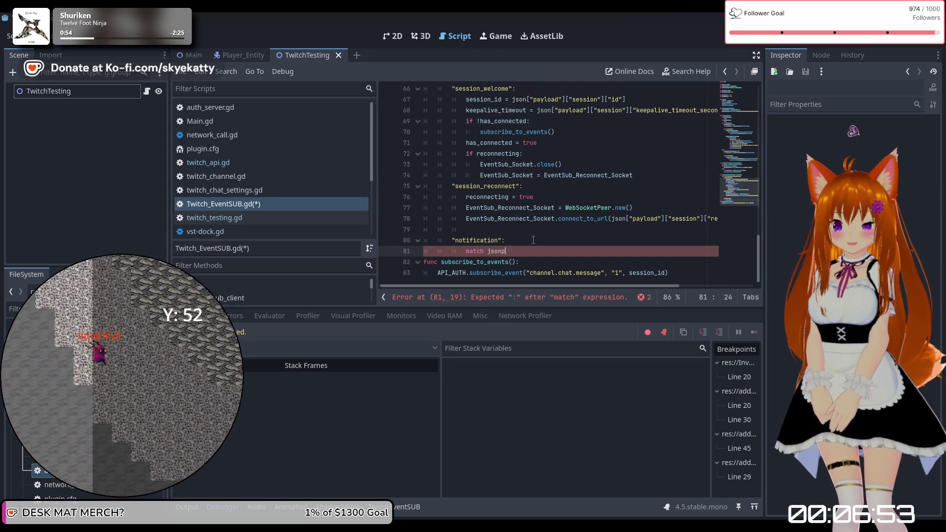
text([)
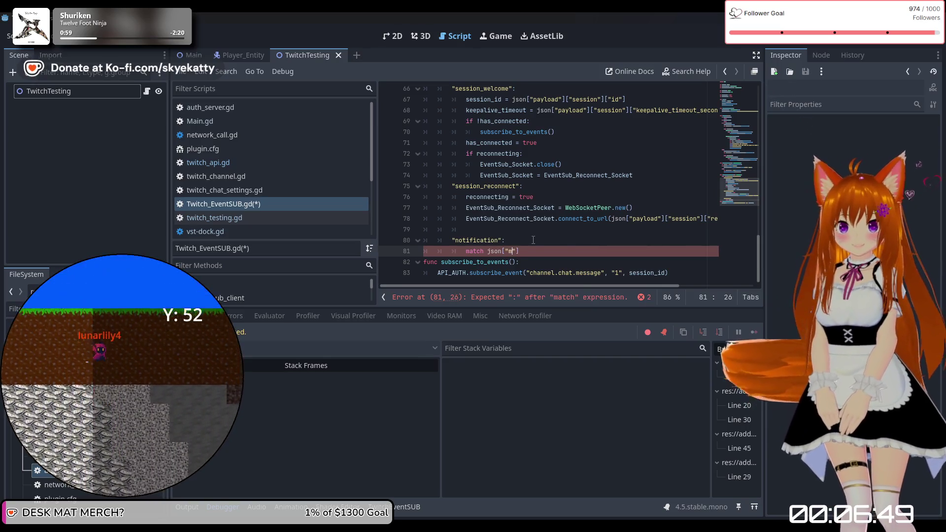
text("metadata)
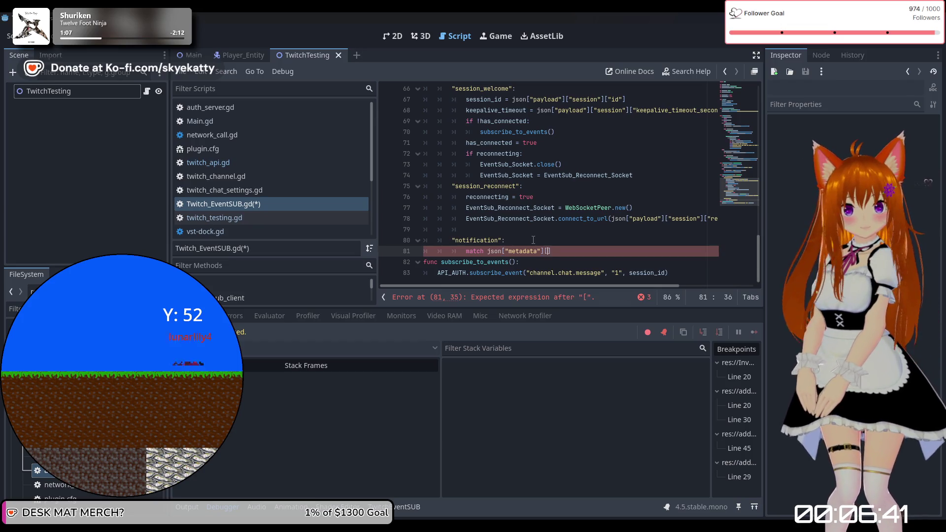
text("subscription_type")
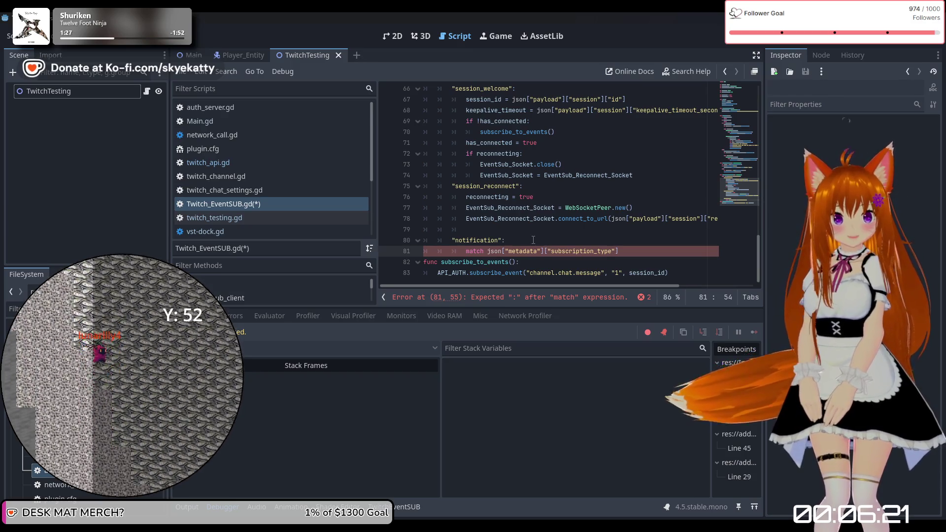
key(End)
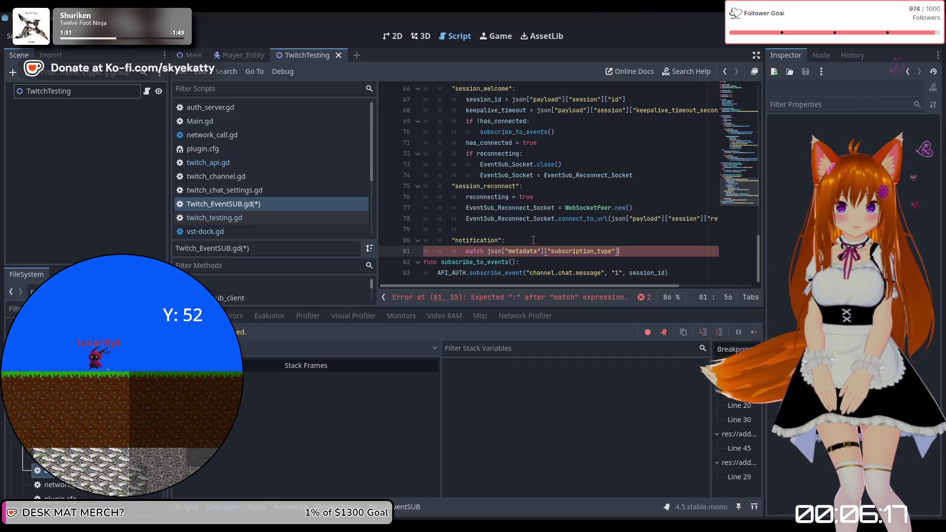
text(:)
key(Return)
text("channel.chat.message")
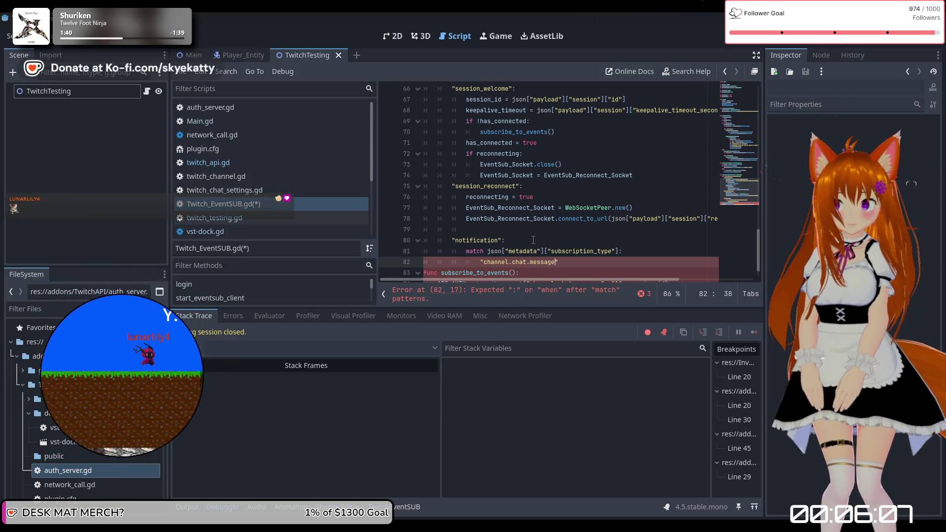
Finish the "channel.chat.message": case line and indent its body
scroll(538, 234, down, 1)
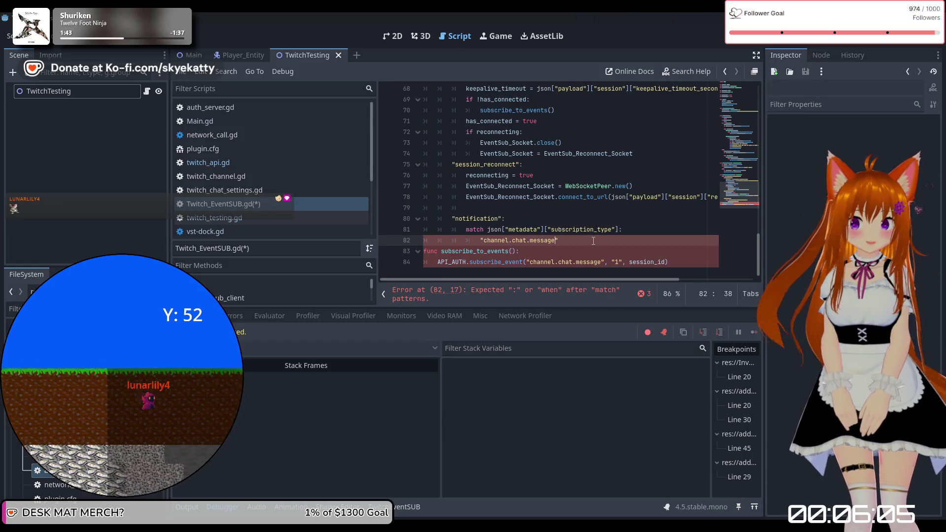
key(Return)
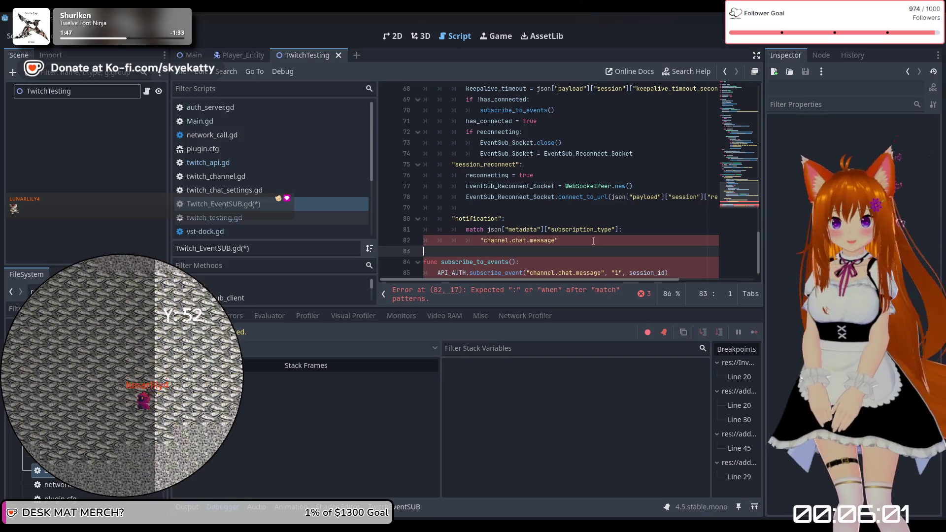
key(BackSpace)
text(:)
key(Return)
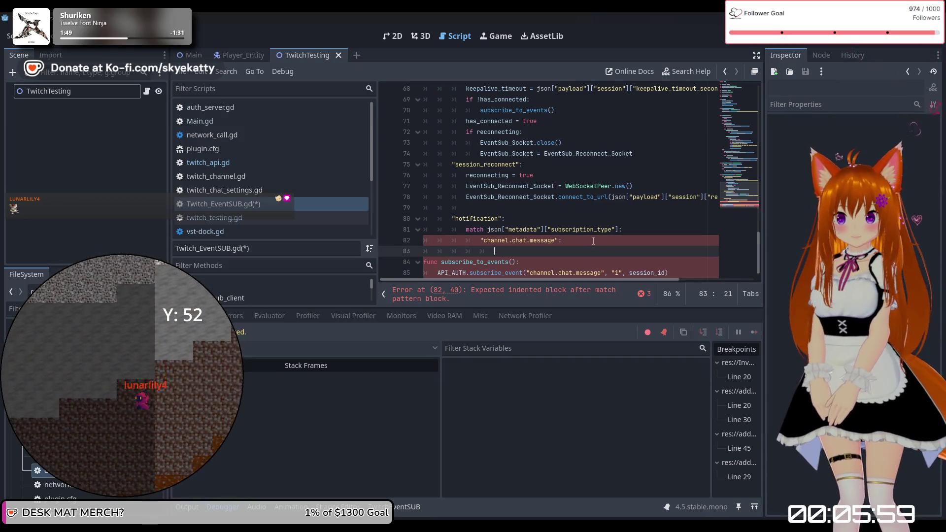
Write print(json["payload"]["event"]) on line 83, then run the project with F5
scroll(593, 240, down, 1)
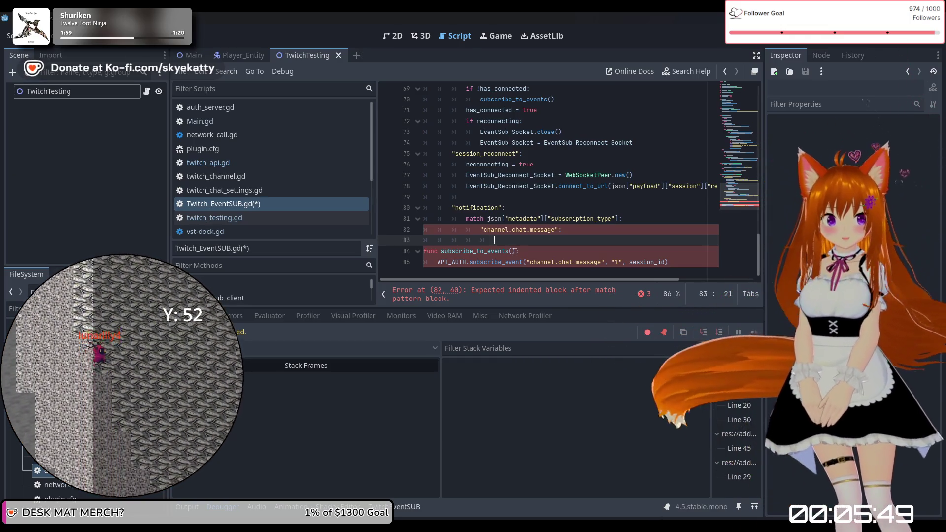
text([r)
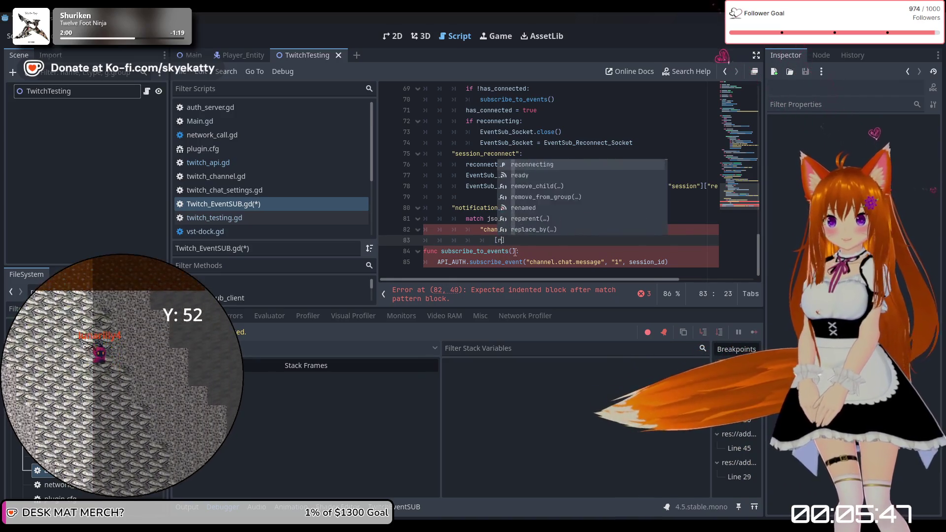
key(BackSpace)
key(BackSpace)
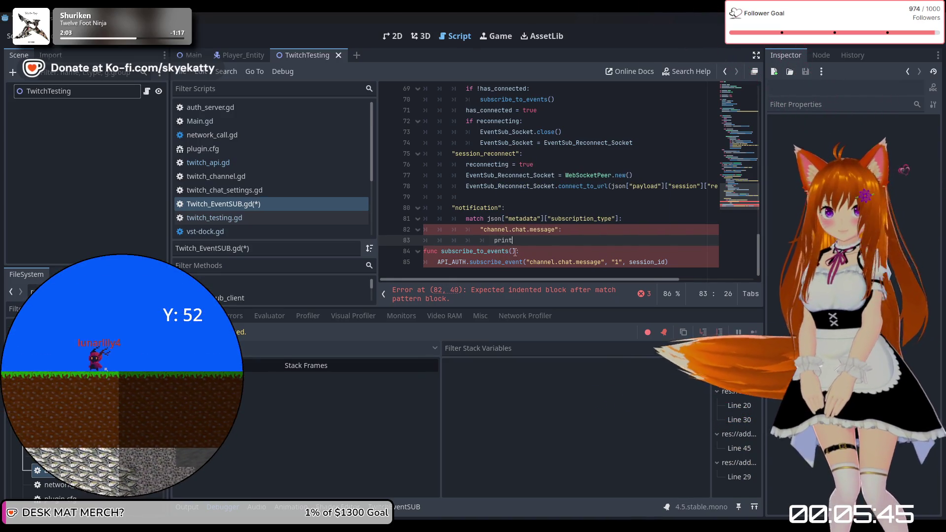
text(print())
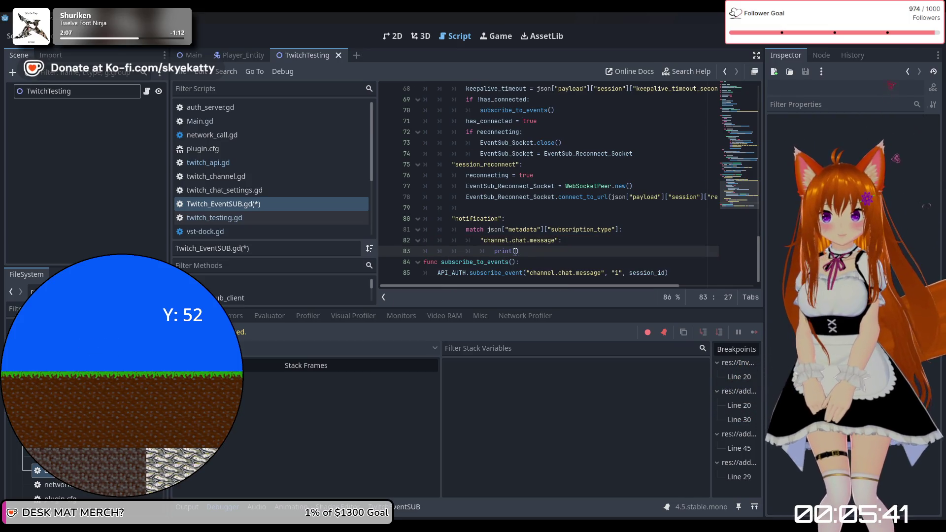
text(json)
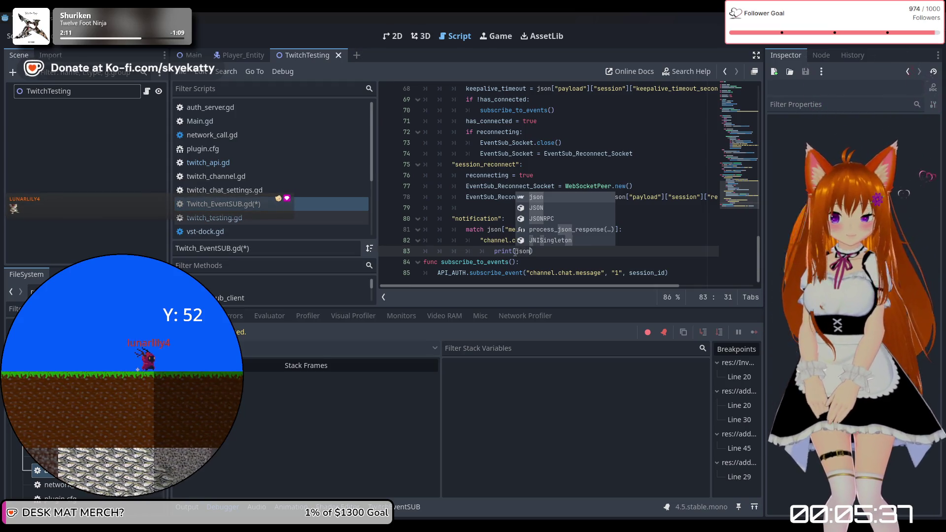
text([])
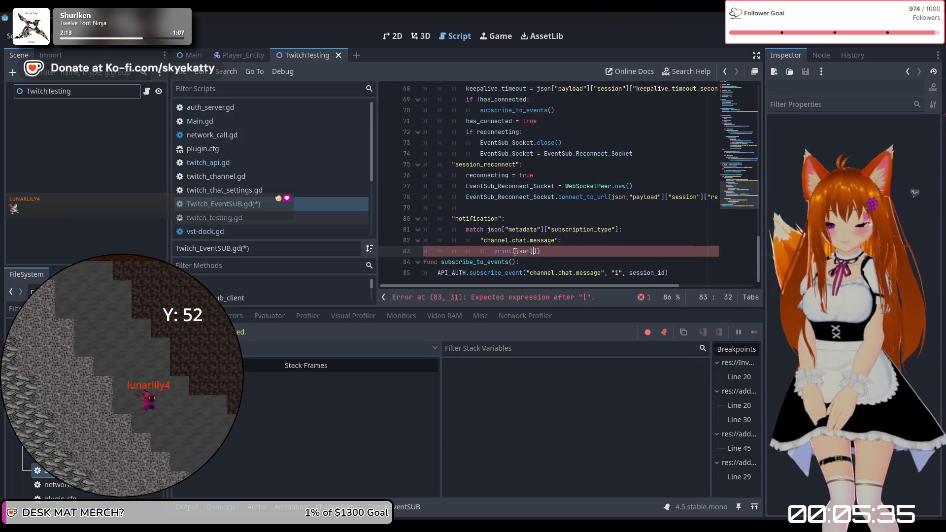
key(BackSpace)
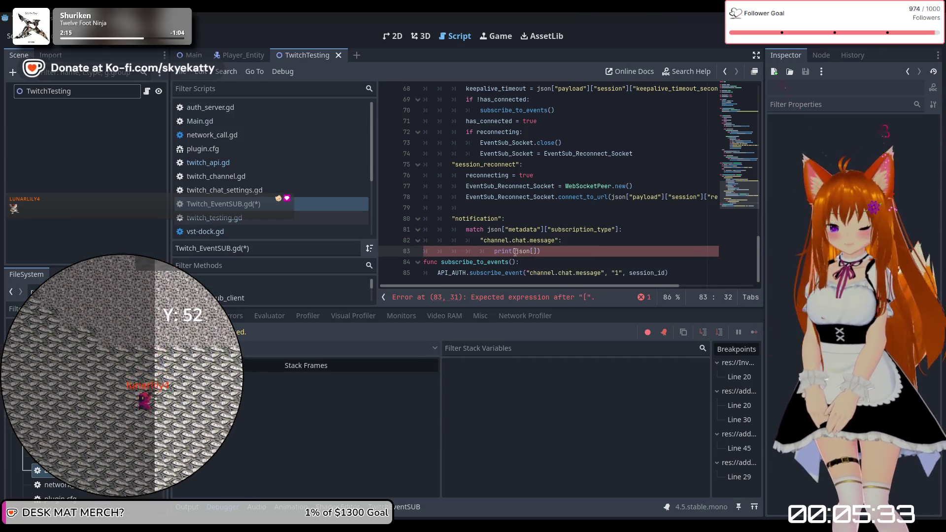
text("payload)
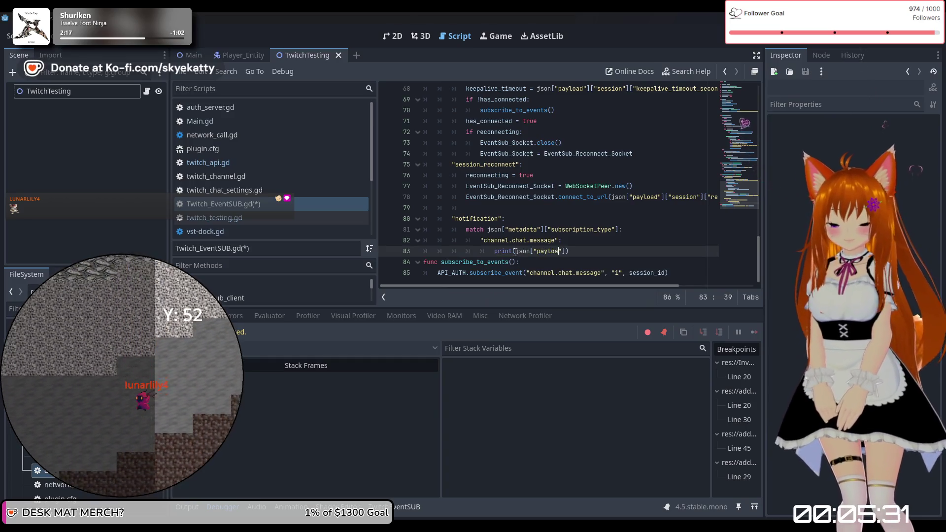
key(Right)
key(Right)
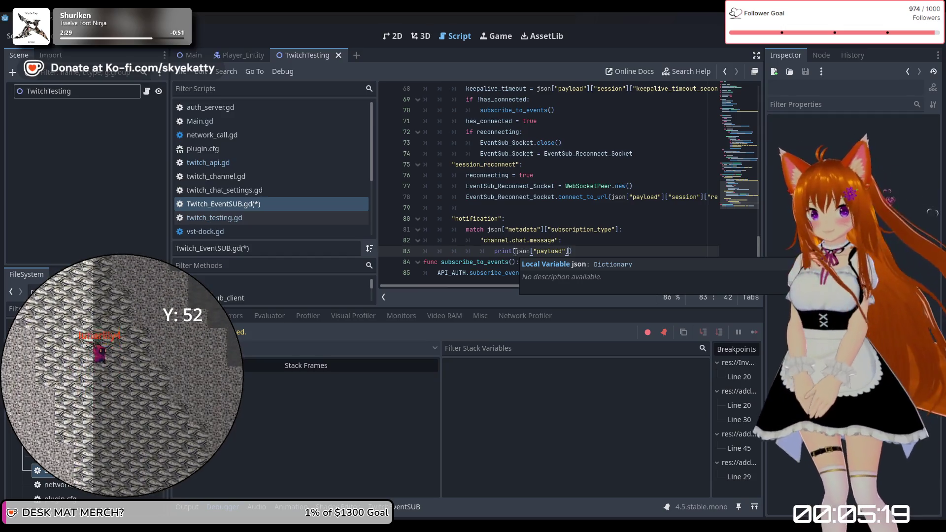
text([])
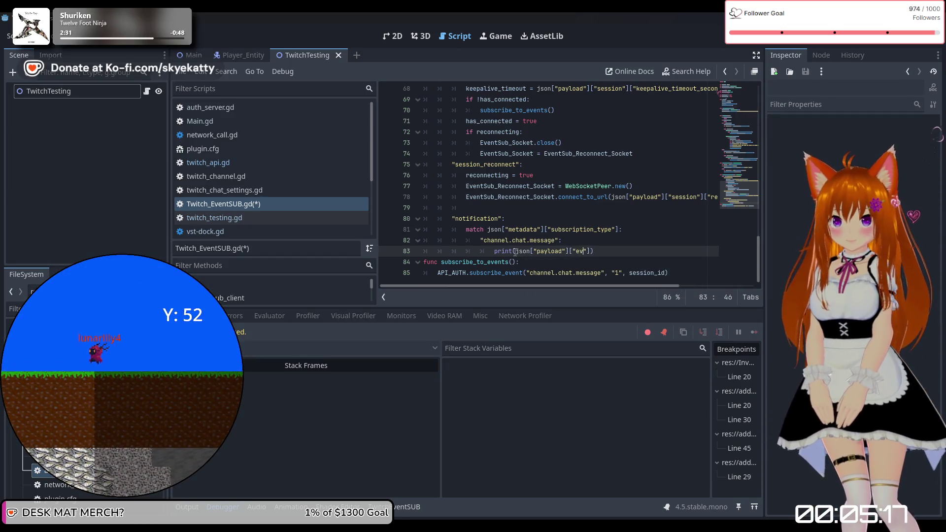
text(nt)
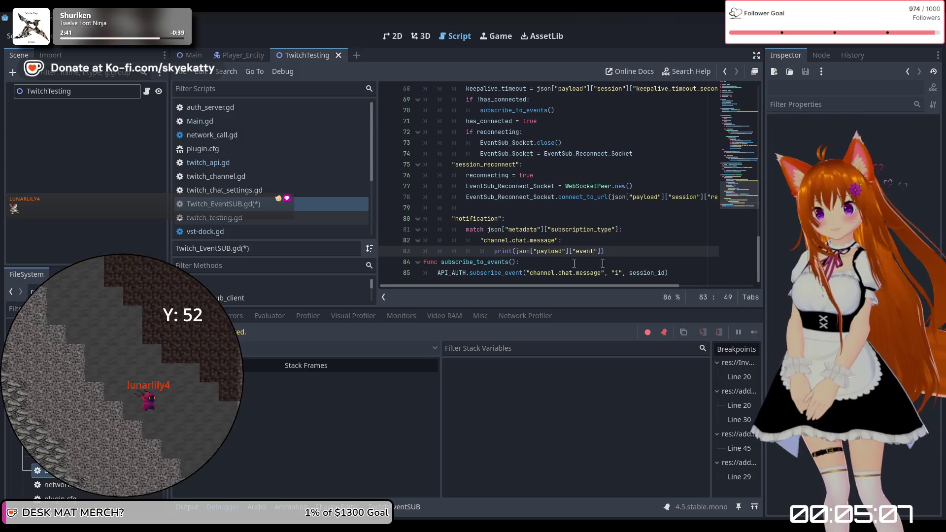
click(622, 251)
key(Return)
scroll(622, 251, down, 1)
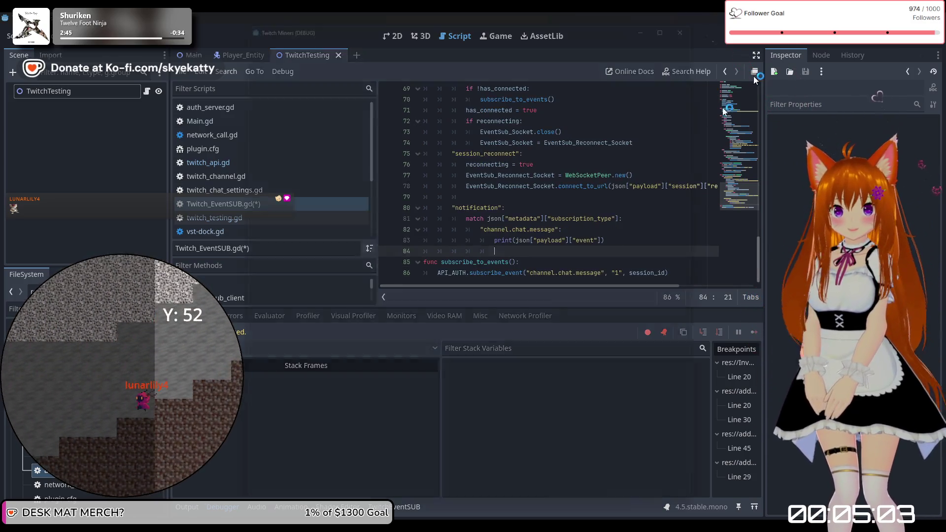
key(F5)
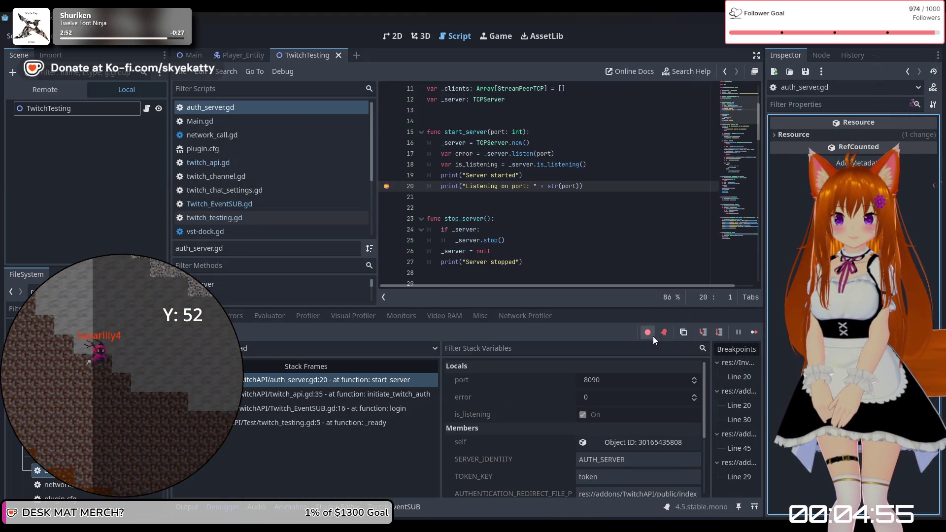
Skip breakpoints, continue the paused game, then stop it with F8
click(648, 333)
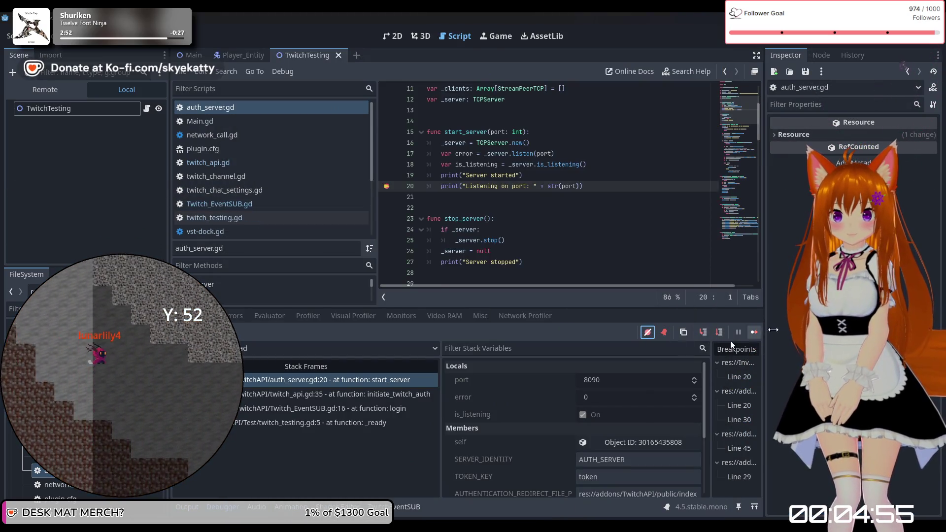
click(752, 330)
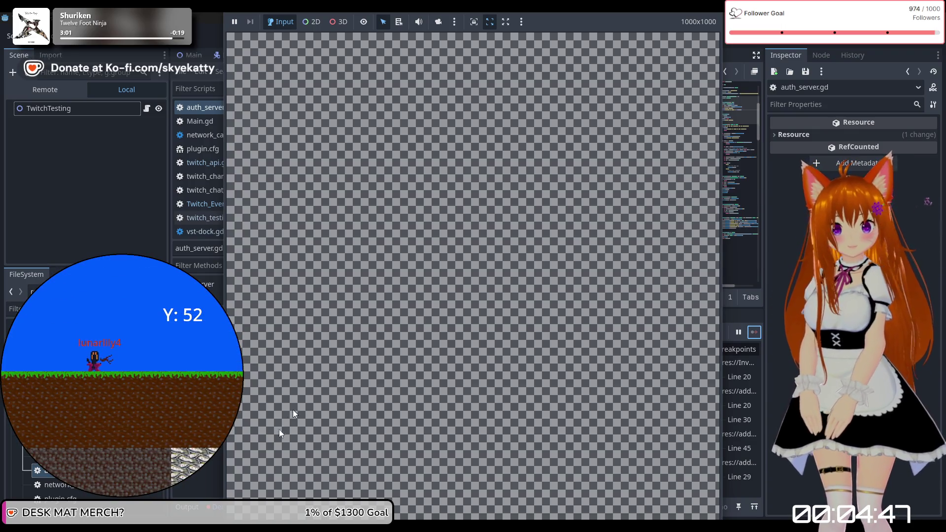
key(F8)
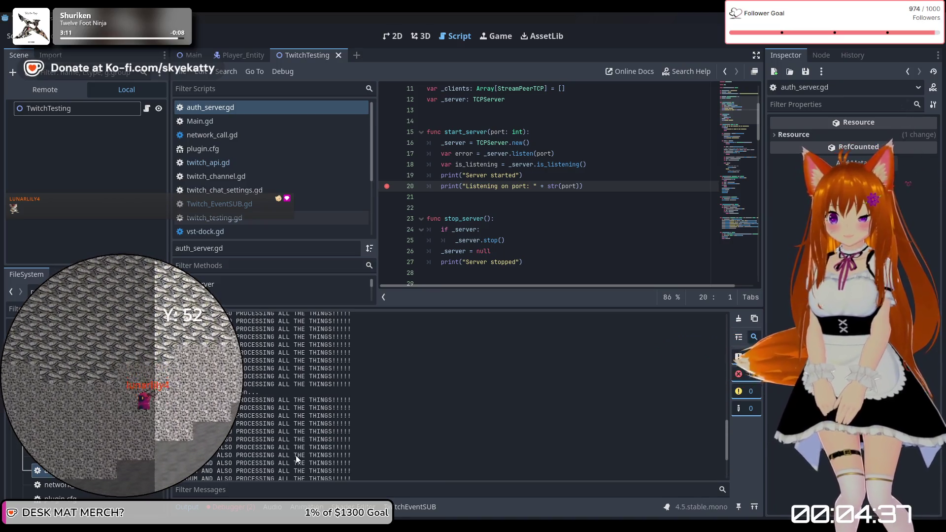
Browse plugin.cfg, network_call.gd, twitch_api.gd, twitch_channel.gd and Twitch_EventSUB.gd in the script list
scroll(295, 451, up, 15)
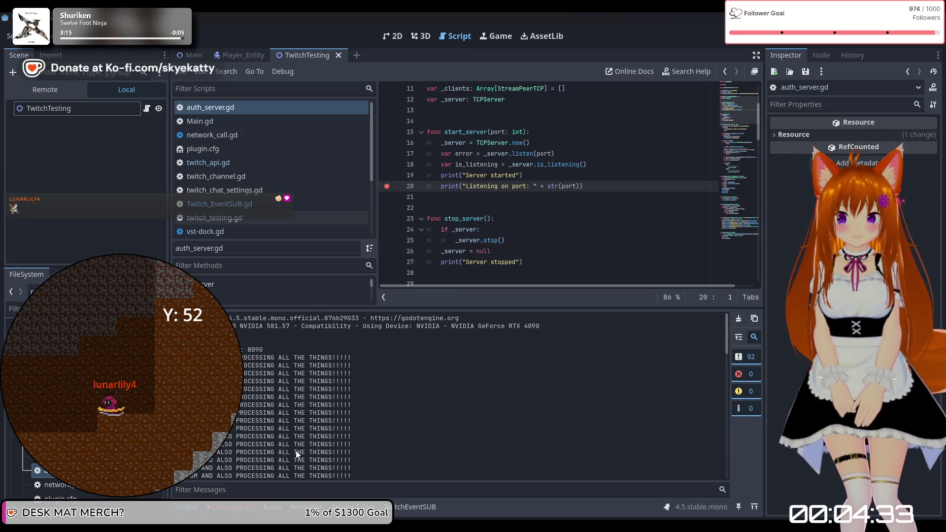
scroll(296, 450, down, 10)
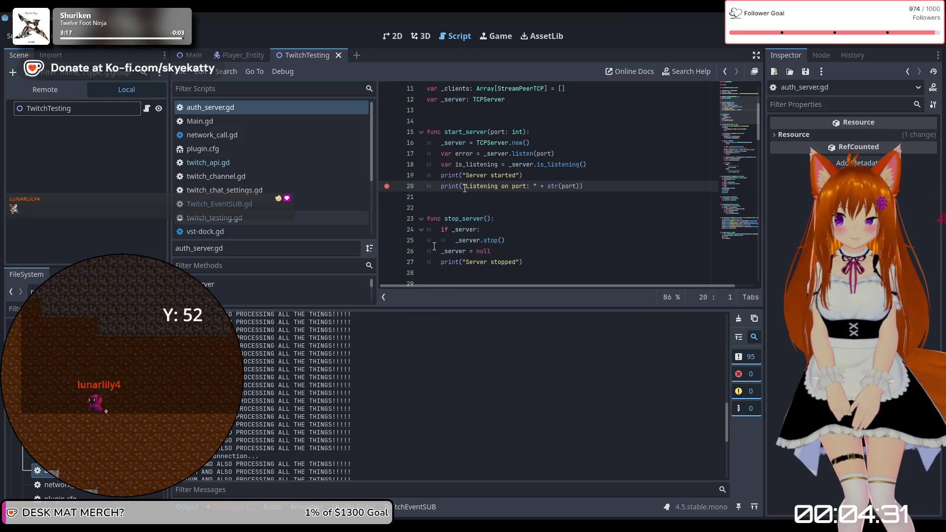
scroll(562, 241, up, 1)
click(267, 149)
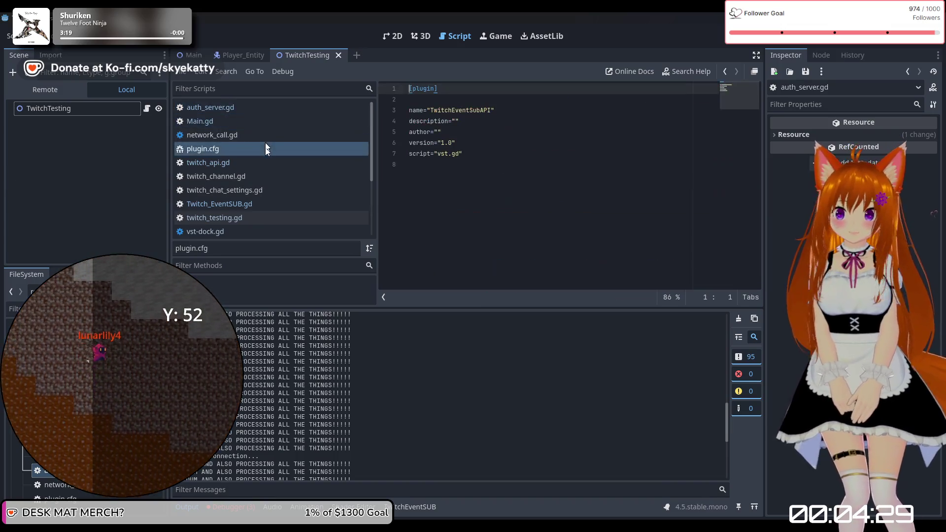
click(269, 135)
click(265, 163)
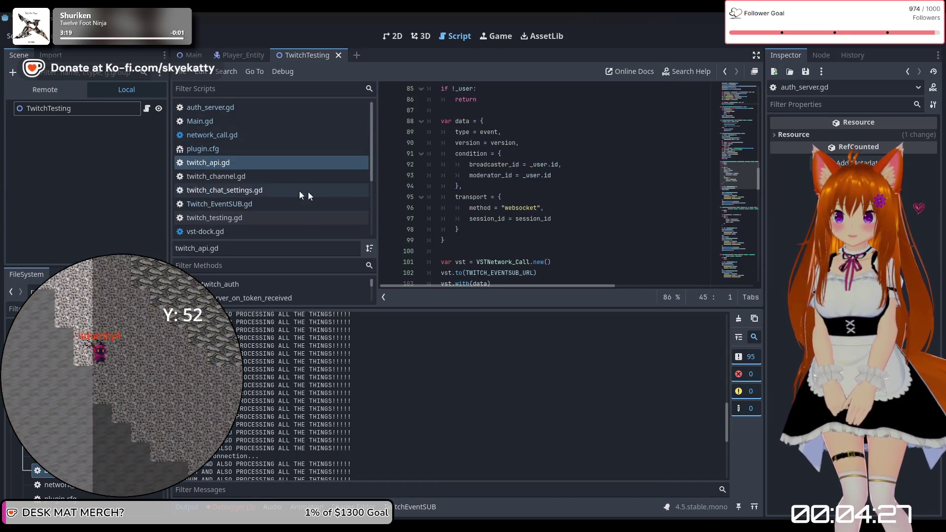
click(266, 177)
click(265, 204)
scroll(473, 184, up, 8)
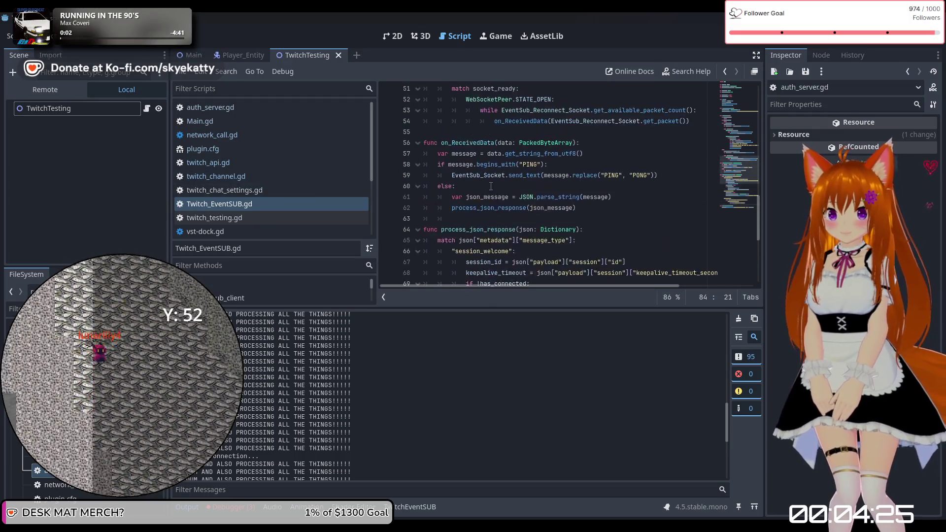
click(253, 178)
click(266, 164)
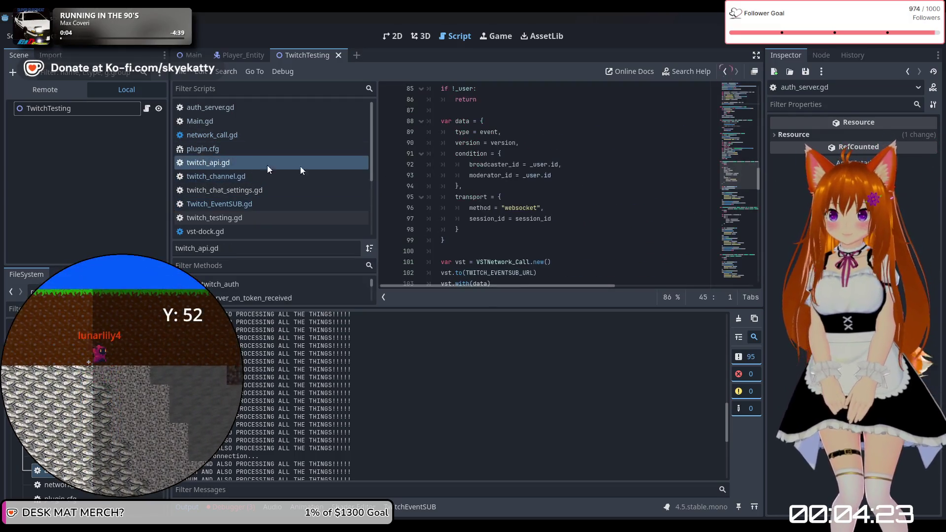
Delete the debug print on line 31 of auth_server.gd's _process and lower the output splitter
click(249, 108)
scroll(517, 167, down, 5)
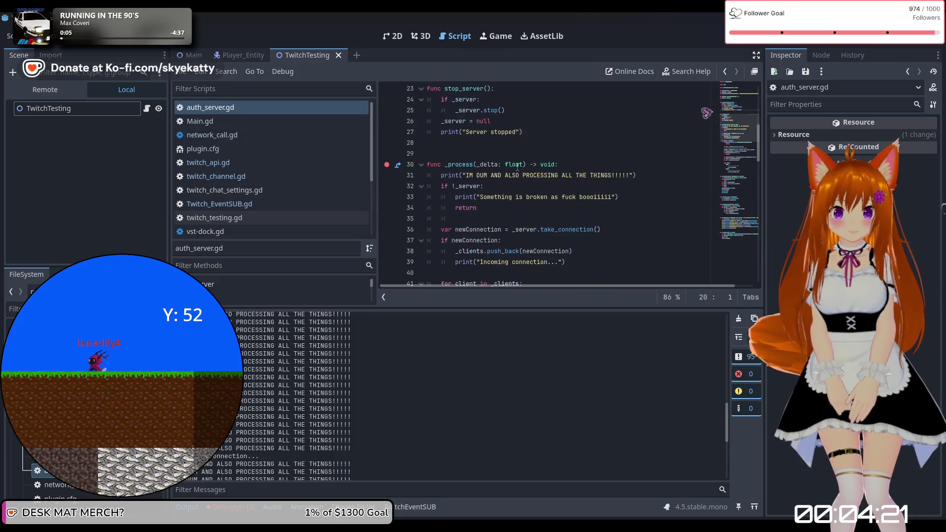
scroll(651, 190, up, 1)
drag(649, 178, 428, 176)
key(BackSpace)
key(BackSpace)
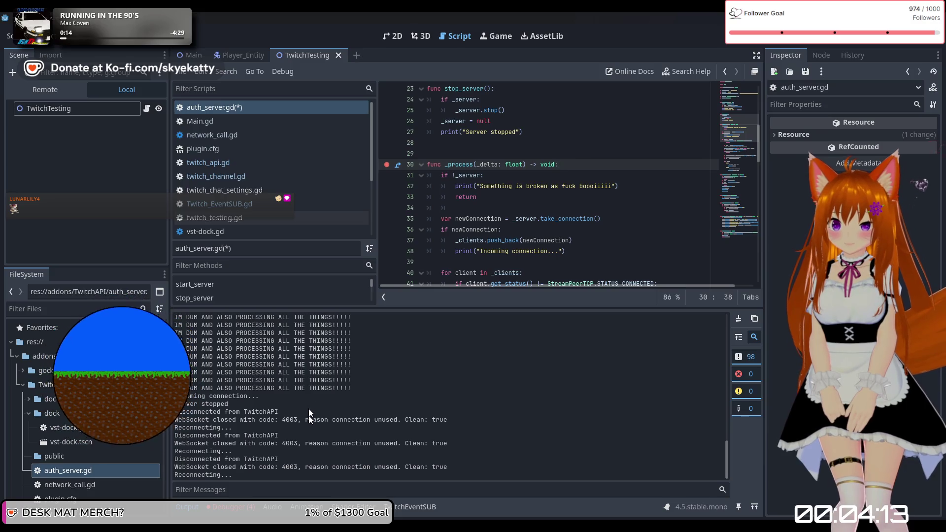
drag(323, 445, 395, 451)
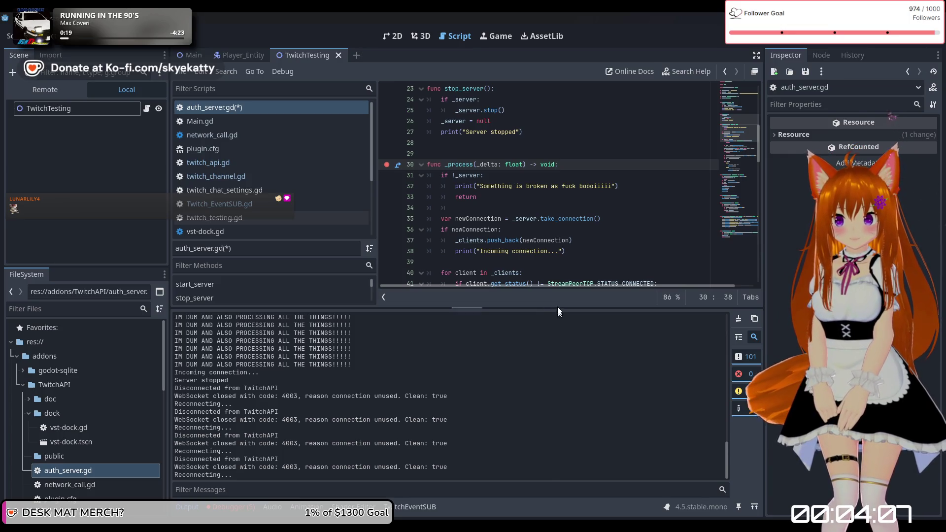
drag(475, 305, 481, 322)
scroll(591, 207, down, 4)
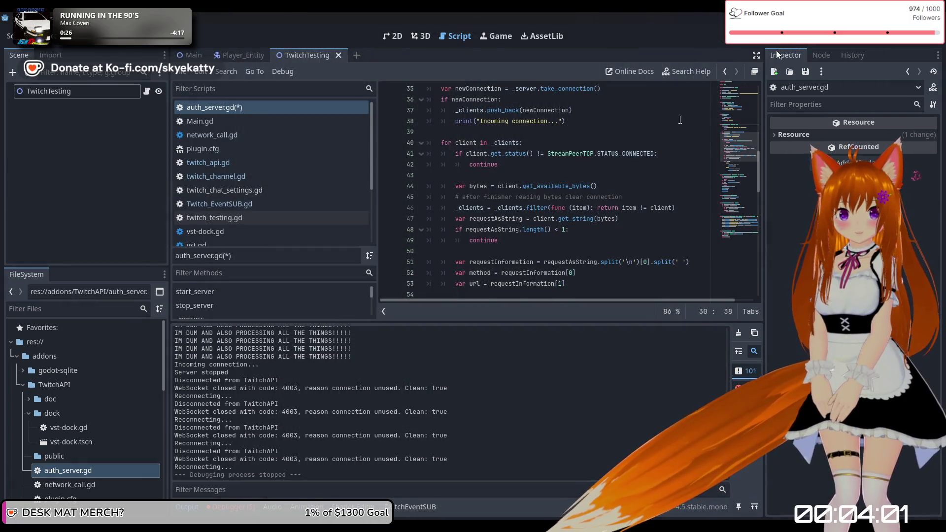
Save the edited auth_server.gd with Ctrl+S
scroll(539, 217, down, 9)
scroll(539, 217, down, 9)
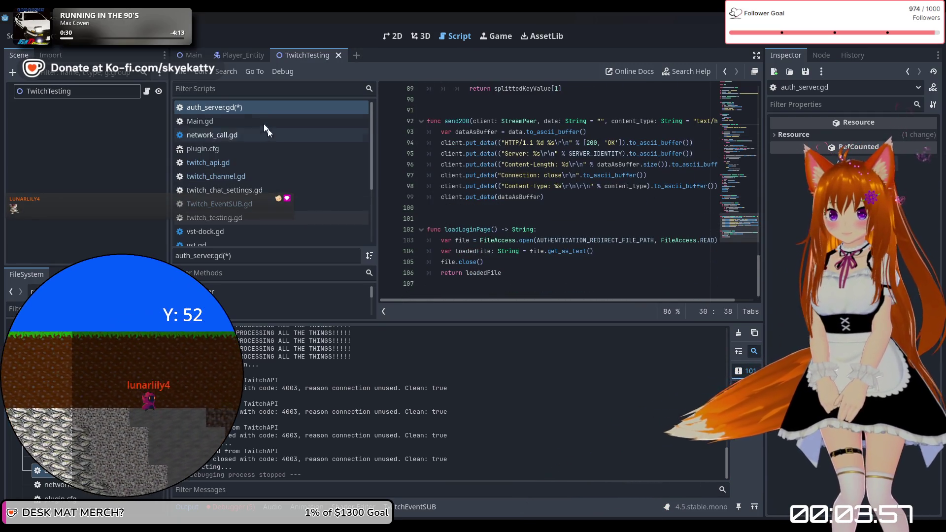
click(547, 196)
key(ctrl+s)
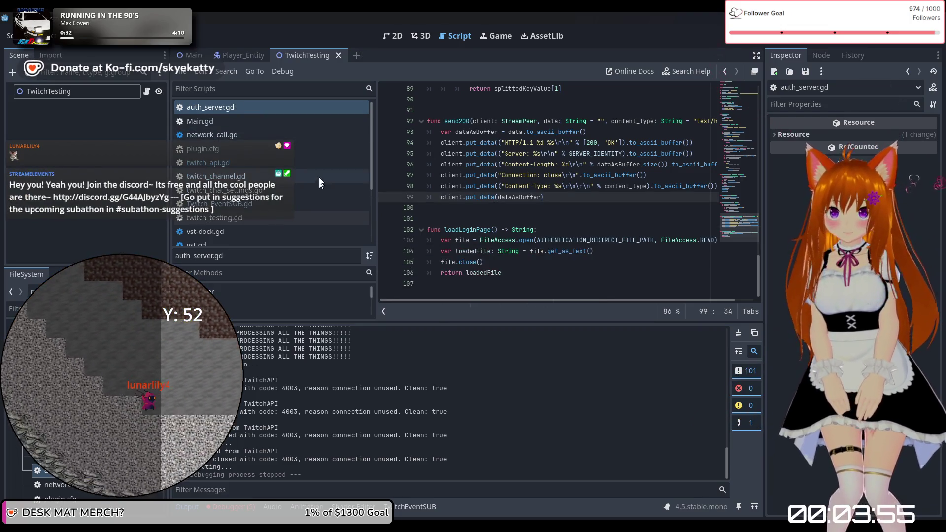
Look over twitch_testing.gd, vst-dock.gd and Twitch_EventSUB.gd, then run the project again
click(266, 217)
click(265, 231)
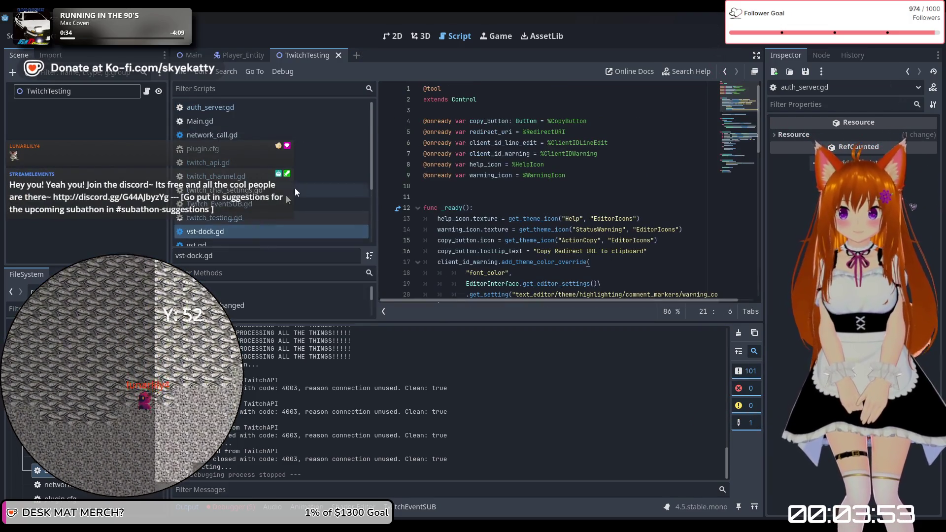
scroll(286, 195, down, 2)
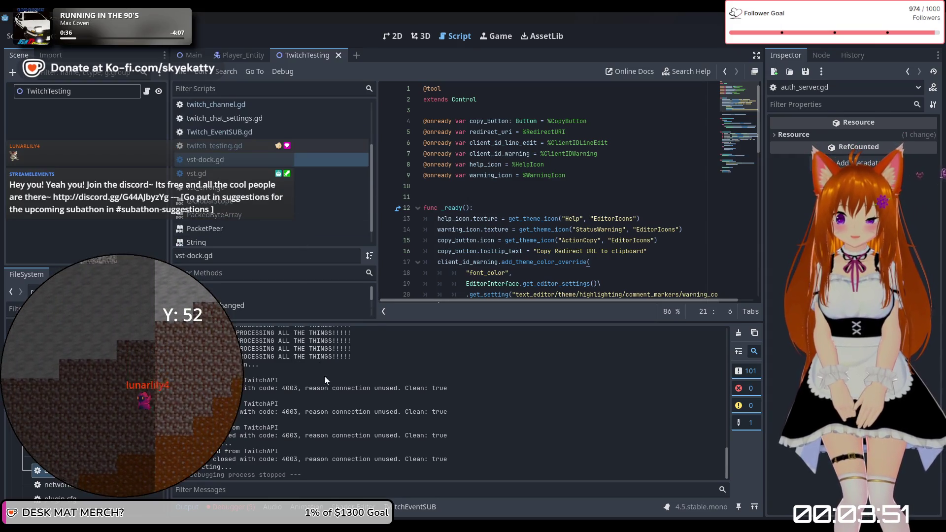
click(246, 132)
scroll(265, 152, up, 2)
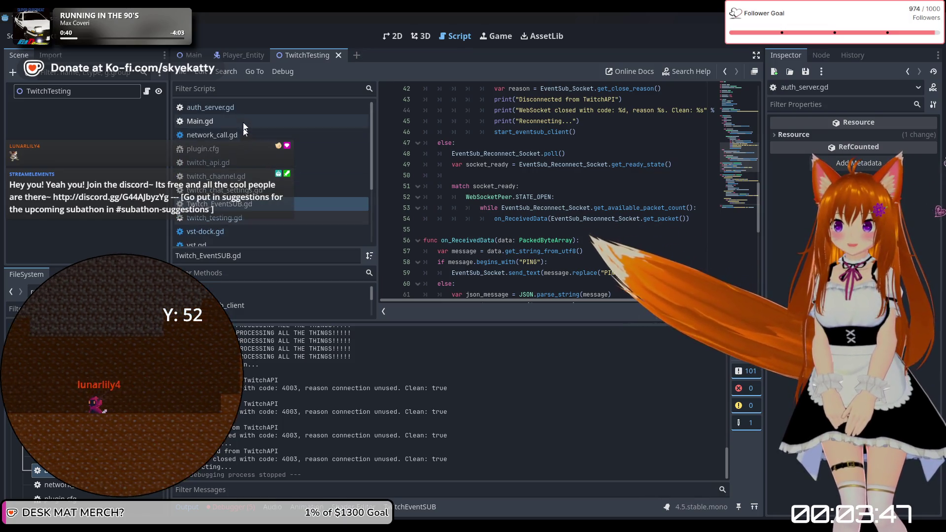
click(244, 122)
click(244, 112)
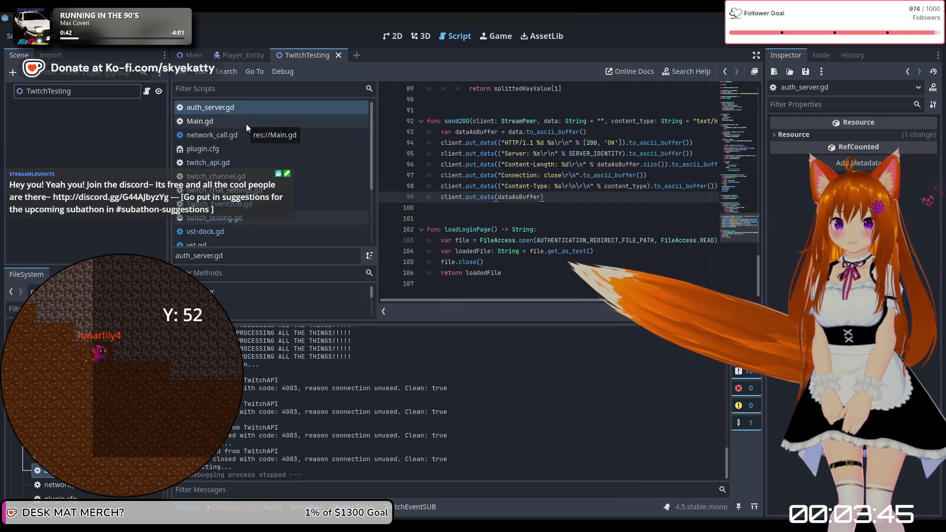
click(784, 36)
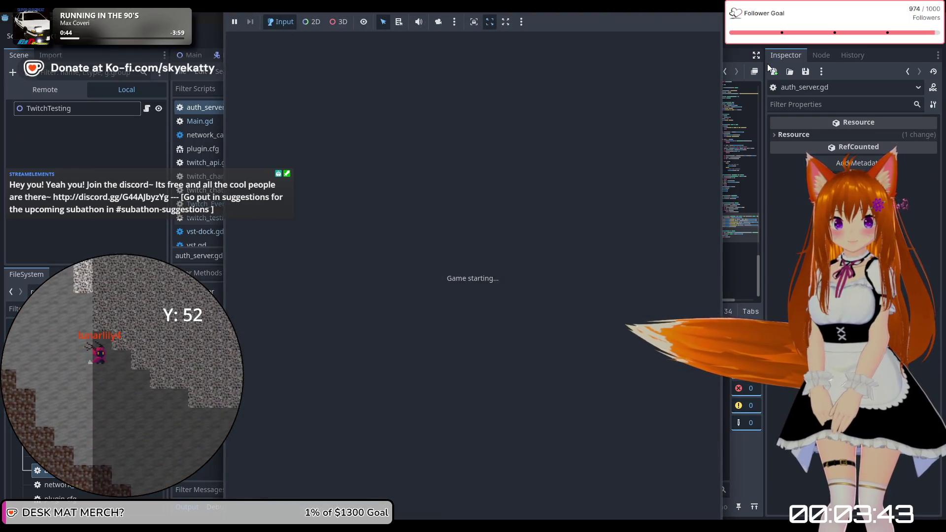
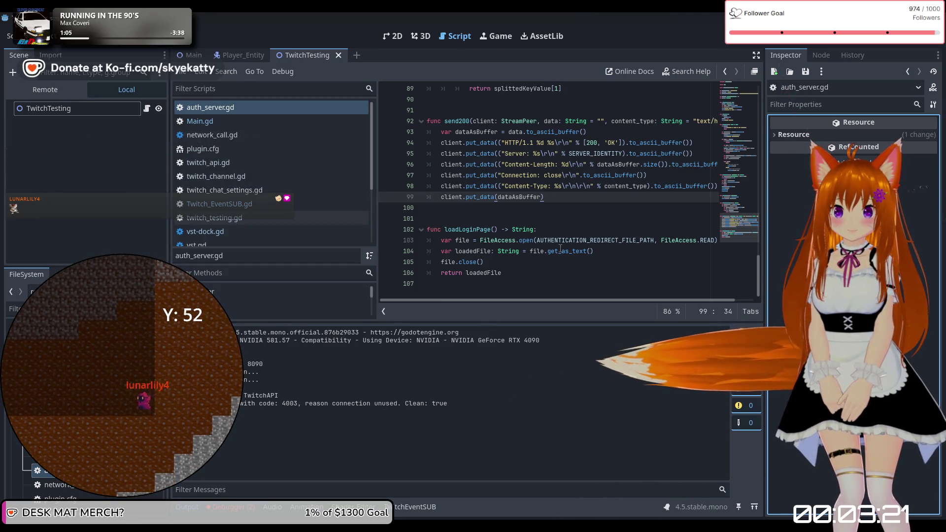
Scroll the script list and open Twitch_EventSUB.gd via twitch_chat_settings.gd
scroll(542, 252, up, 4)
scroll(543, 253, up, 4)
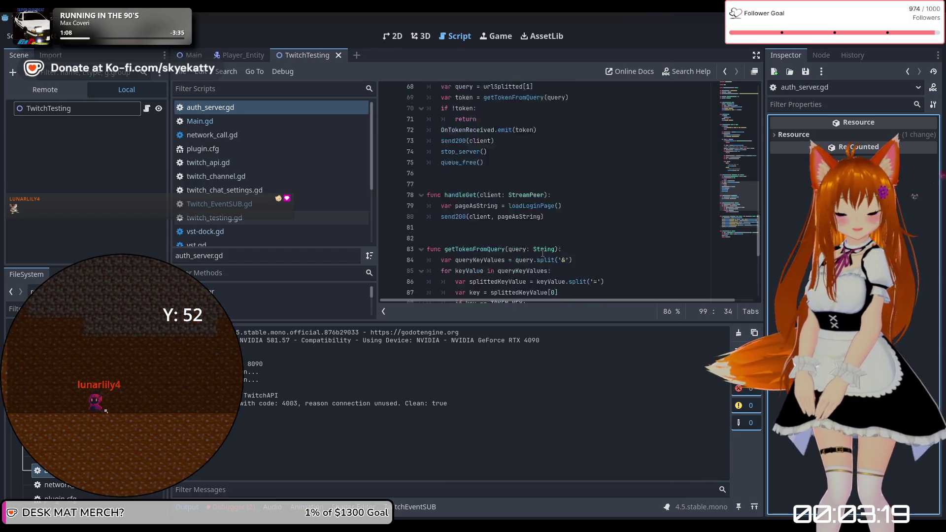
scroll(509, 244, down, 8)
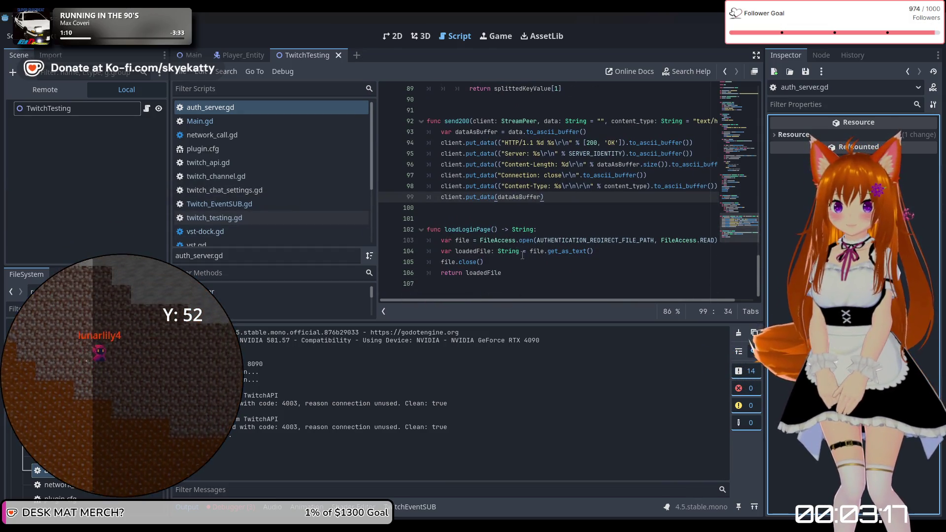
scroll(291, 222, down, 2)
click(252, 156)
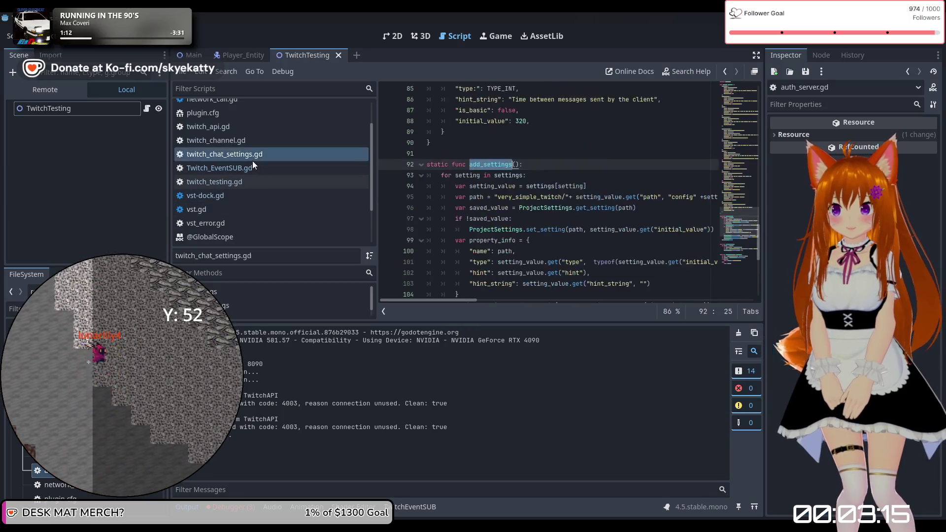
click(266, 168)
scroll(562, 219, down, 9)
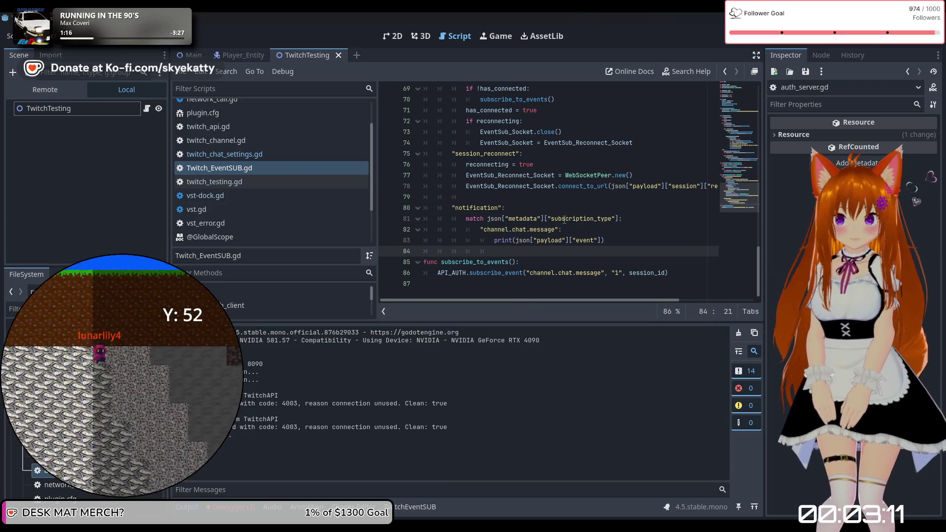
Inspect line 86's subscribe_event call, selecting 'chat' and the API_AUTH name
click(563, 273)
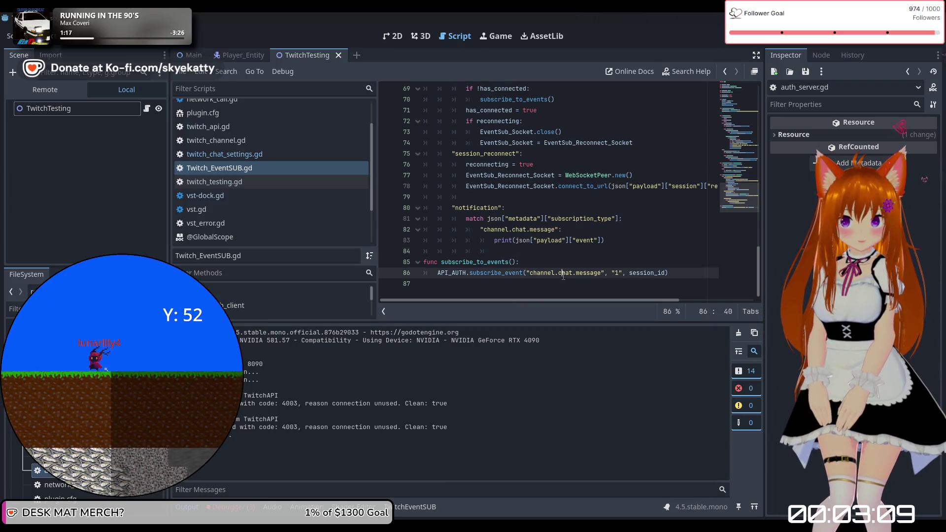
double_click(488, 274)
double_click(452, 273)
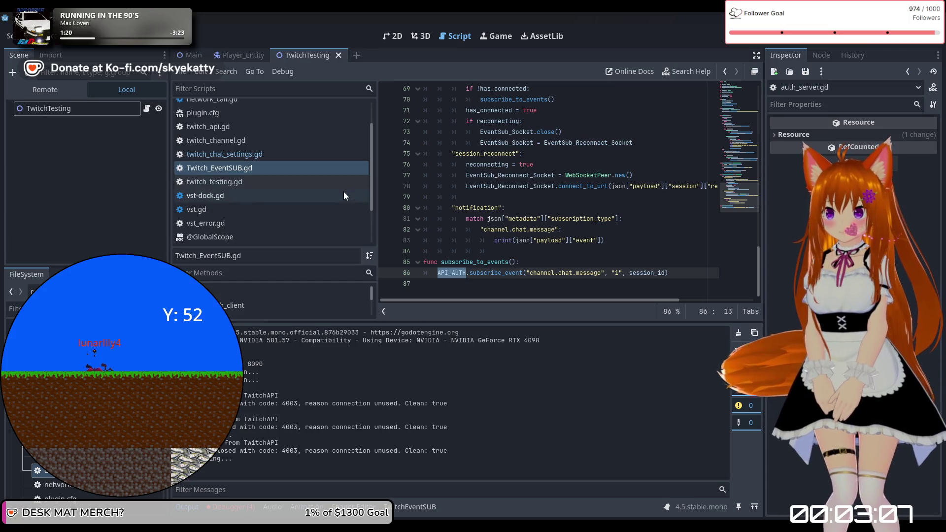
Flip through auth_server.gd and network_call.gd, landing on twitch_api.gd
scroll(344, 195, up, 2)
click(255, 107)
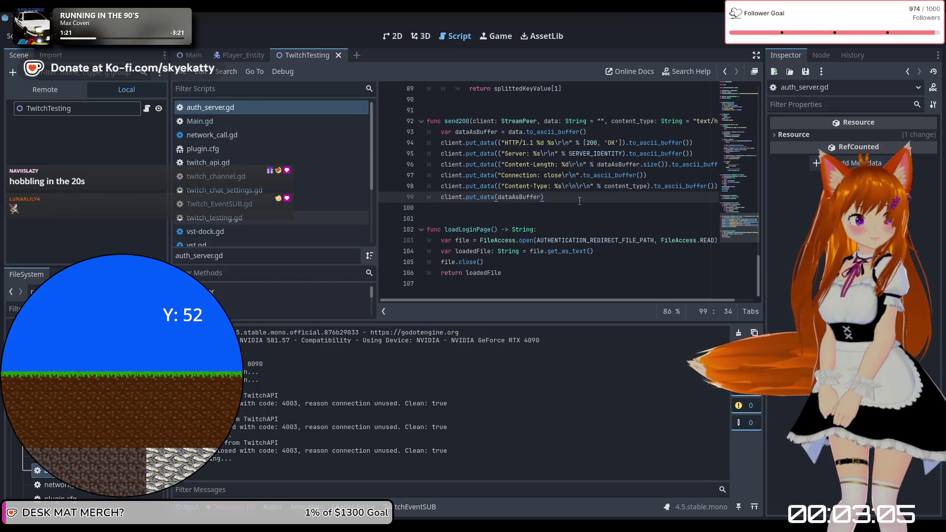
click(268, 122)
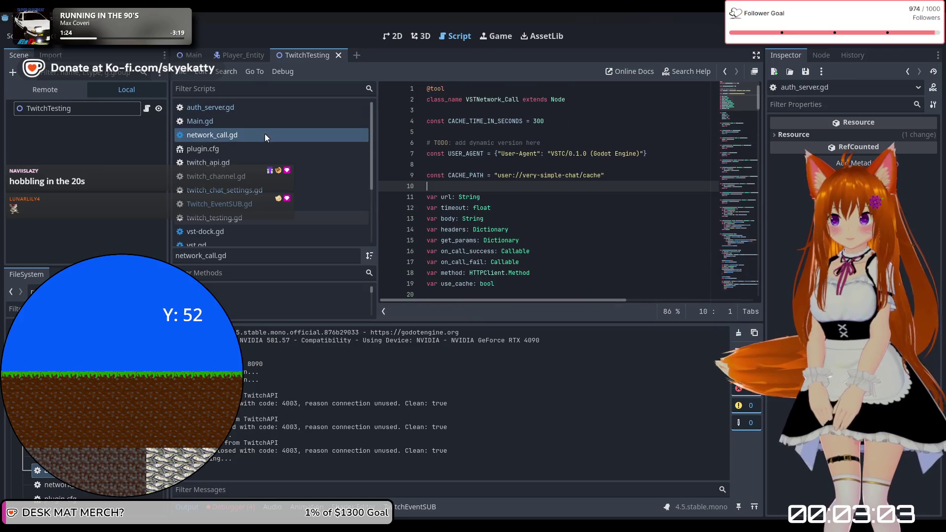
click(265, 163)
Read twitch_api.gd's subscribe_event request setup and URL constants, finishing on network_call.gd
scroll(521, 193, up, 3)
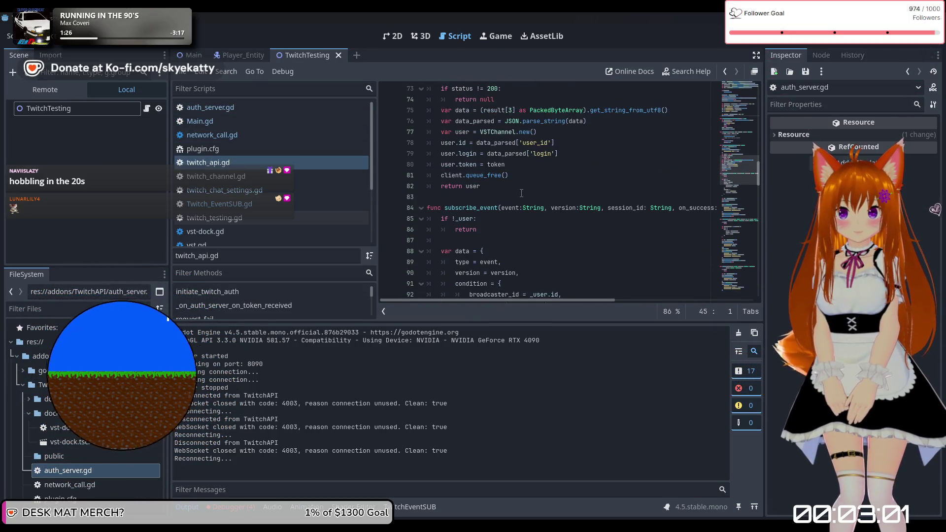
scroll(692, 226, down, 2)
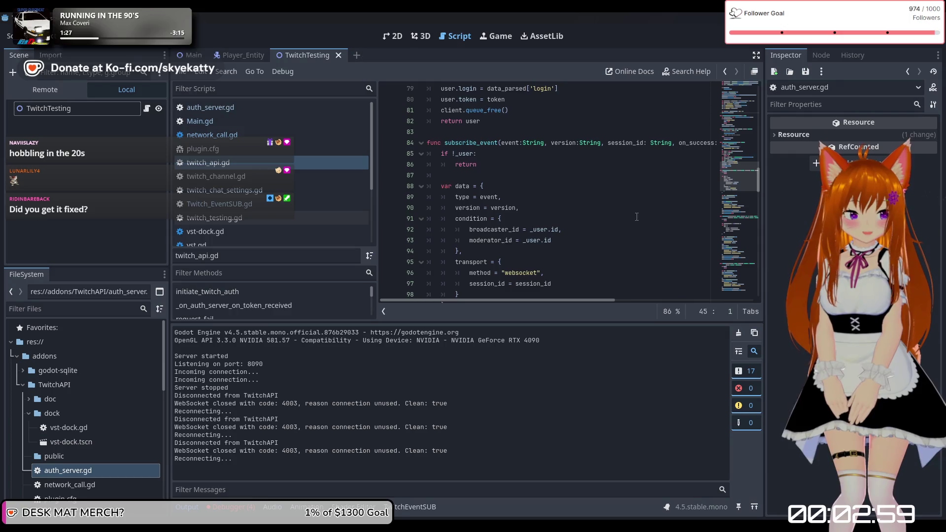
scroll(634, 217, down, 2)
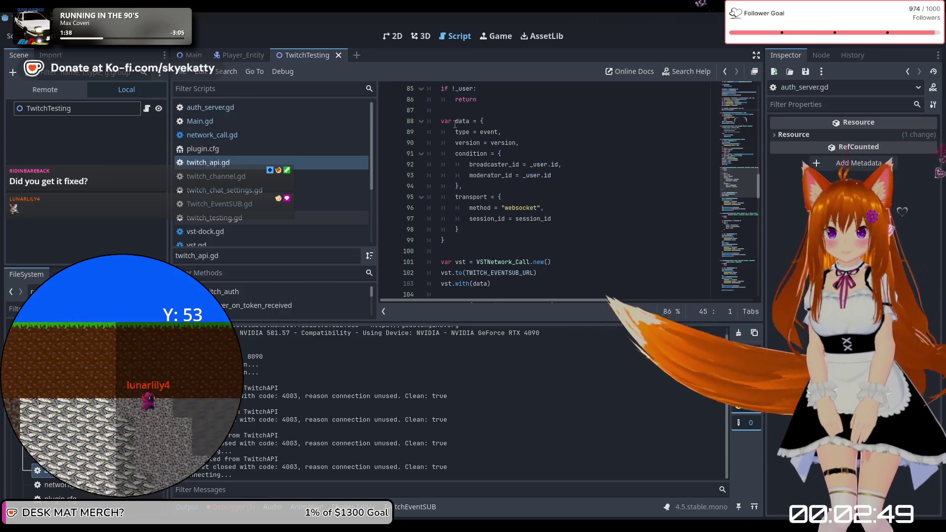
scroll(457, 126, up, 1)
scroll(449, 163, down, 2)
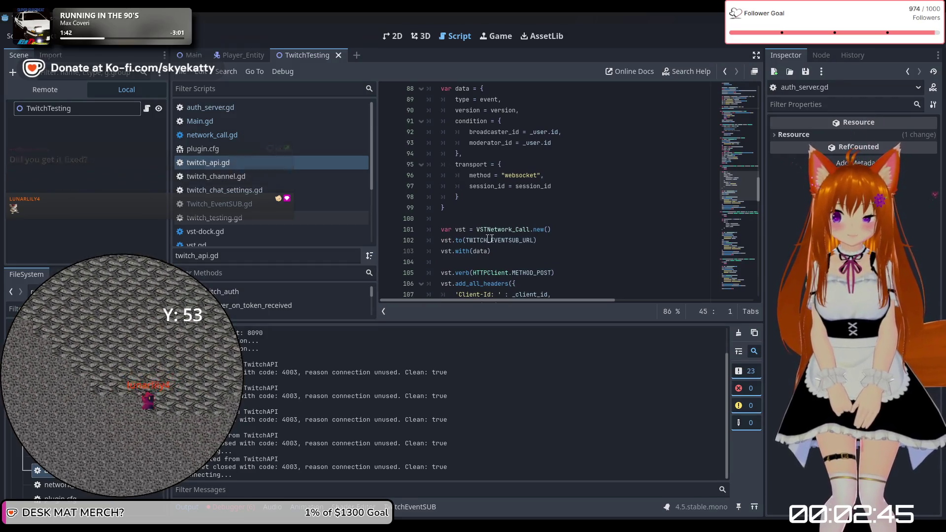
scroll(483, 219, down, 4)
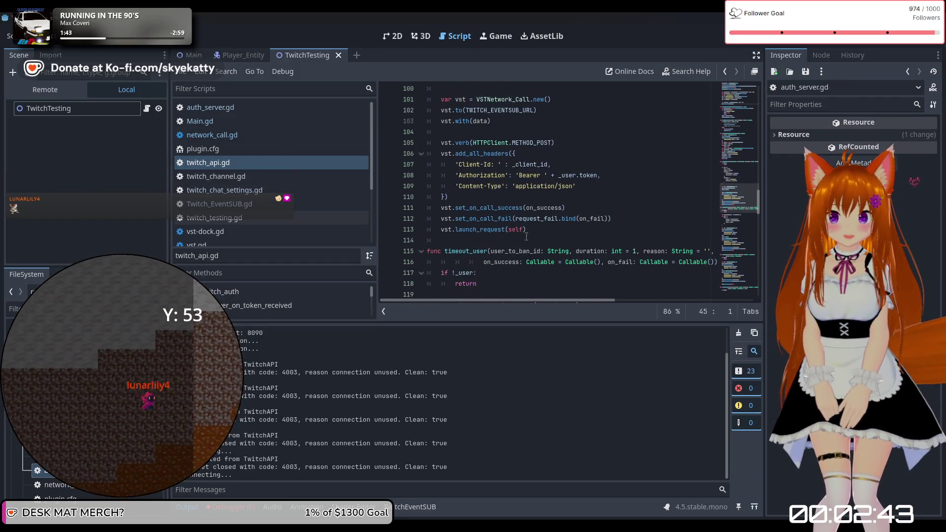
scroll(493, 234, up, 1)
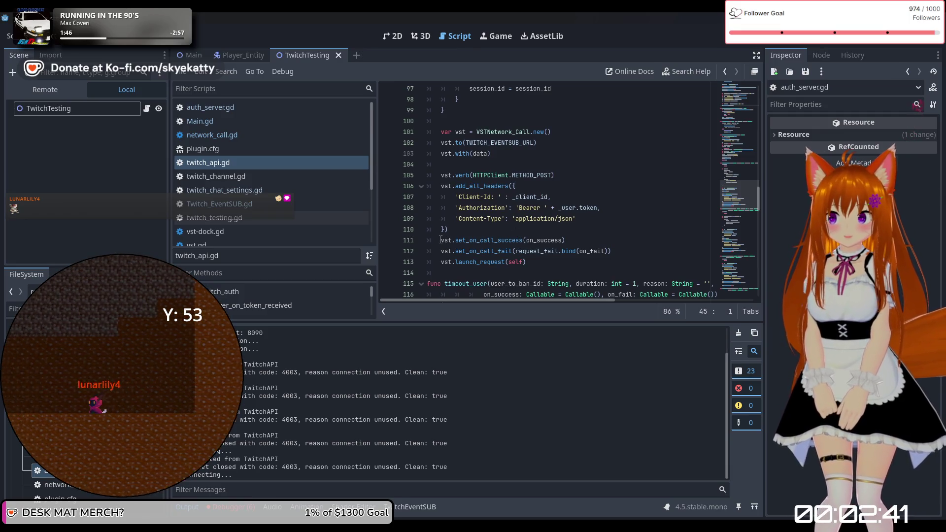
scroll(441, 240, down, 2)
scroll(521, 244, up, 16)
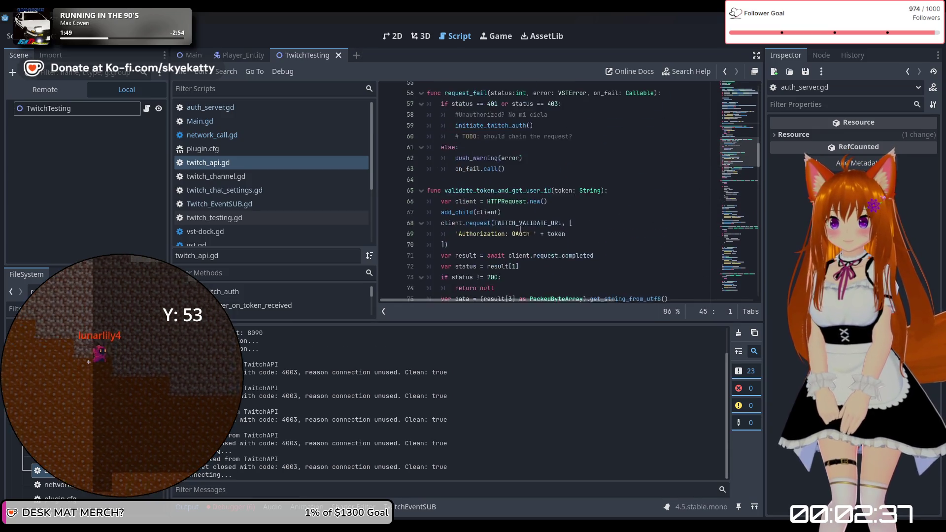
scroll(521, 230, up, 18)
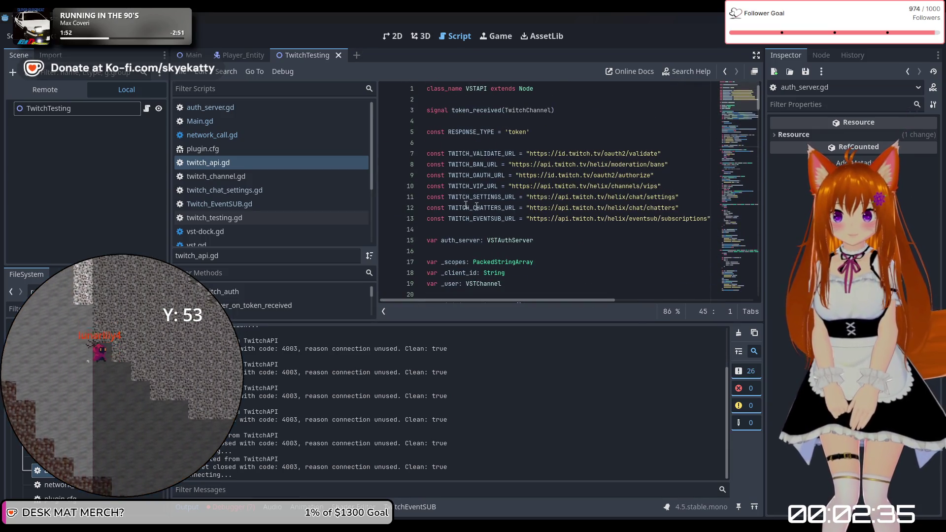
scroll(486, 188, down, 2)
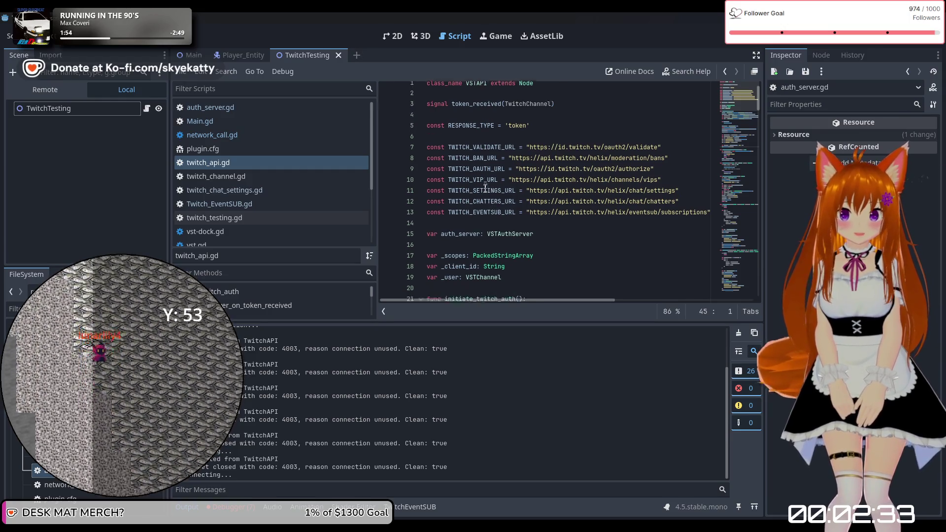
mouse_move(498, 197)
scroll(615, 177, down, 20)
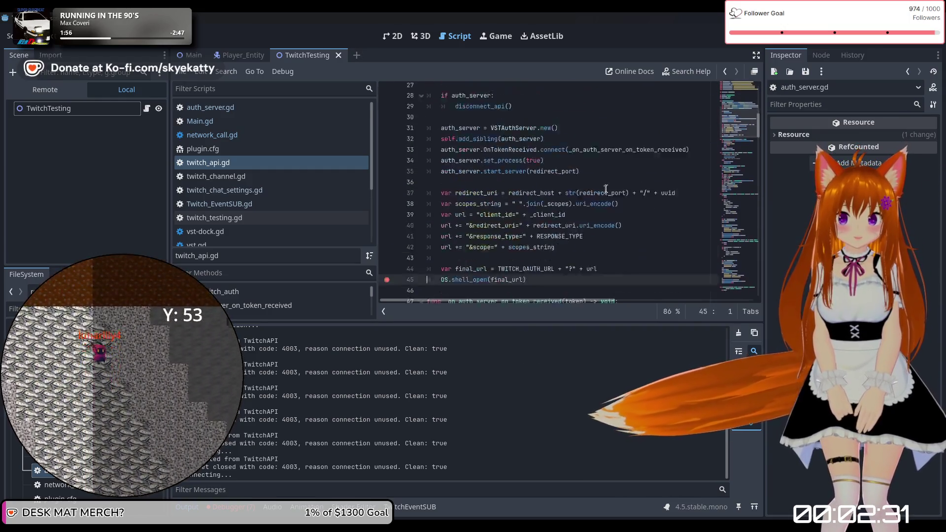
scroll(592, 185, down, 1)
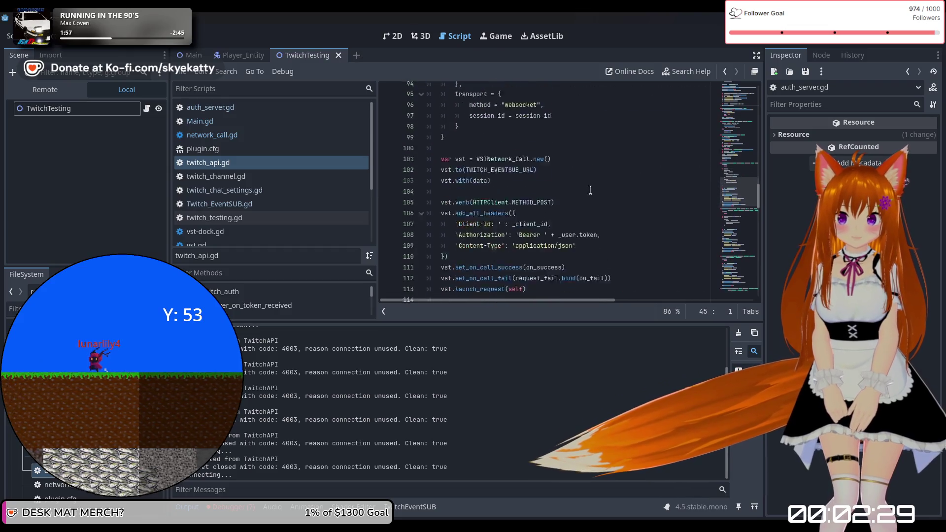
scroll(542, 177, up, 5)
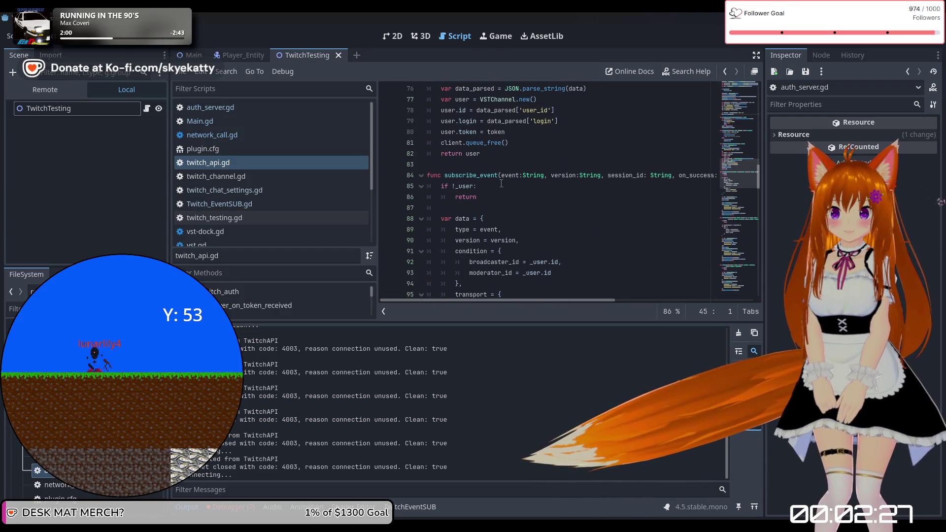
scroll(500, 184, down, 1)
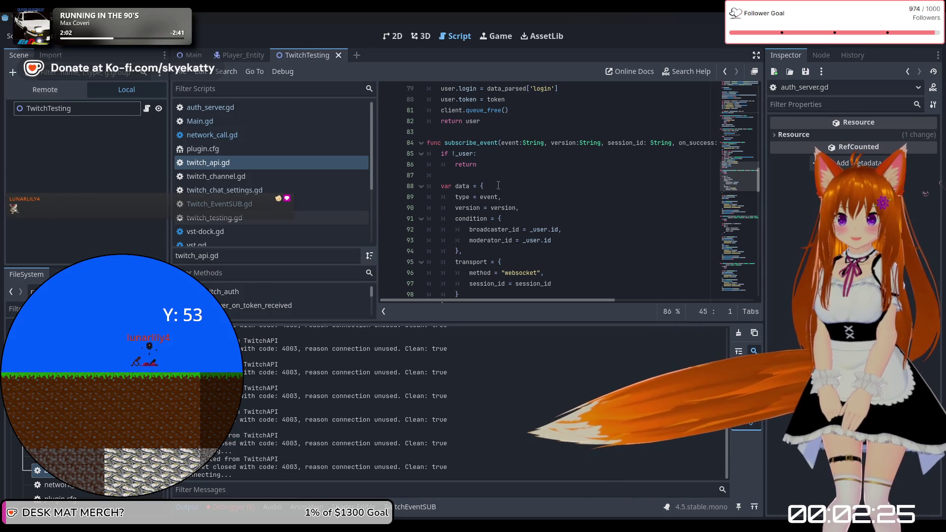
scroll(498, 185, down, 3)
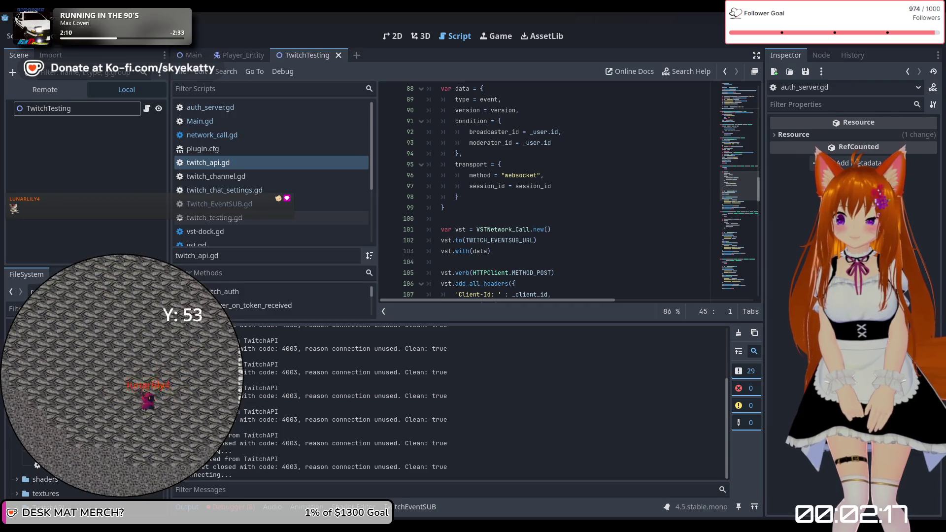
ctrl+click(498, 230)
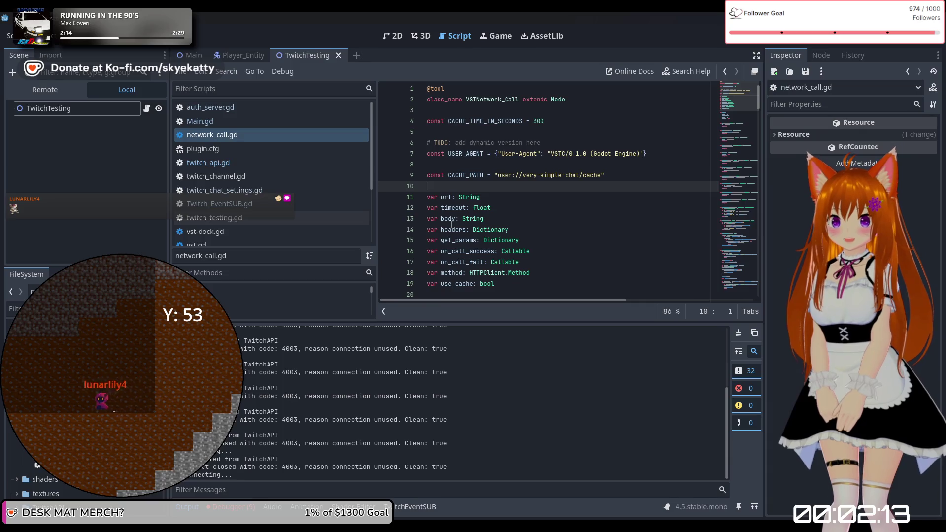
scroll(451, 224, down, 1)
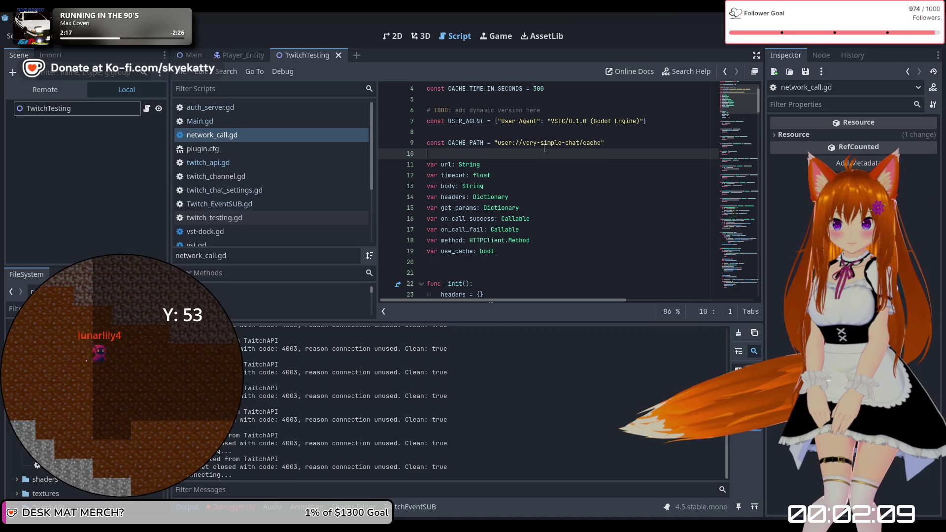
scroll(616, 120, down, 2)
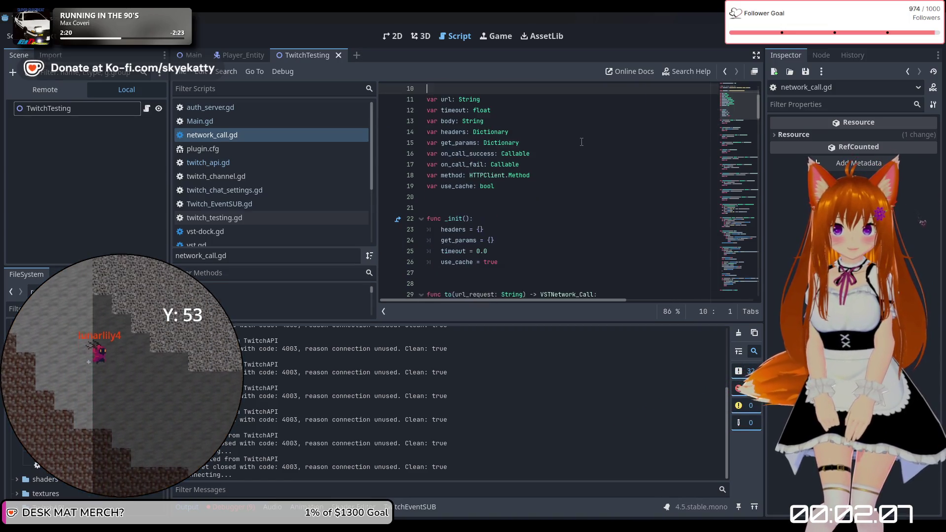
scroll(582, 143, up, 2)
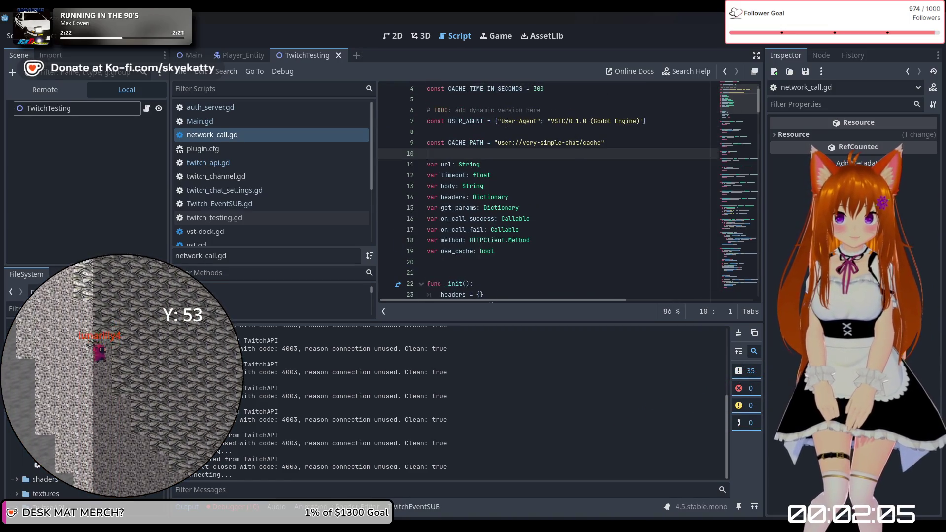
scroll(506, 124, up, 1)
scroll(470, 158, down, 3)
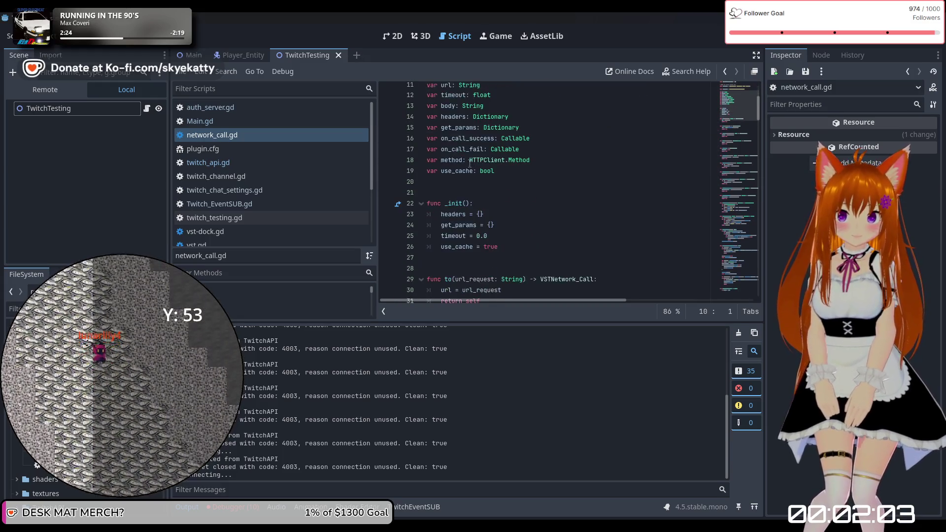
scroll(500, 169, down, 3)
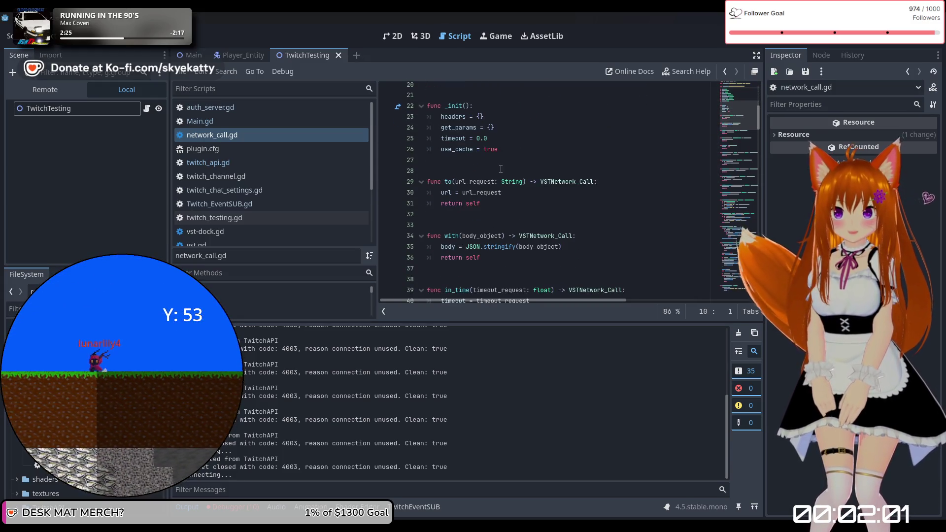
scroll(500, 169, down, 3)
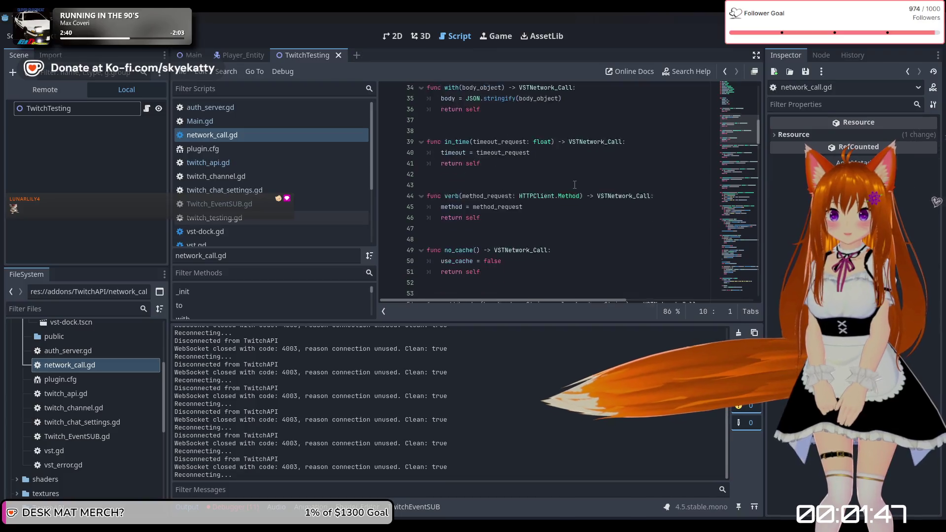
scroll(498, 171, down, 2)
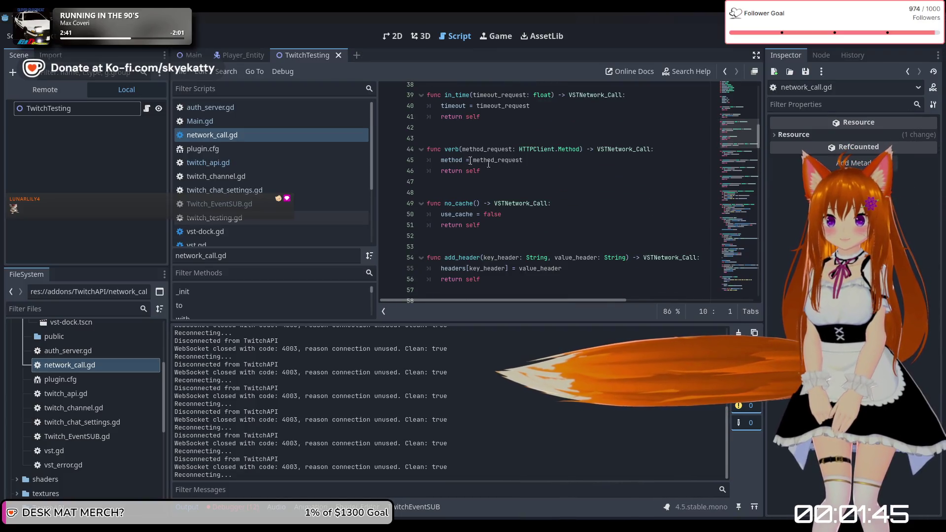
scroll(528, 176, down, 2)
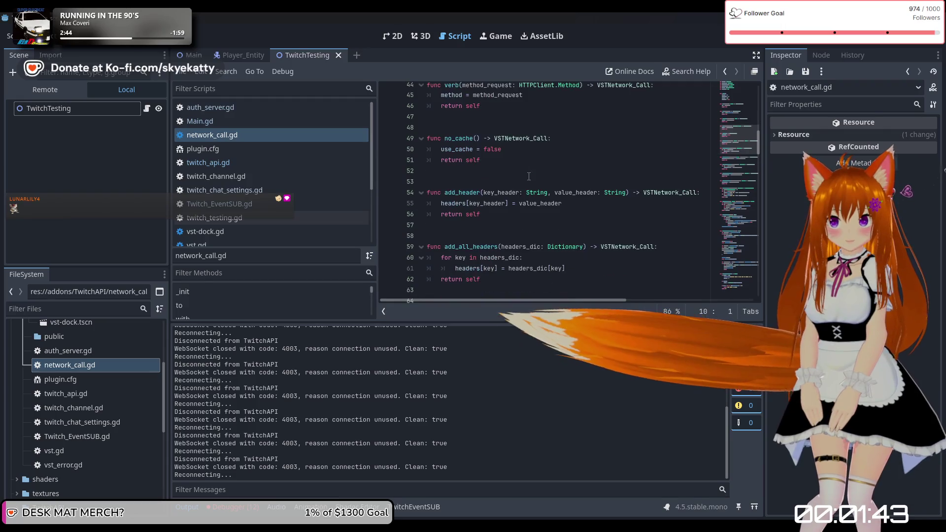
scroll(529, 176, down, 10)
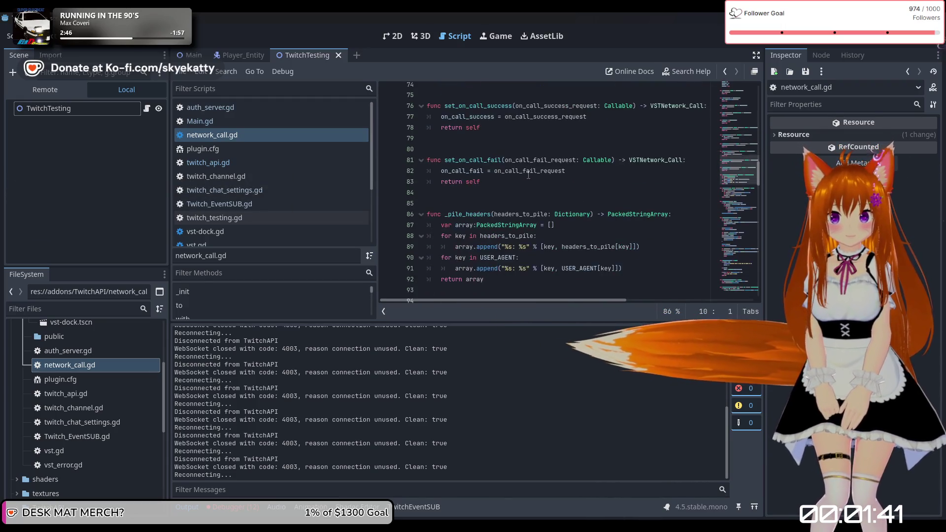
scroll(528, 175, down, 4)
scroll(528, 174, up, 17)
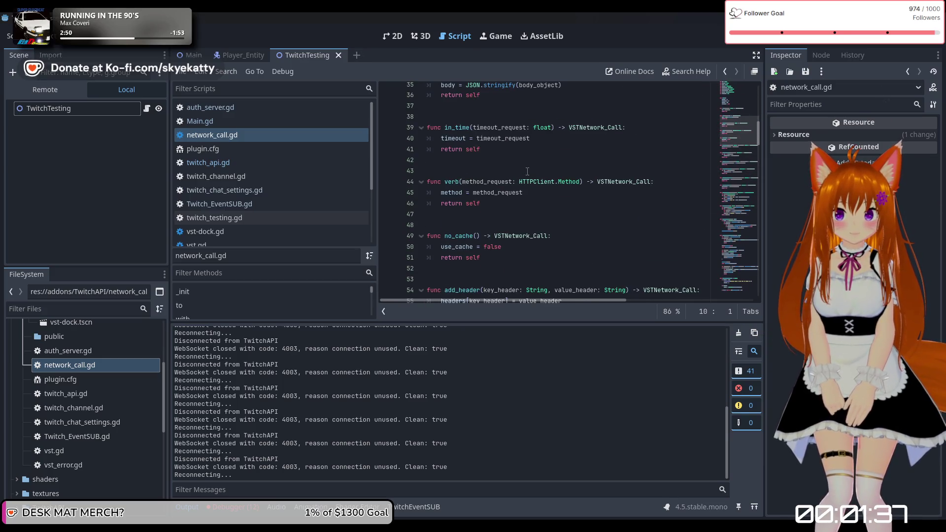
scroll(527, 171, up, 5)
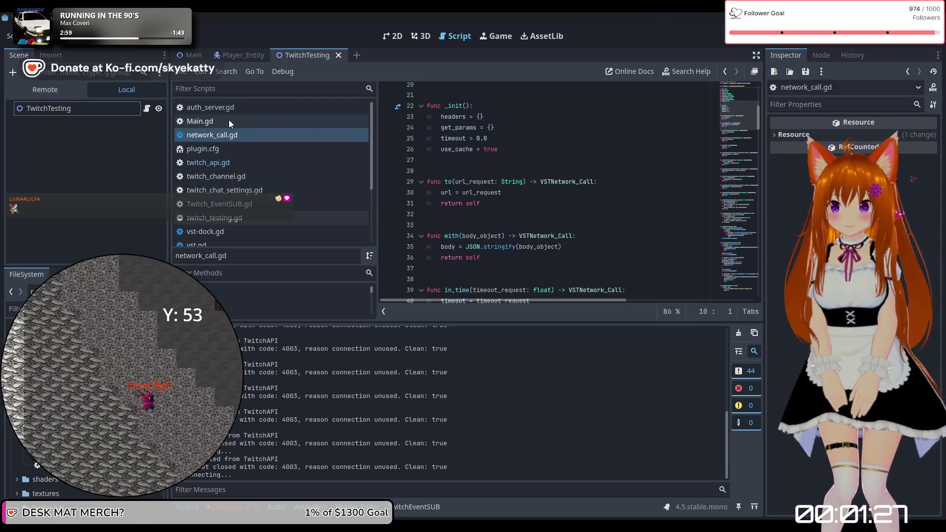
Open twitch_api.gd at subscribe_event and insert a new line above the data dictionary
click(232, 164)
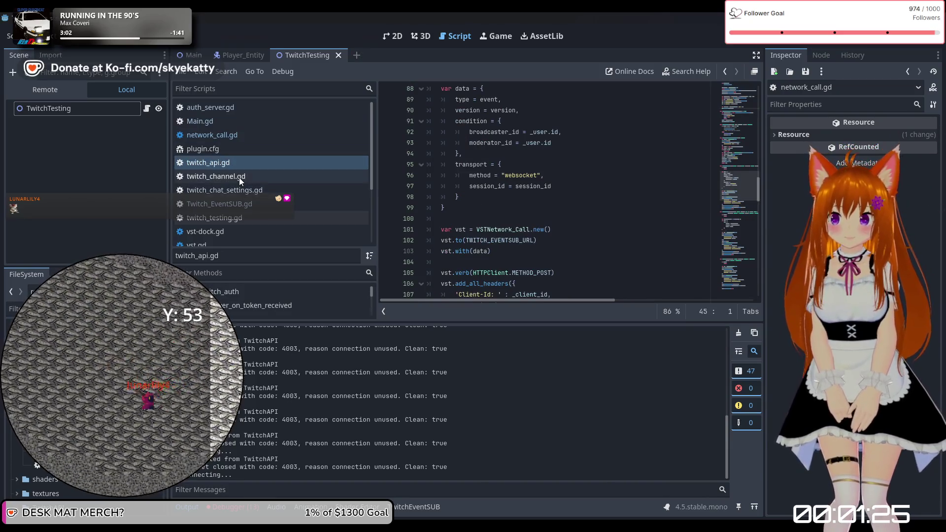
scroll(486, 203, up, 4)
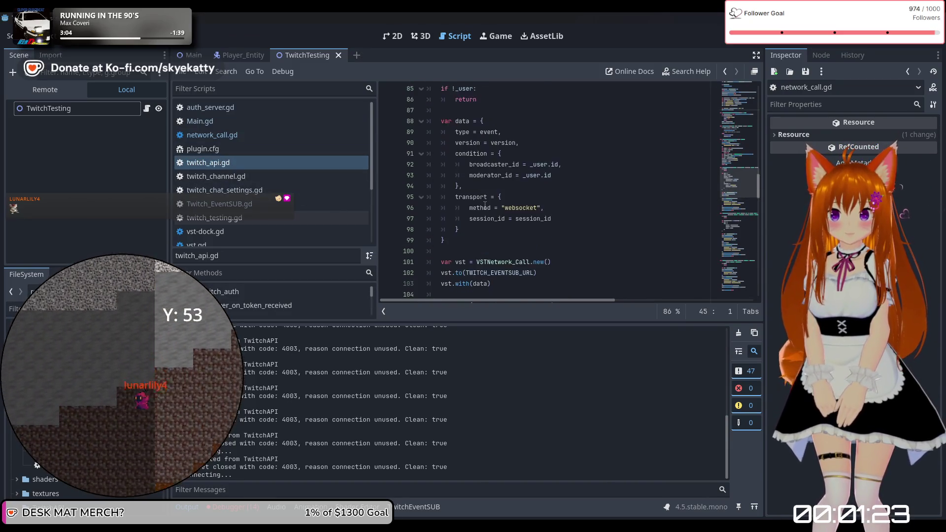
scroll(485, 204, down, 4)
scroll(460, 167, up, 2)
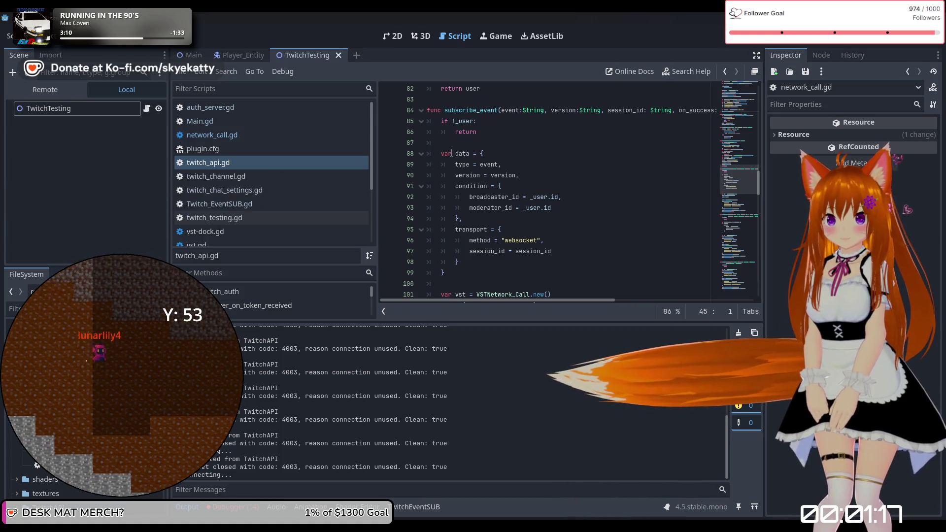
click(462, 144)
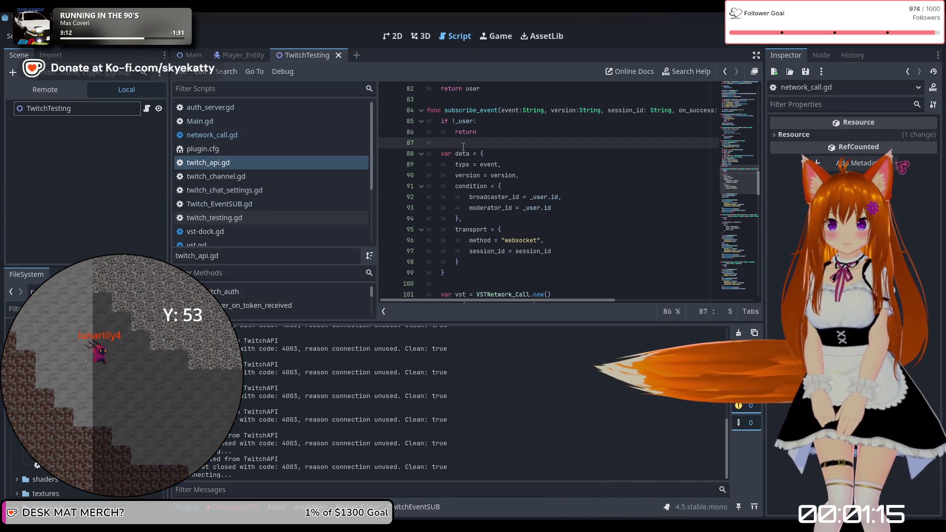
key(Return)
text(var body =)
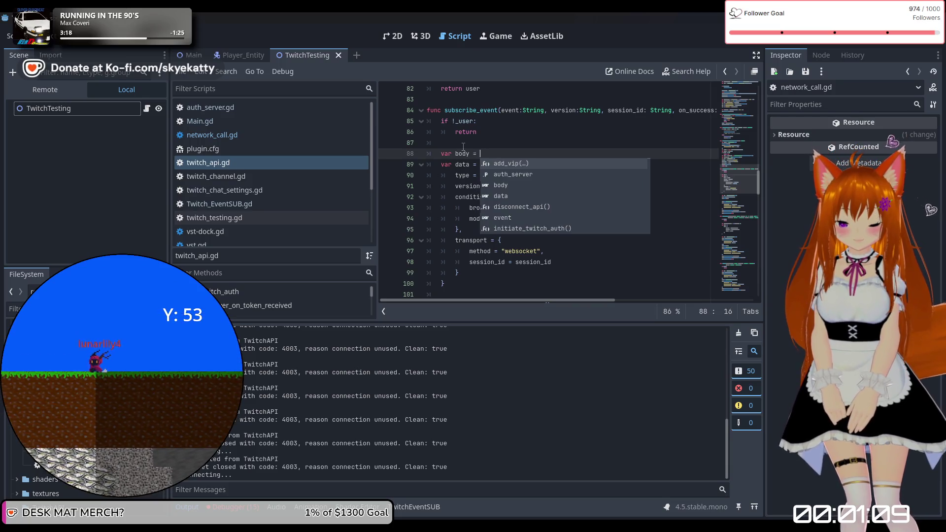
Open a 'var body = {' dictionary and re-indent the data block inside it
text({)
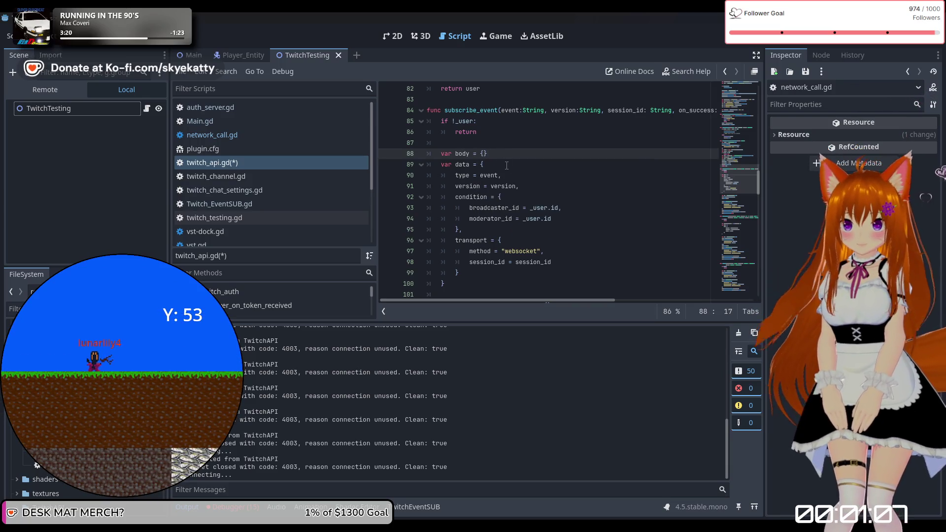
drag(442, 164, 475, 183)
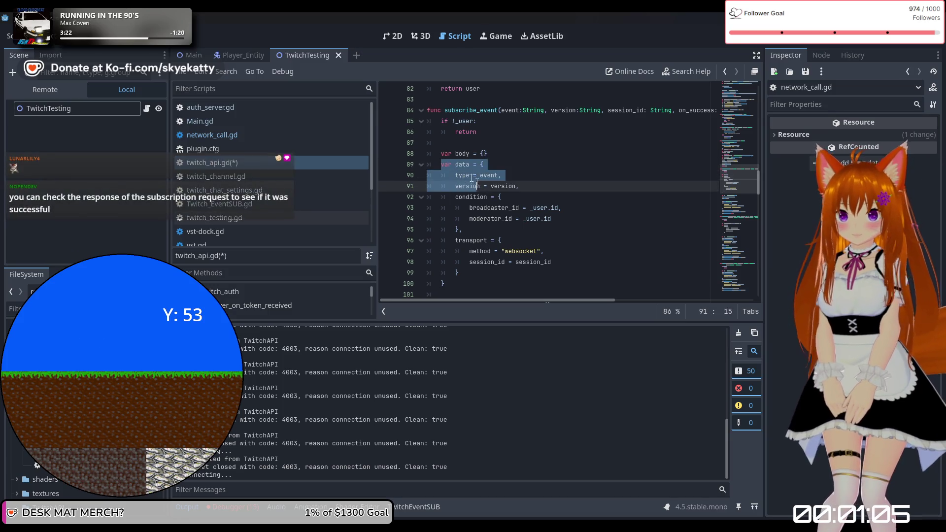
click(454, 168)
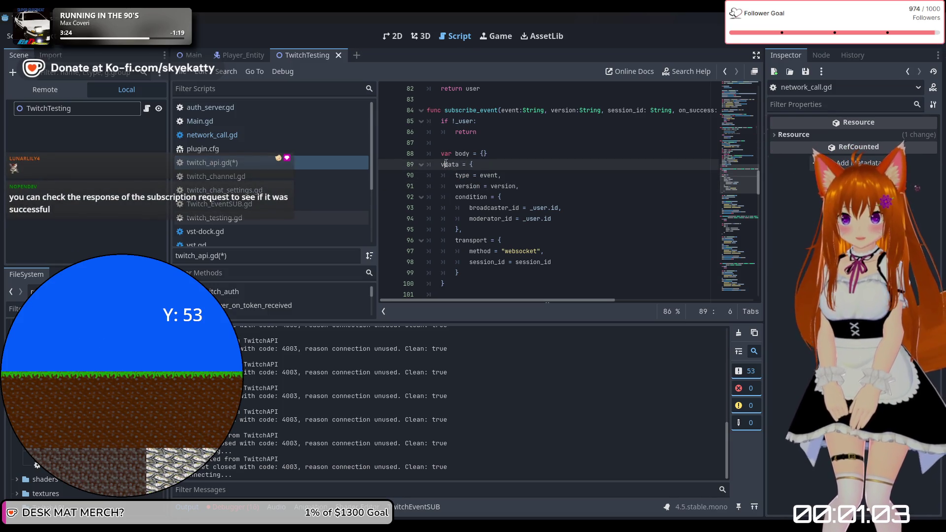
mouse_move(442, 164)
mouse_down()
mouse_move(537, 217)
mouse_move(568, 281)
mouse_up()
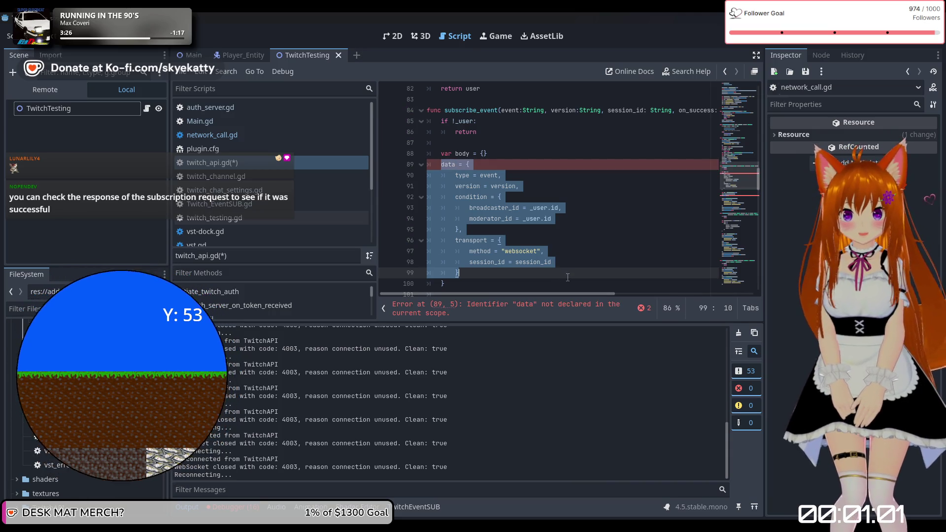
key(shift+Tab)
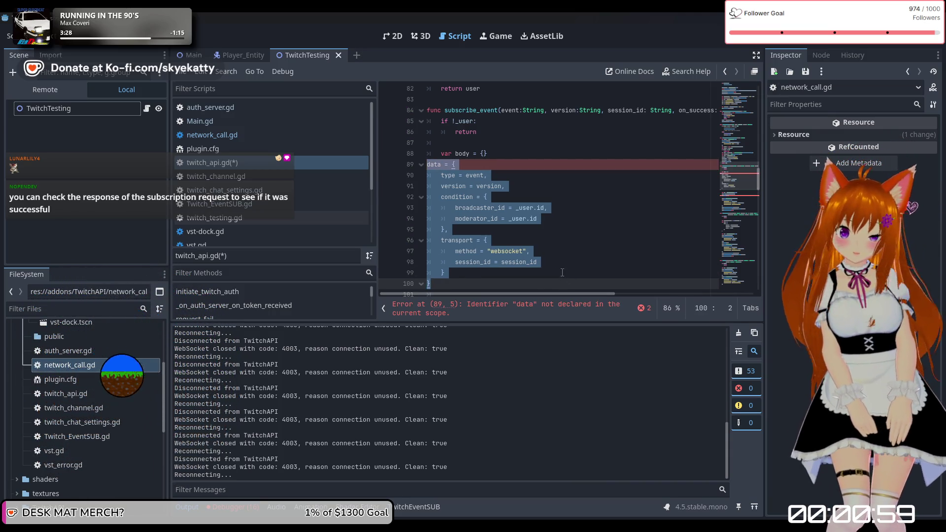
key(Tab)
key(Tab)
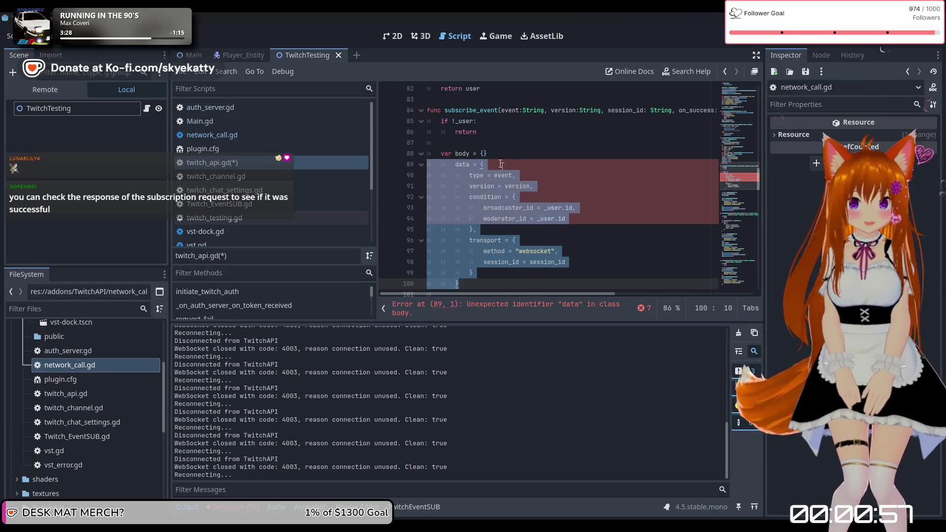
click(542, 153)
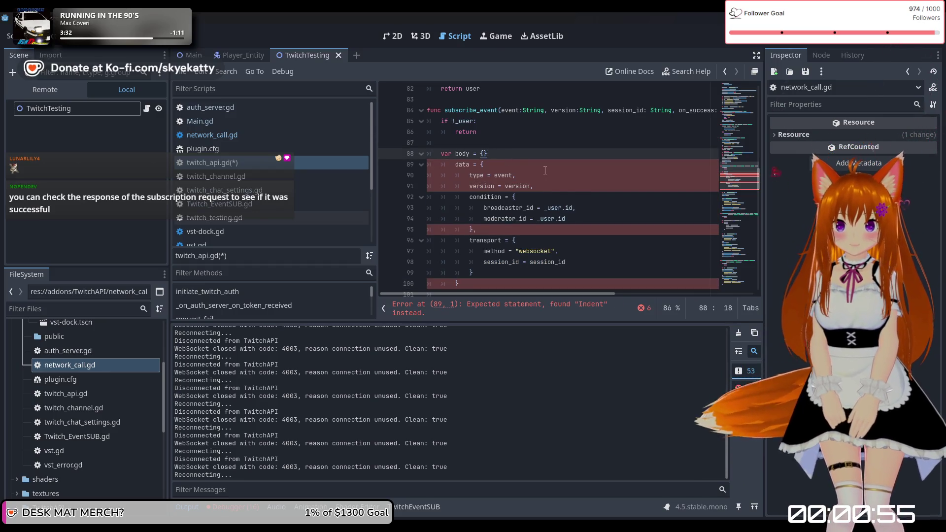
Add the closing line after the data dictionary at line 100 and run the game
scroll(582, 247, down, 1)
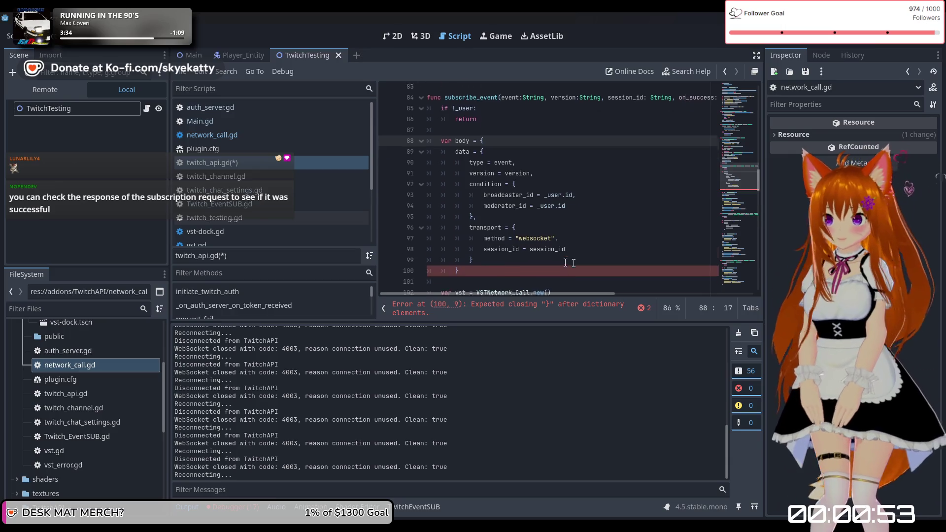
click(539, 251)
key(Return)
text(})
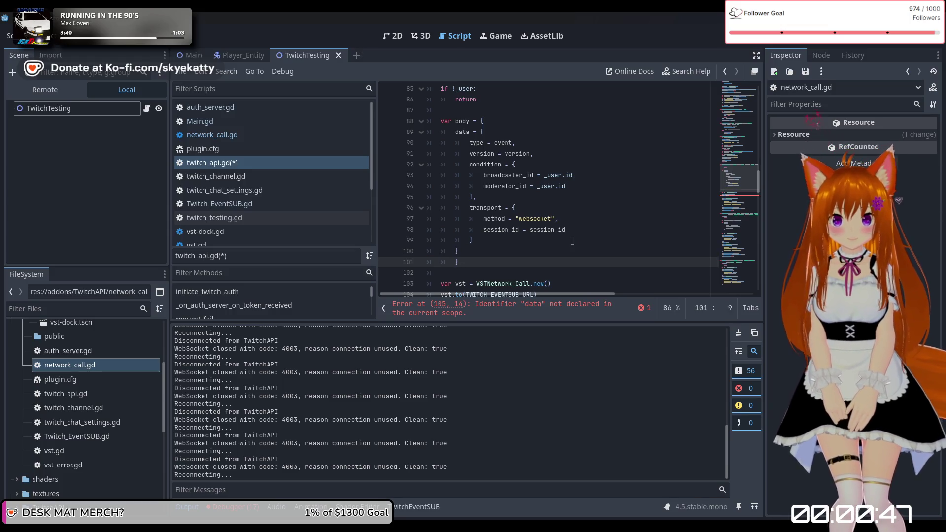
click(527, 249)
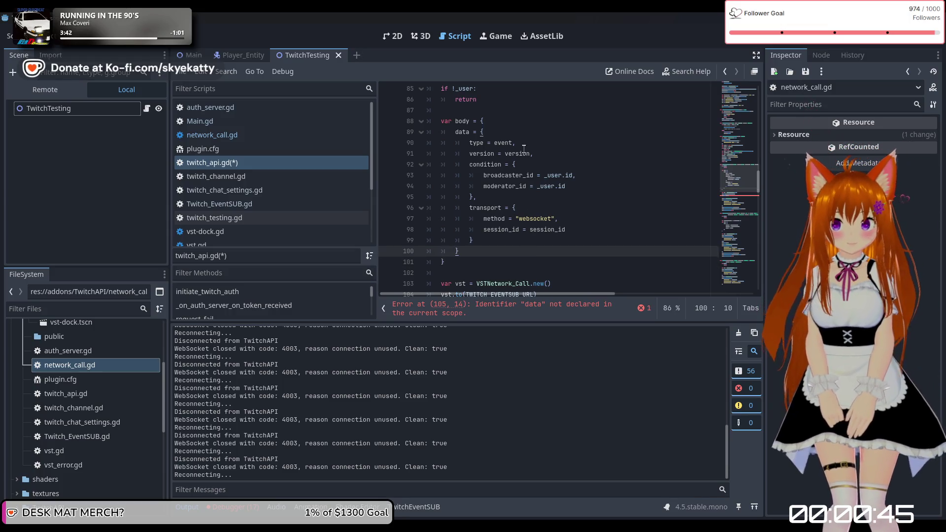
key(F5)
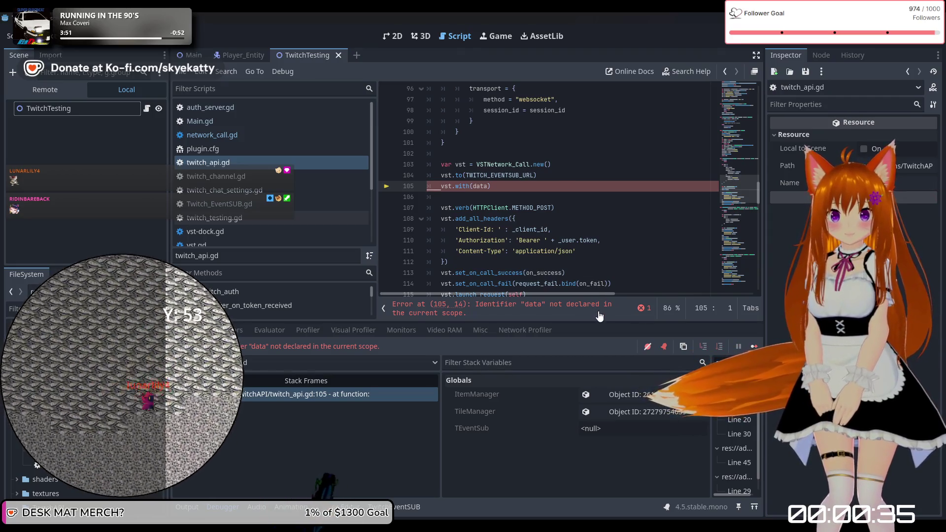
Change vst.with(data) to vst.with(body) on line 105 and rerun the game
scroll(513, 226, up, 1)
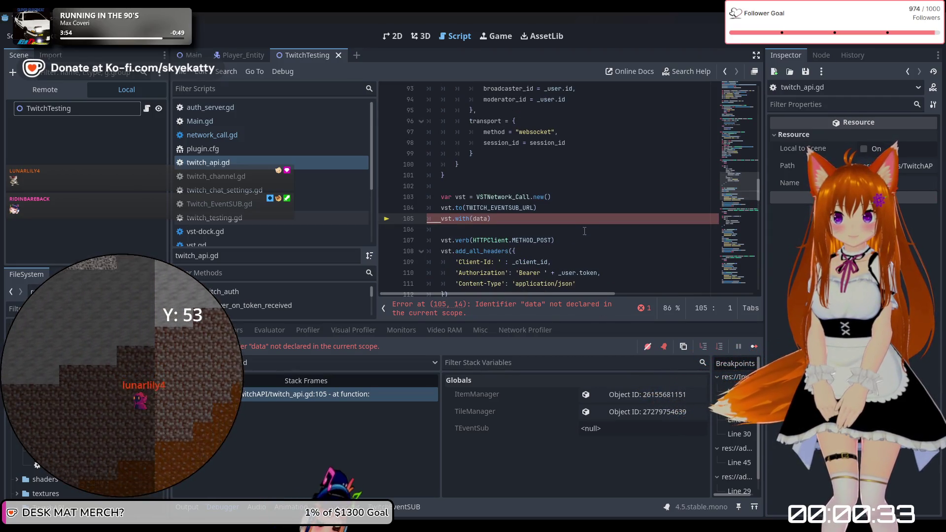
click(567, 222)
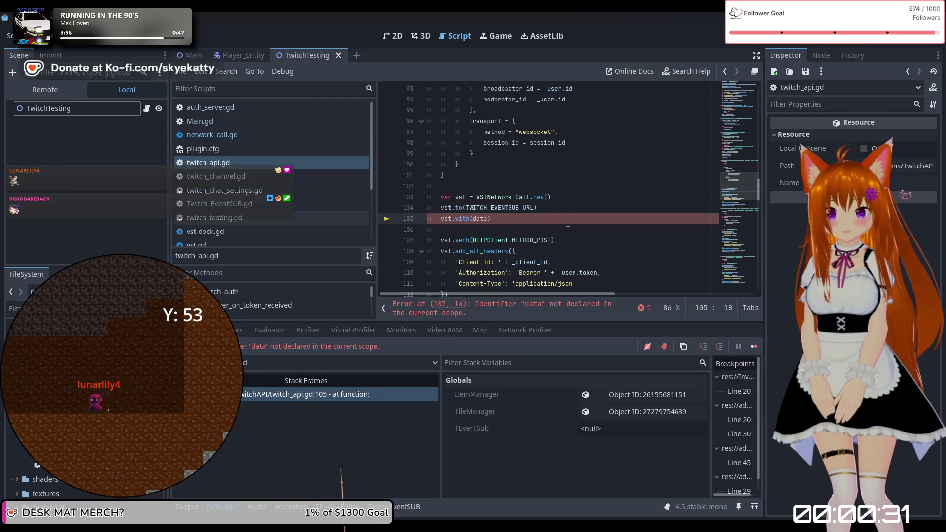
key(Left)
key(BackSpace)
key(BackSpace)
key(BackSpace)
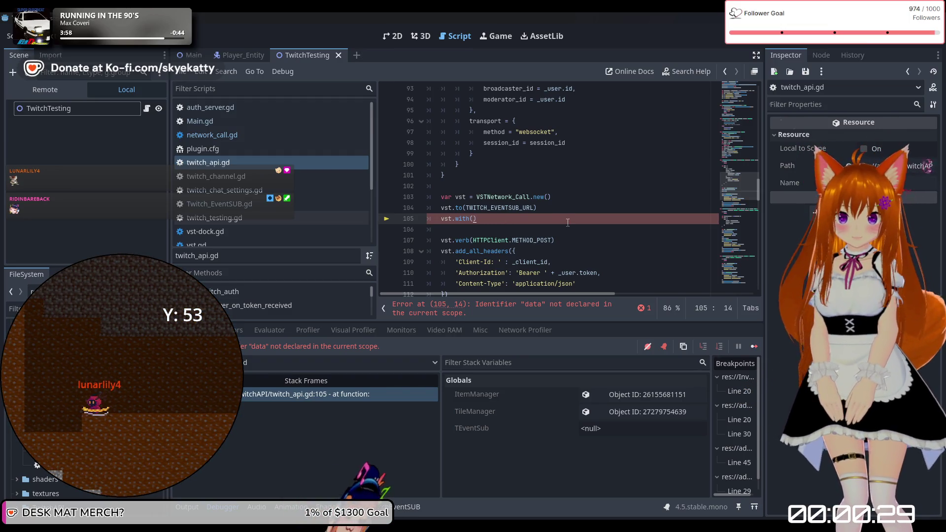
text(body))
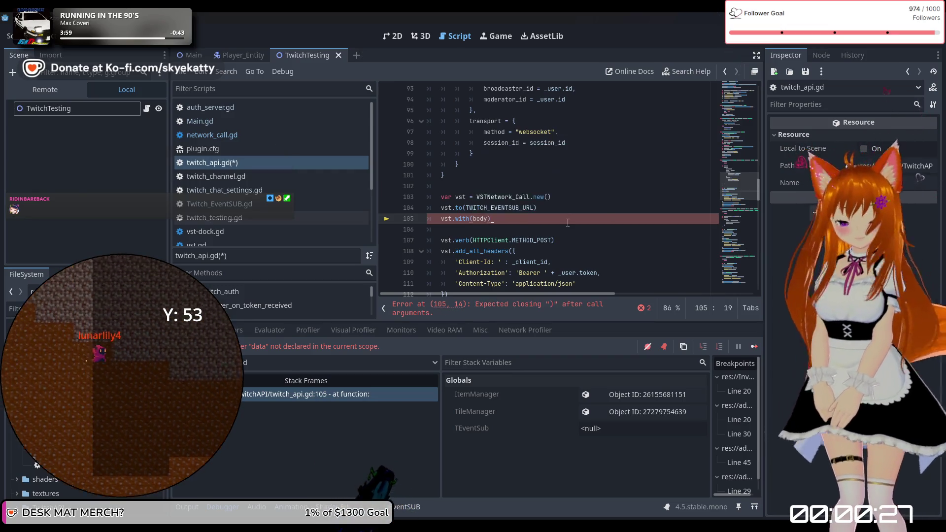
key(F5)
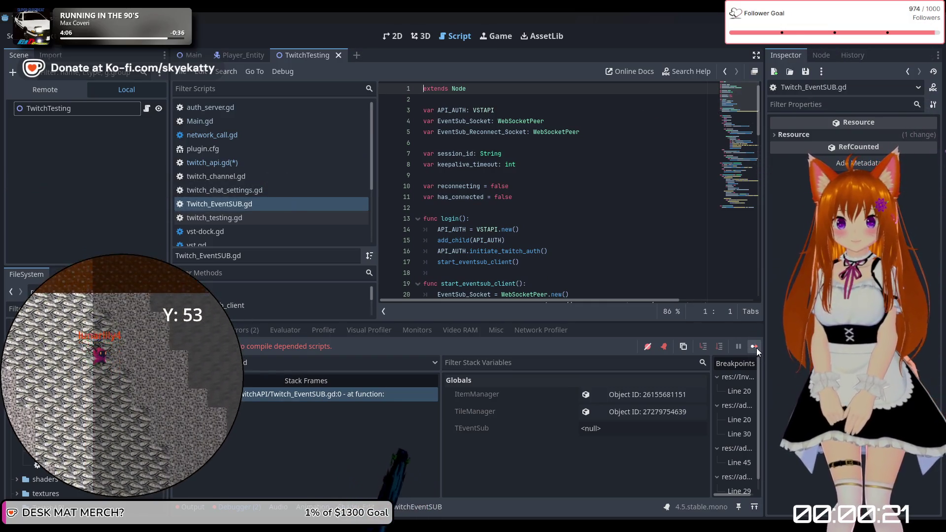
Resume past the breakpoints, removing line 20's, and view the Output log's 4003 disconnects
click(756, 348)
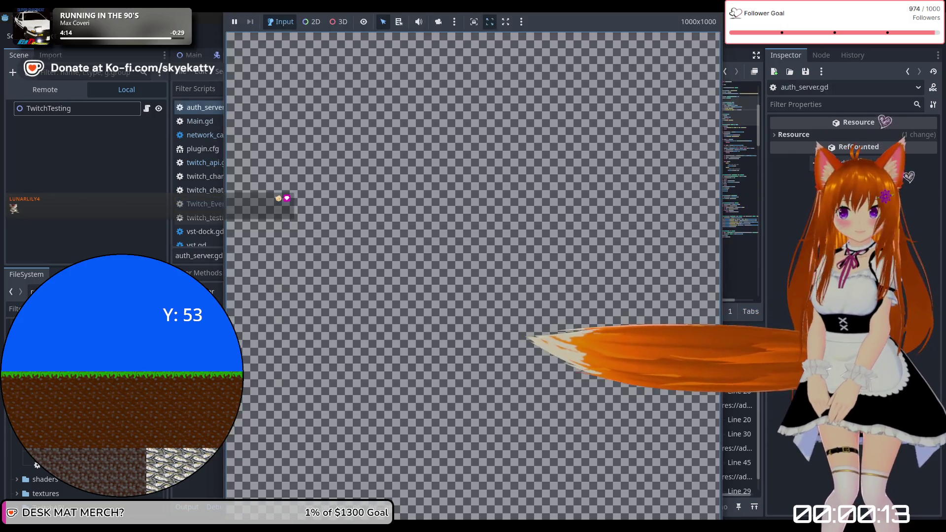
key(F9)
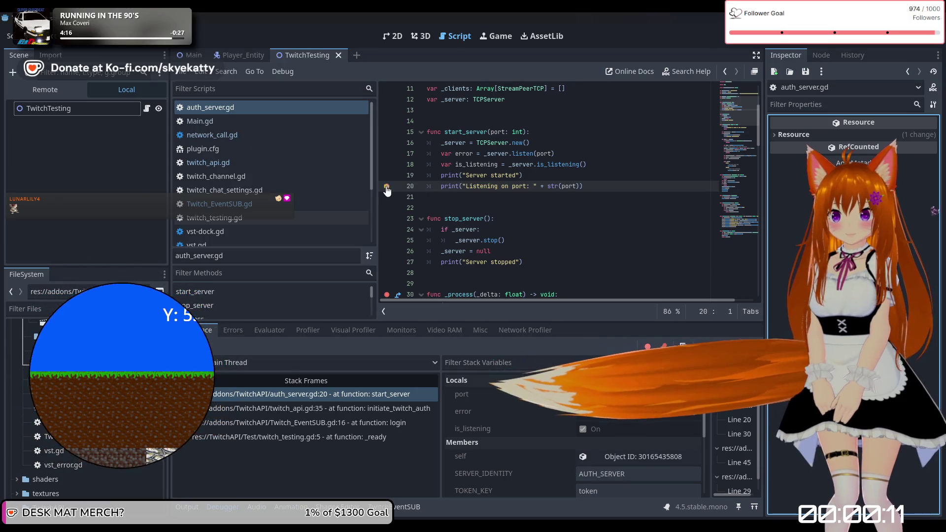
click(752, 346)
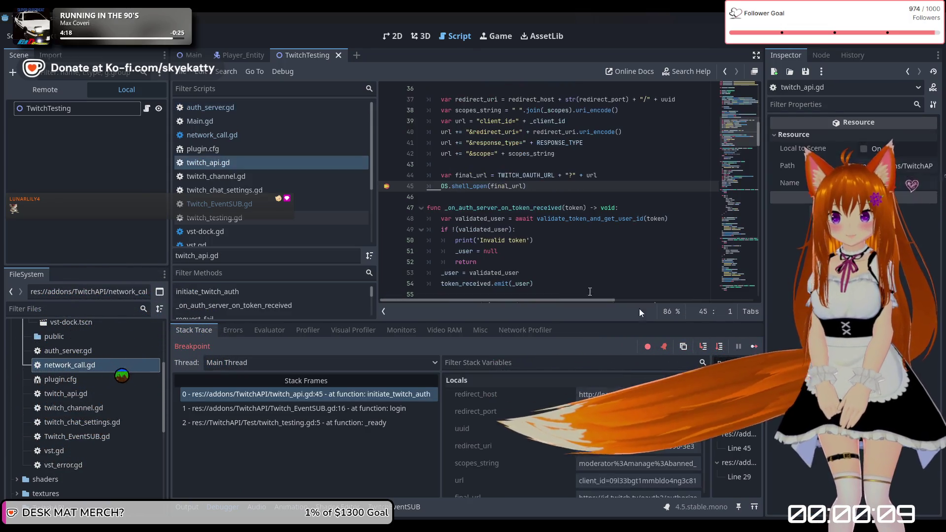
click(755, 344)
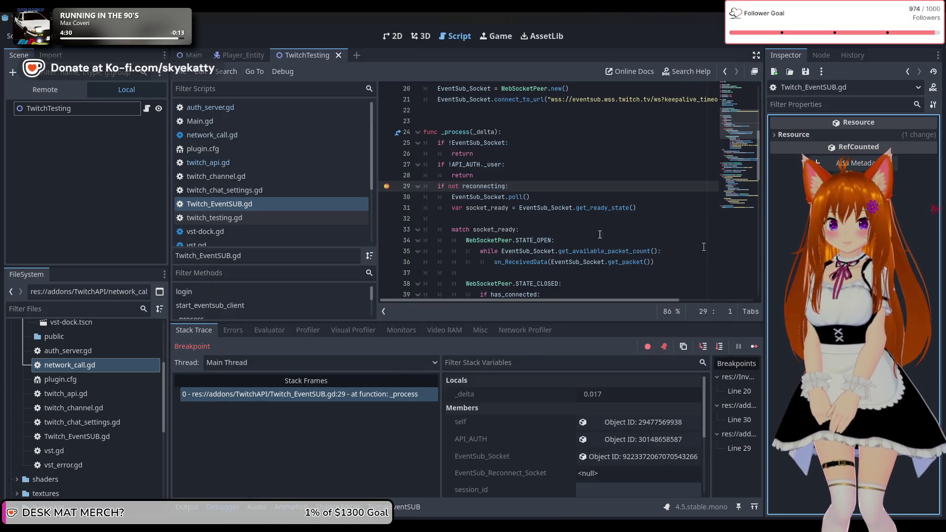
click(757, 346)
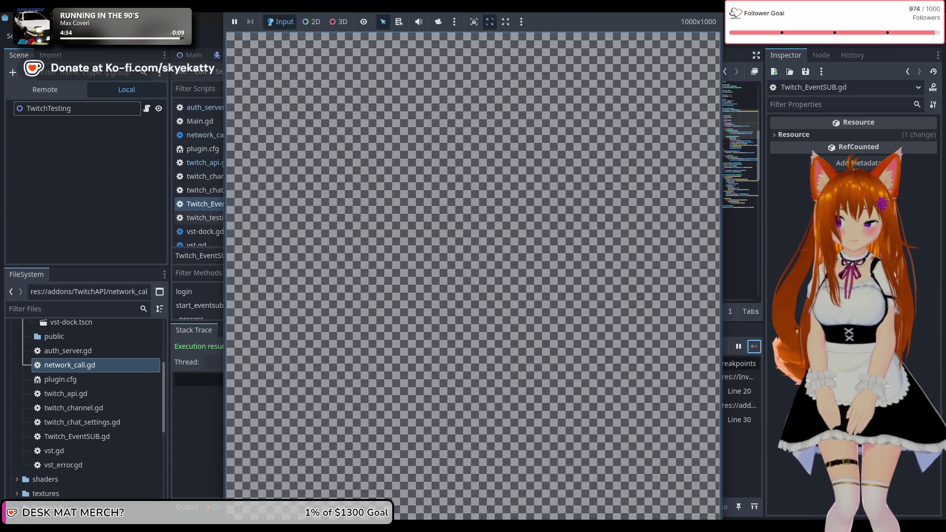
click(185, 506)
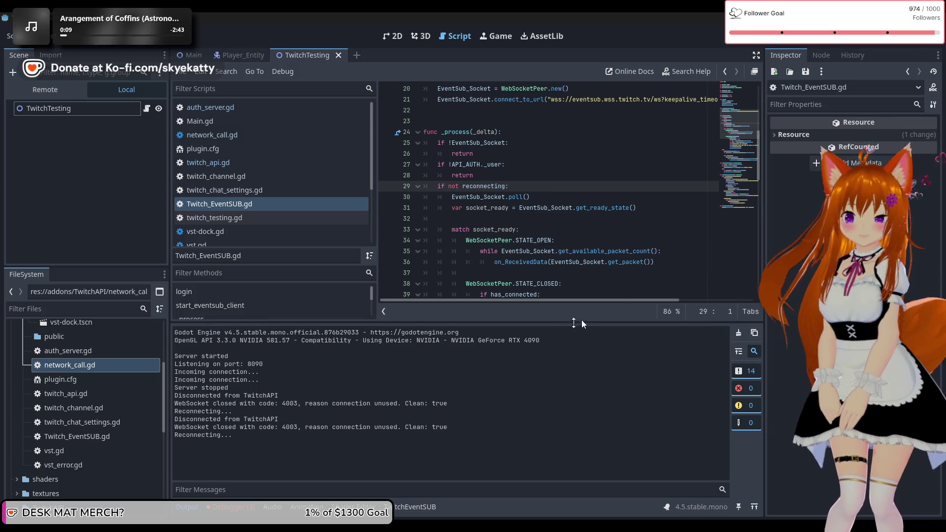
Enlarge the code area and browse vst.gd and vst-dock.gd from the script list
drag(563, 324, 565, 337)
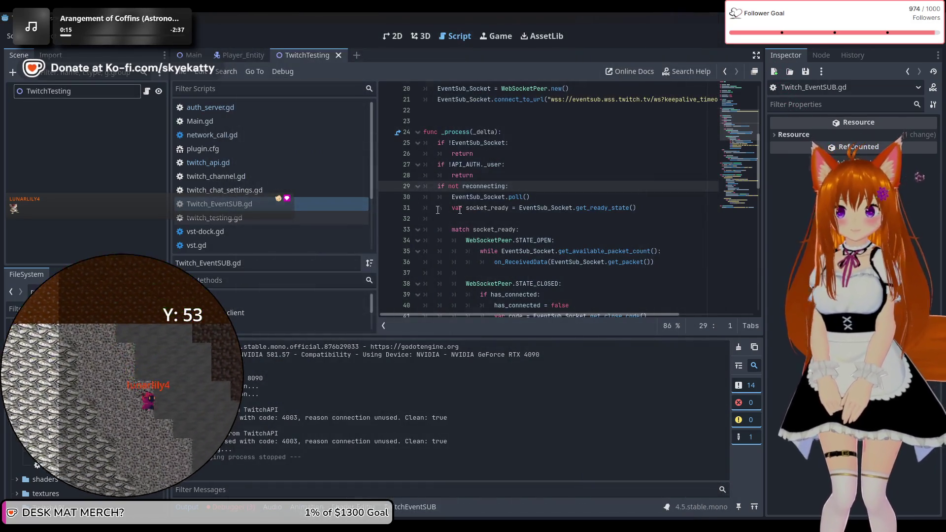
click(493, 207)
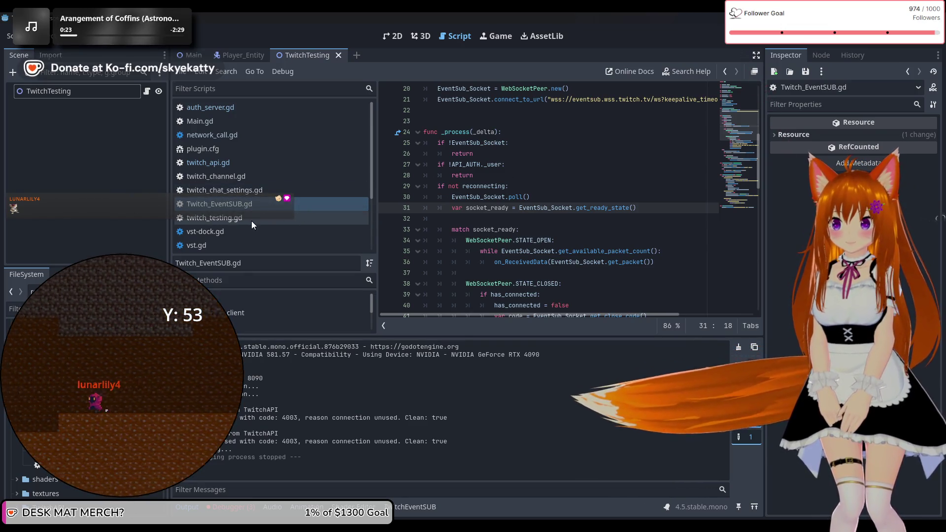
drag(238, 222, 235, 234)
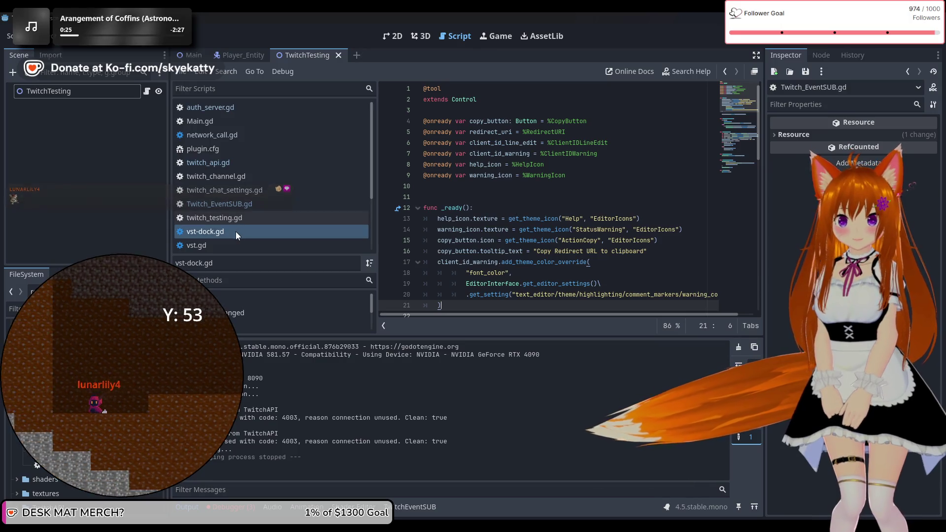
click(229, 240)
click(235, 194)
click(235, 179)
click(230, 229)
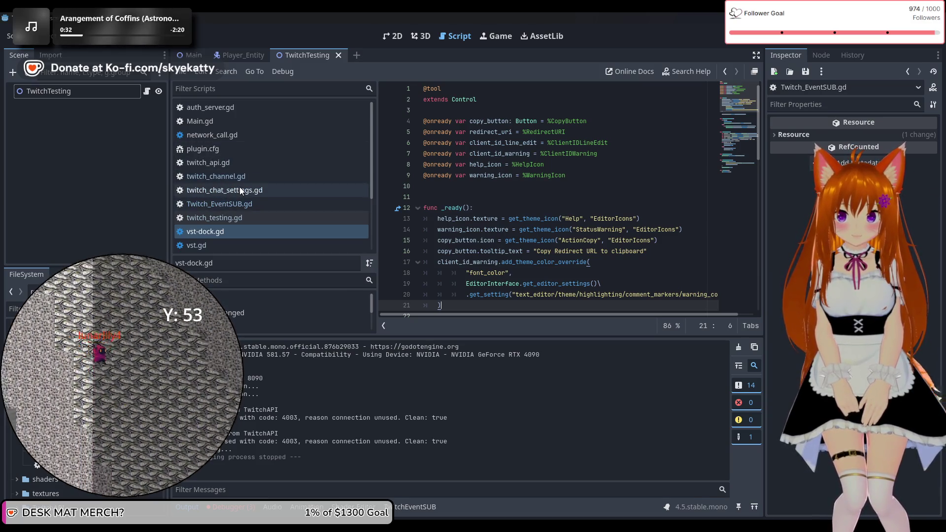
Scroll the script list back up and open network_call.gd
scroll(227, 147, down, 3)
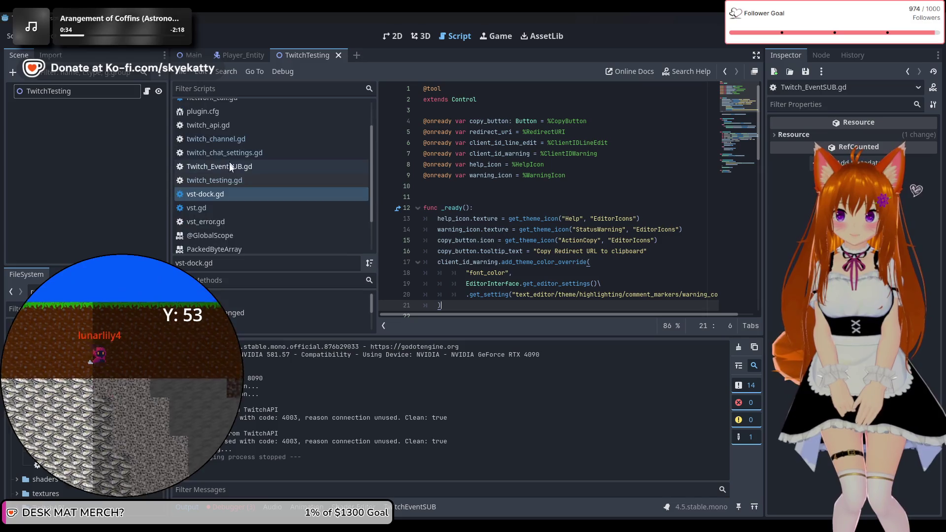
scroll(223, 189, up, 1)
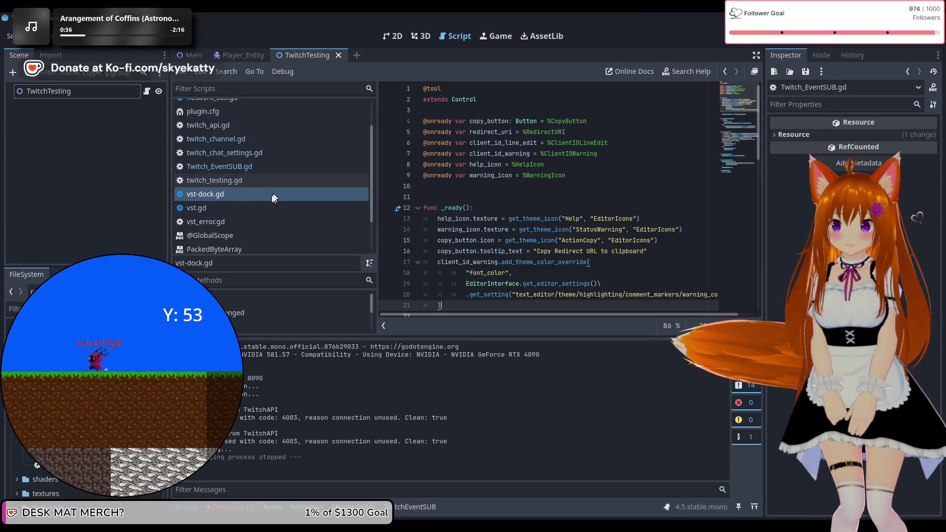
scroll(228, 203, up, 2)
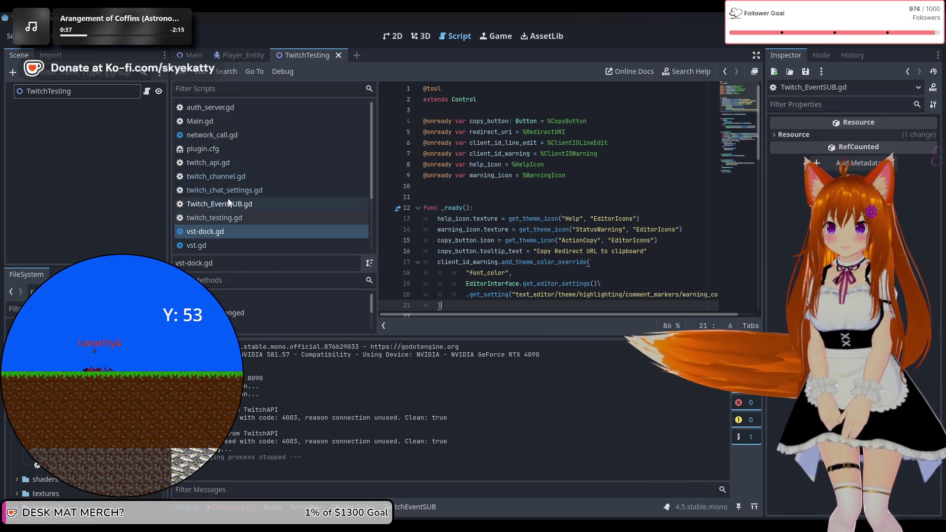
click(234, 141)
scroll(561, 225, down, 5)
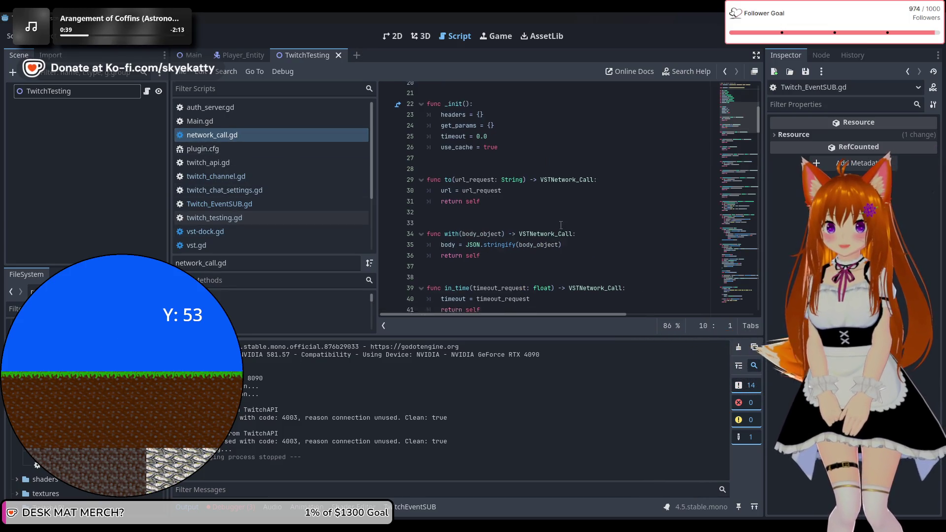
Scroll network_call.gd down to _launch_network_request and widen the code view
scroll(561, 225, down, 10)
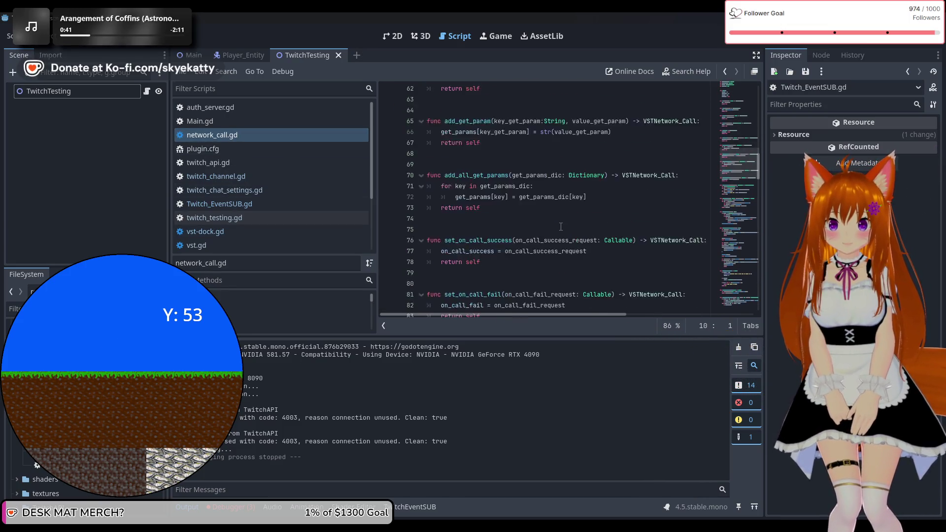
scroll(560, 226, down, 8)
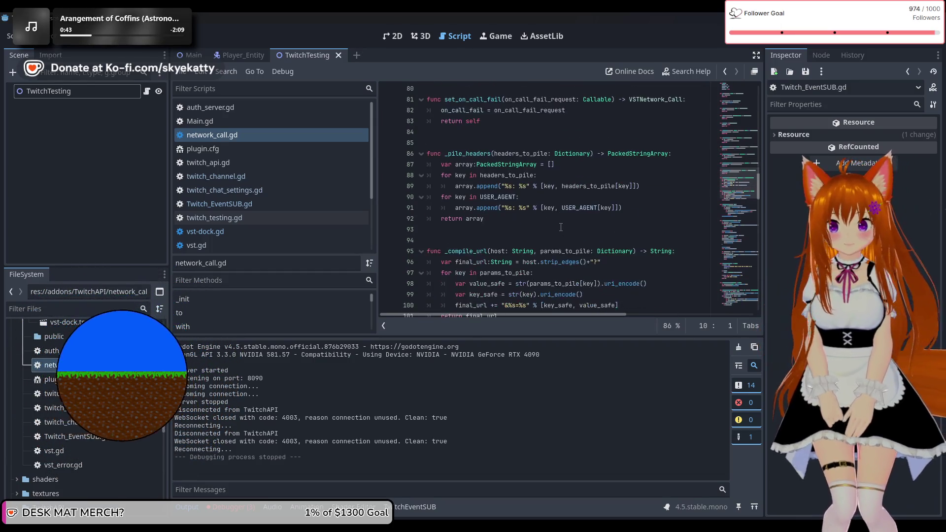
scroll(560, 230, down, 3)
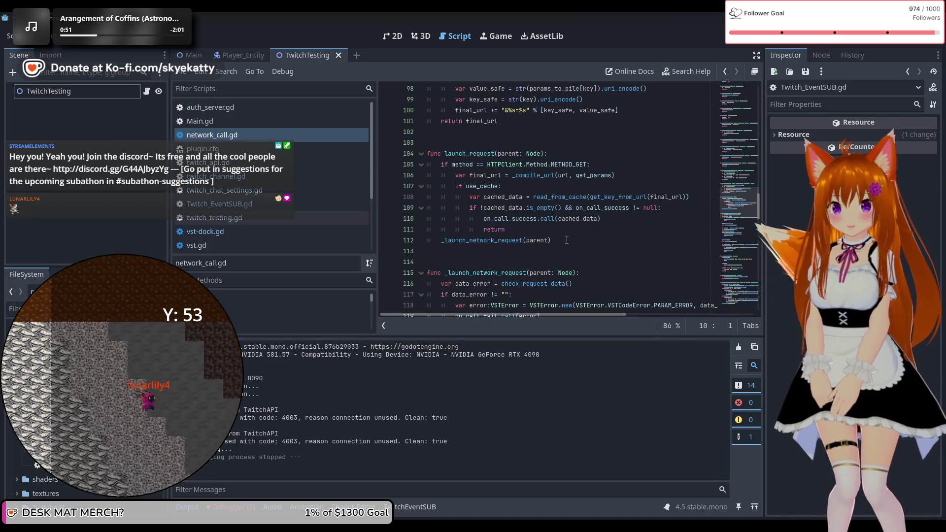
scroll(566, 240, down, 4)
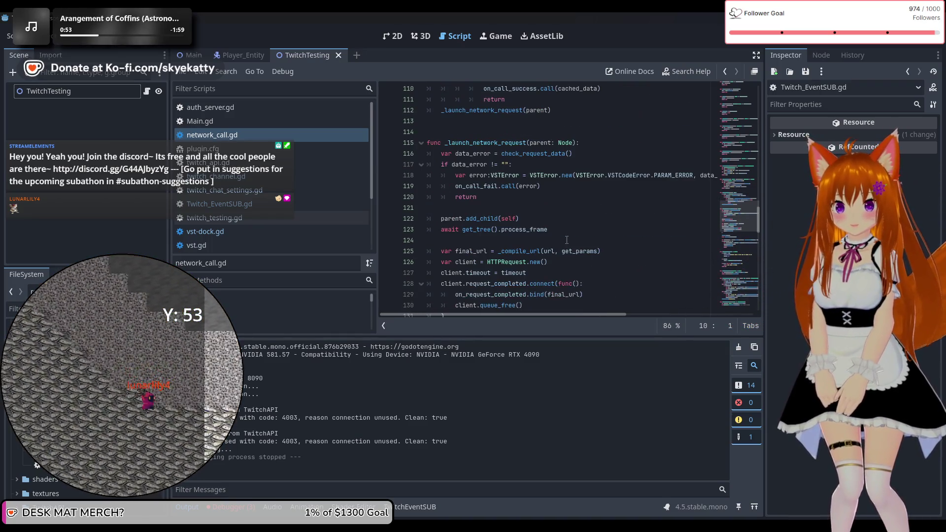
scroll(566, 240, down, 1)
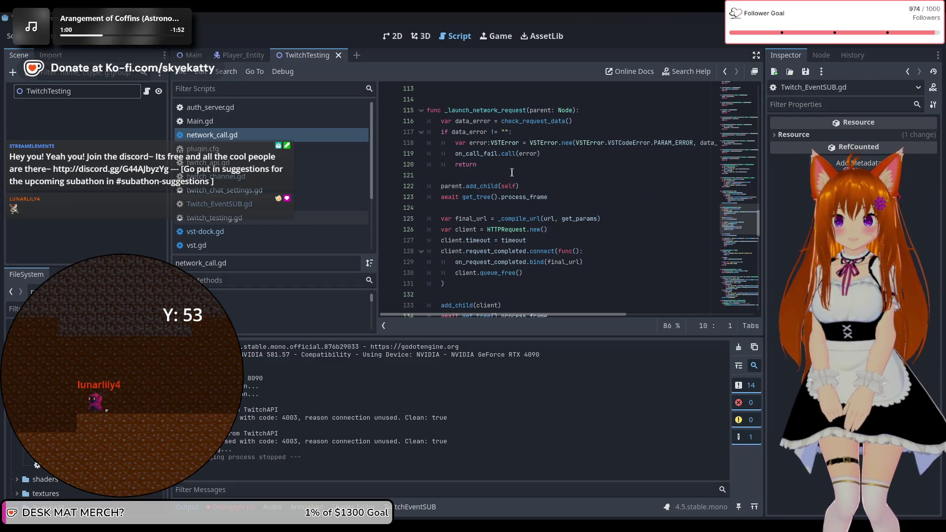
mouse_move(530, 156)
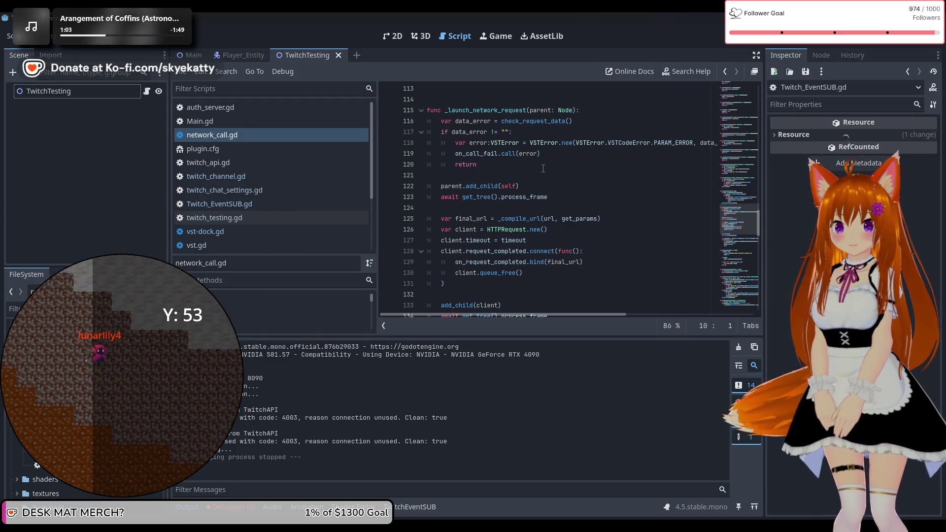
scroll(593, 168, down, 1)
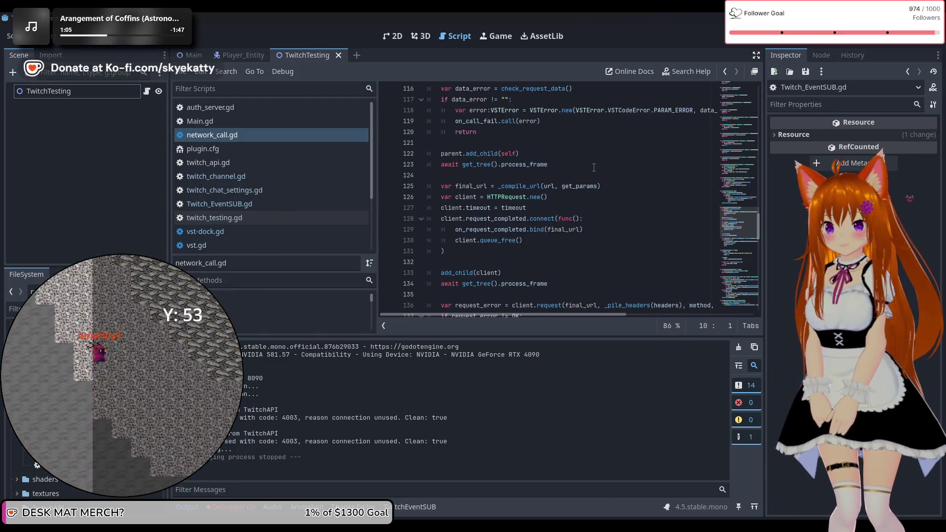
scroll(594, 167, down, 2)
scroll(594, 168, down, 1)
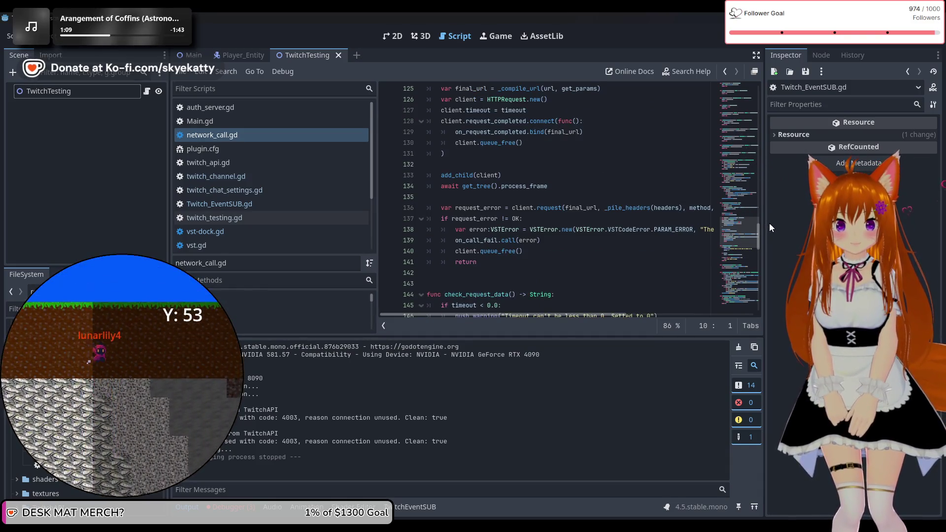
drag(764, 226, 835, 226)
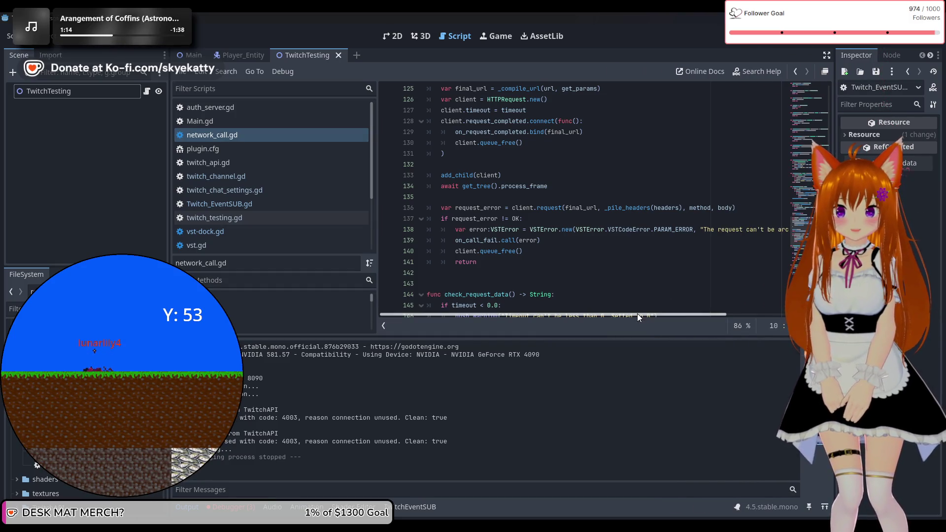
mouse_move(640, 316)
mouse_down()
mouse_move(743, 318)
mouse_move(542, 320)
mouse_up()
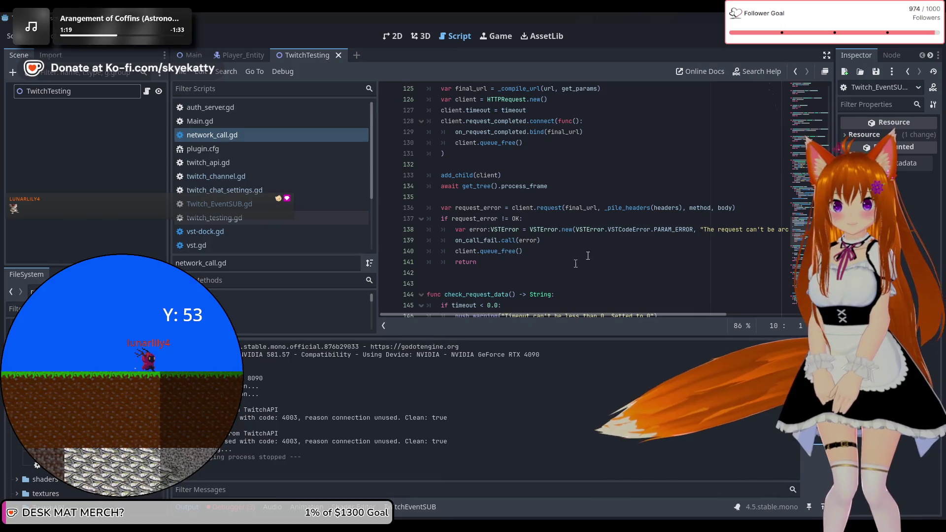
scroll(479, 247, down, 1)
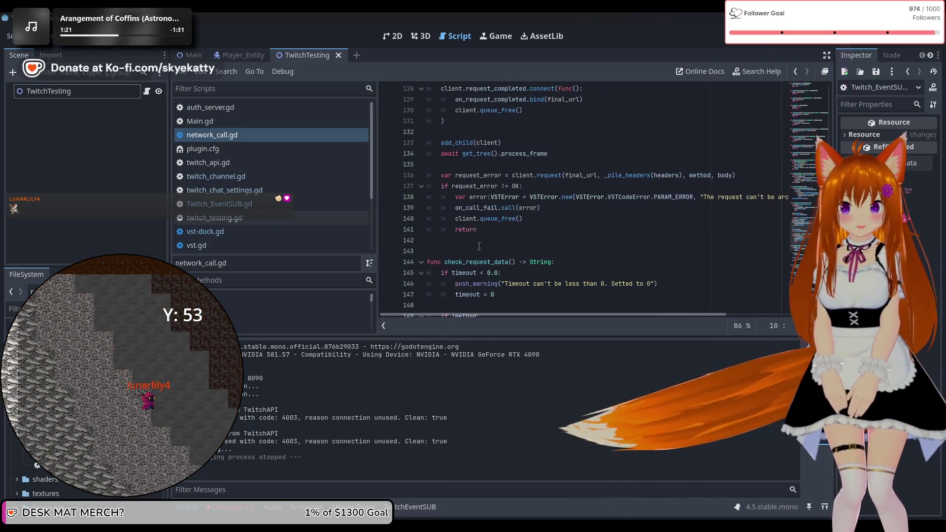
scroll(480, 247, up, 2)
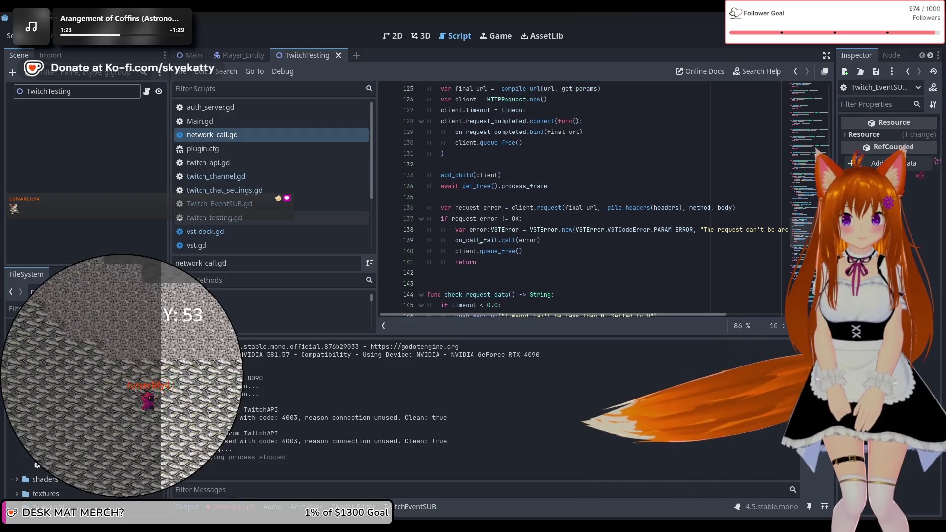
scroll(479, 247, down, 3)
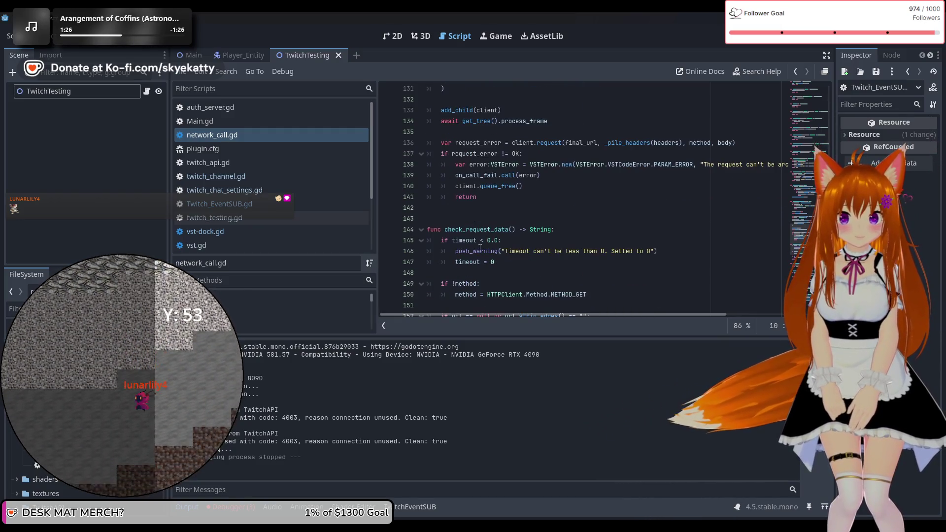
scroll(480, 248, down, 2)
scroll(482, 247, down, 2)
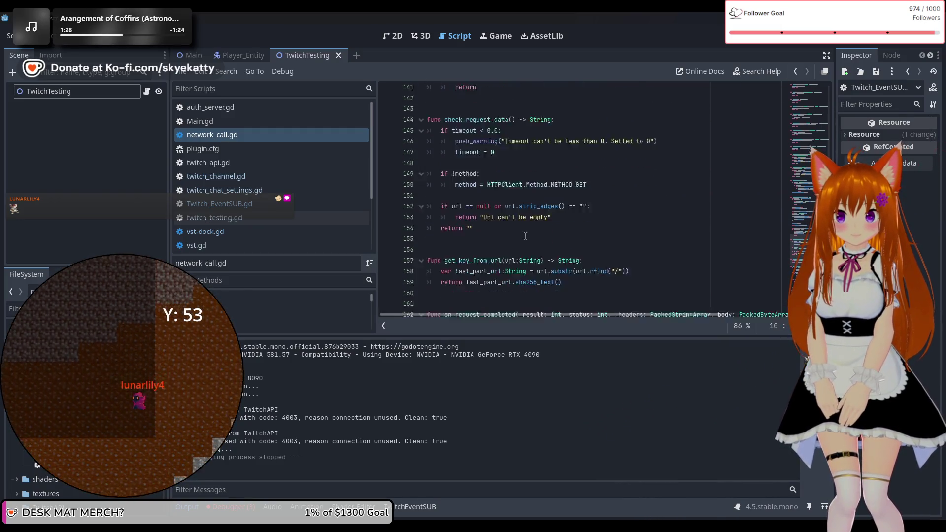
scroll(526, 237, up, 3)
scroll(527, 237, up, 9)
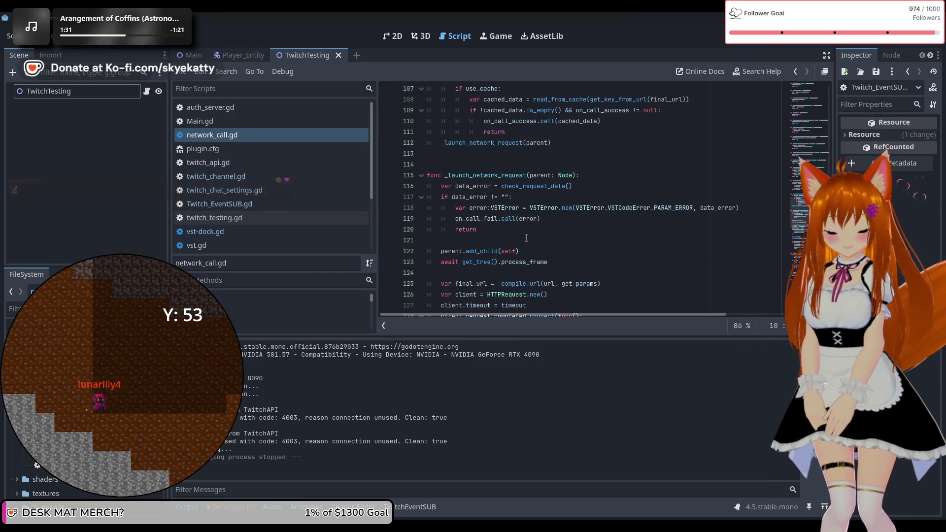
Step the caret through lines 115–120 of _launch_network_request's validation code
click(520, 233)
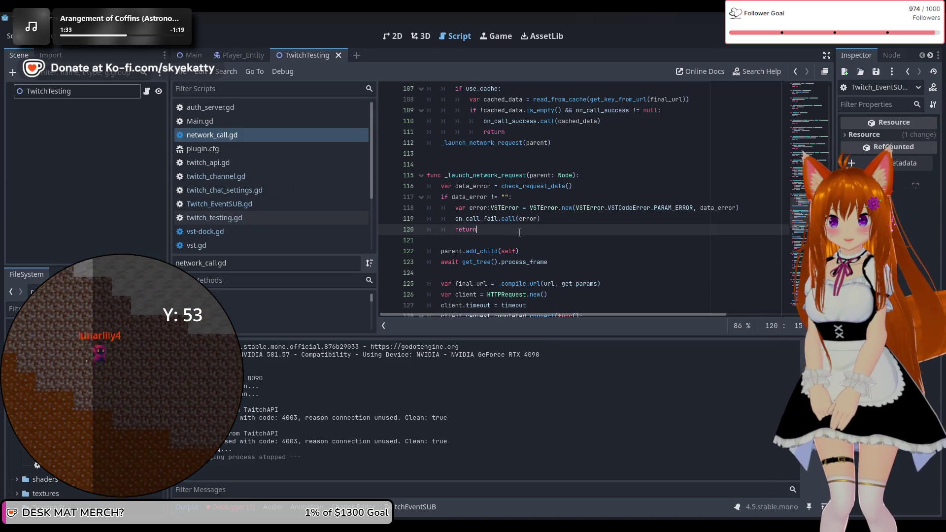
click(560, 221)
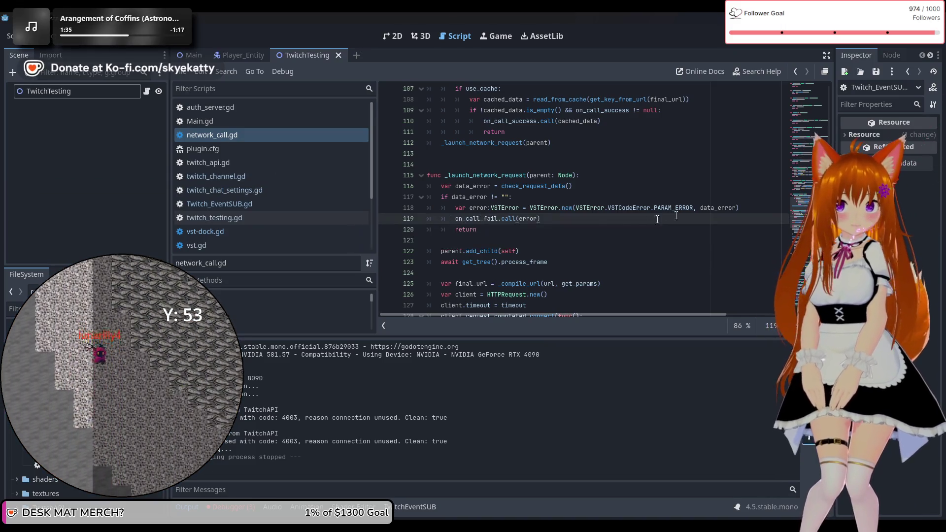
click(599, 177)
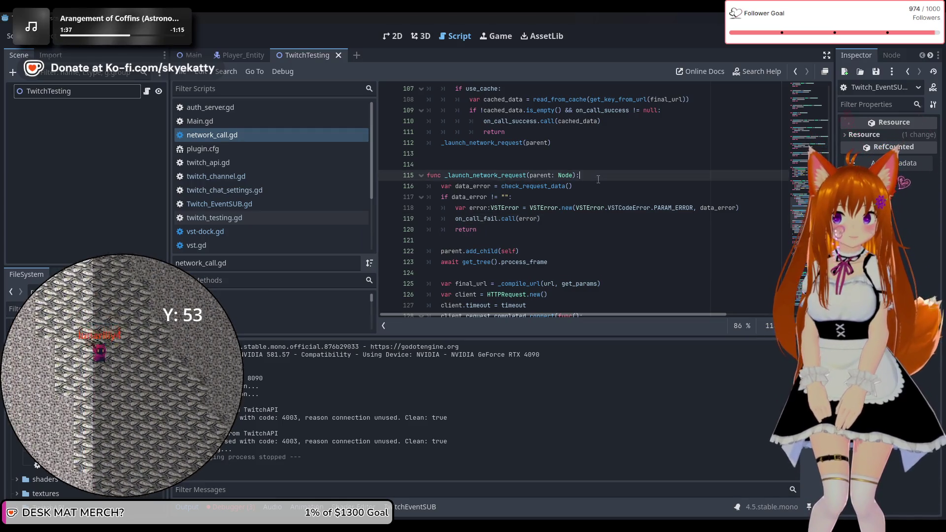
click(598, 188)
click(593, 209)
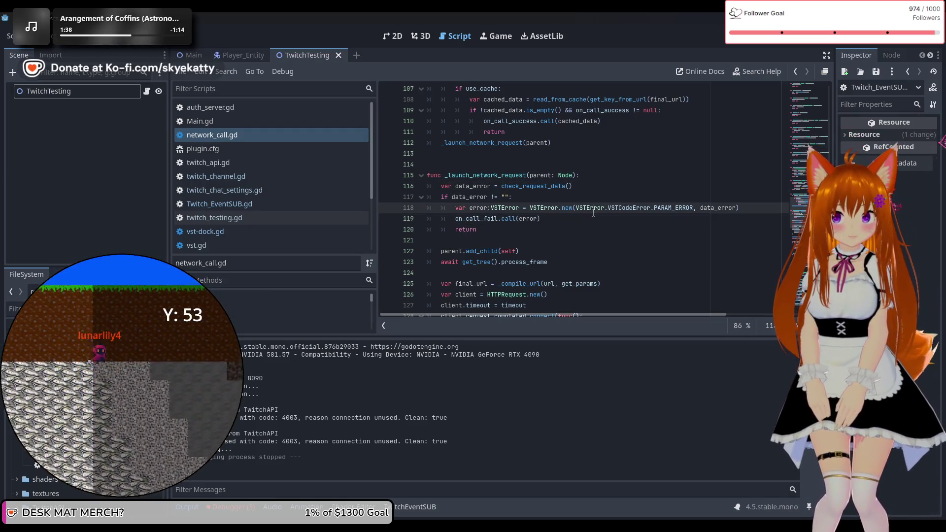
click(578, 220)
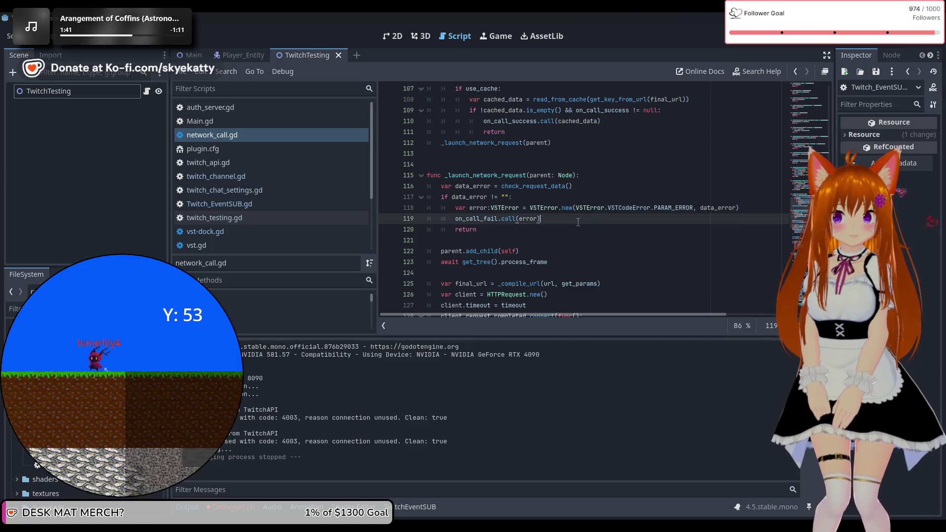
click(574, 187)
click(583, 178)
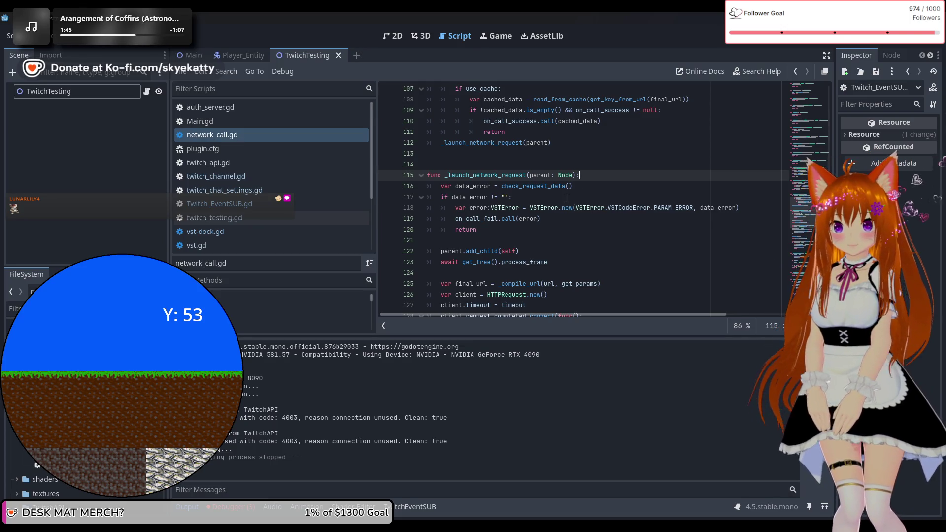
Flip between twitch_chat_settings.gd, twitch_channel.gd and Twitch_EventSUB.gd in the script list
click(254, 178)
click(251, 192)
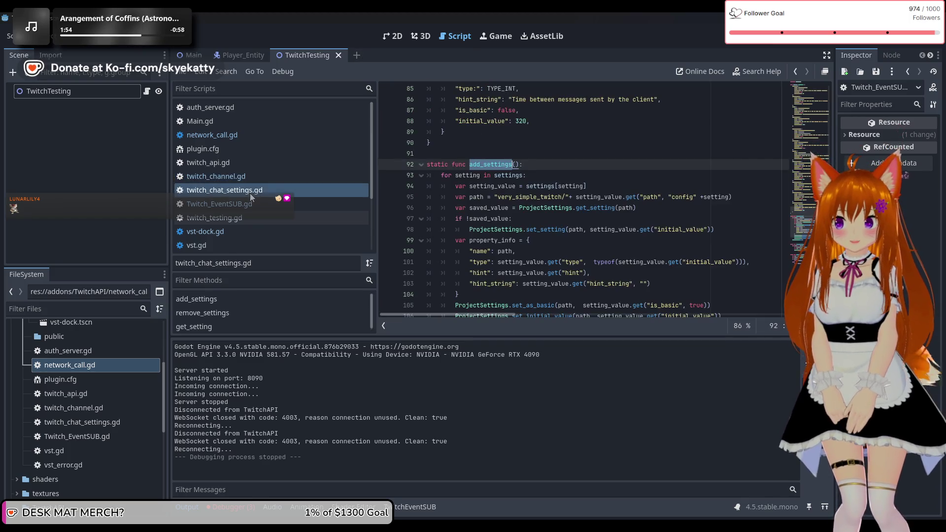
click(250, 208)
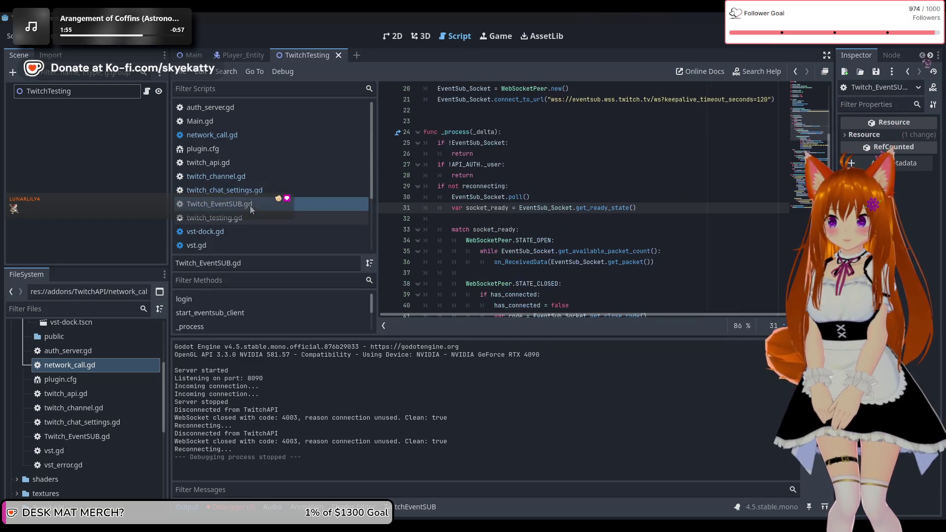
click(256, 220)
click(267, 206)
click(273, 191)
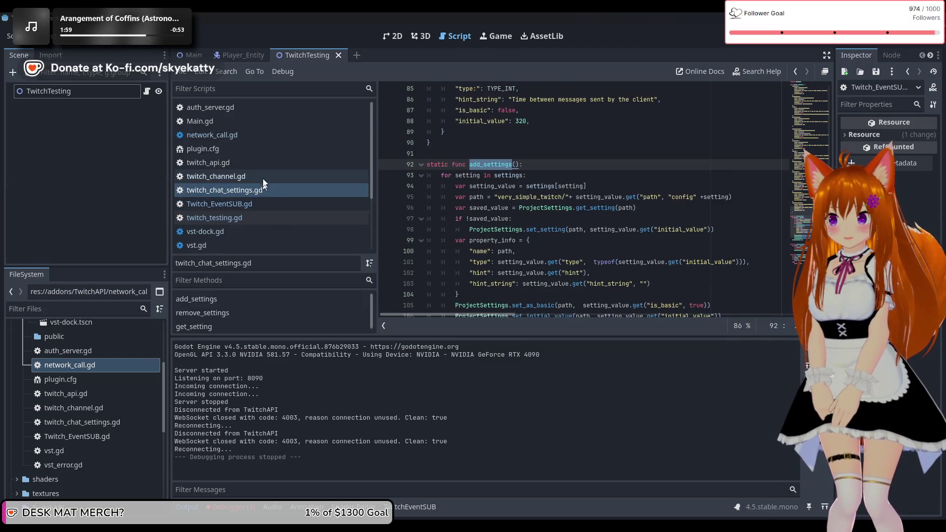
click(249, 180)
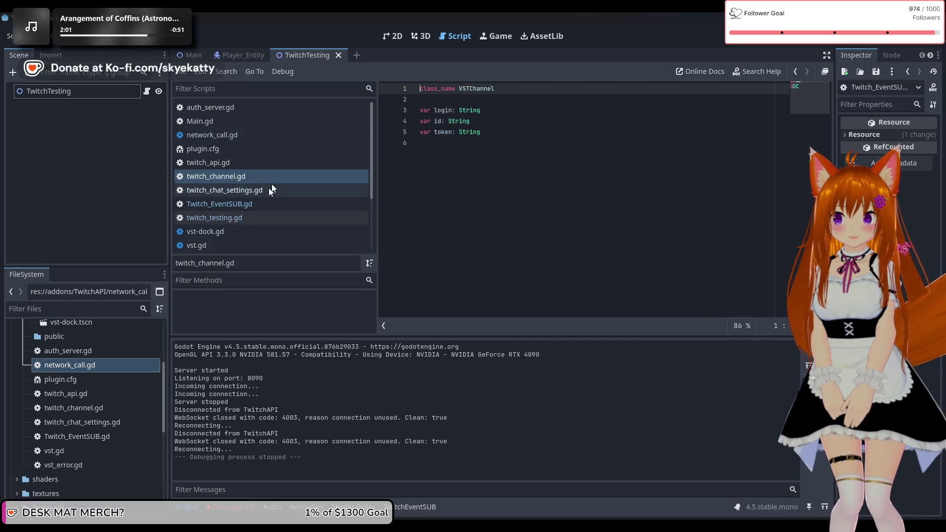
click(246, 216)
click(249, 200)
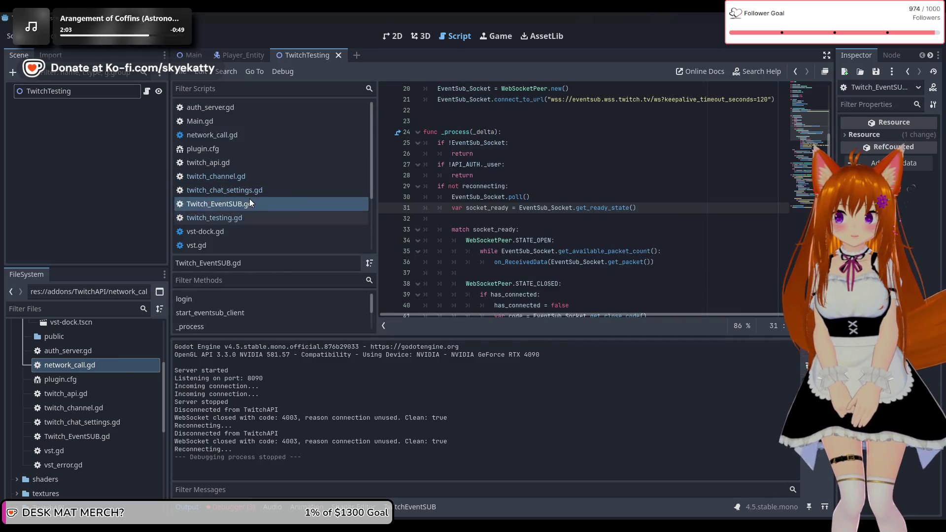
click(241, 230)
click(232, 203)
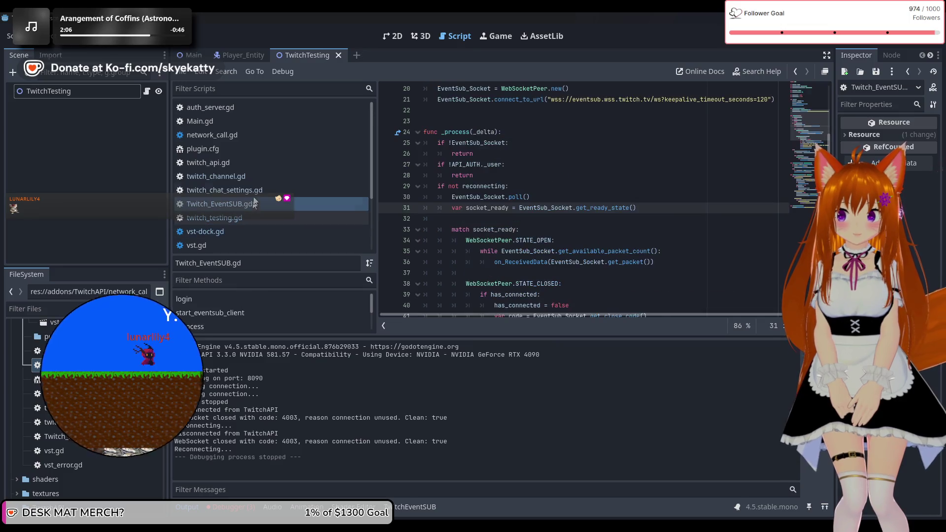
Glance at Main.gd and network_call.gd, then return to Twitch_EventSUB.gd near channel.chat.message
click(229, 122)
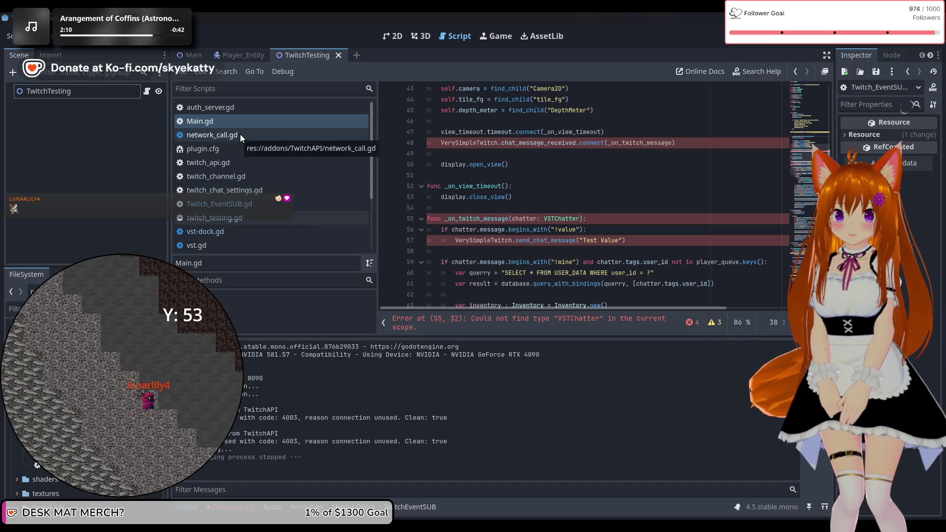
click(241, 135)
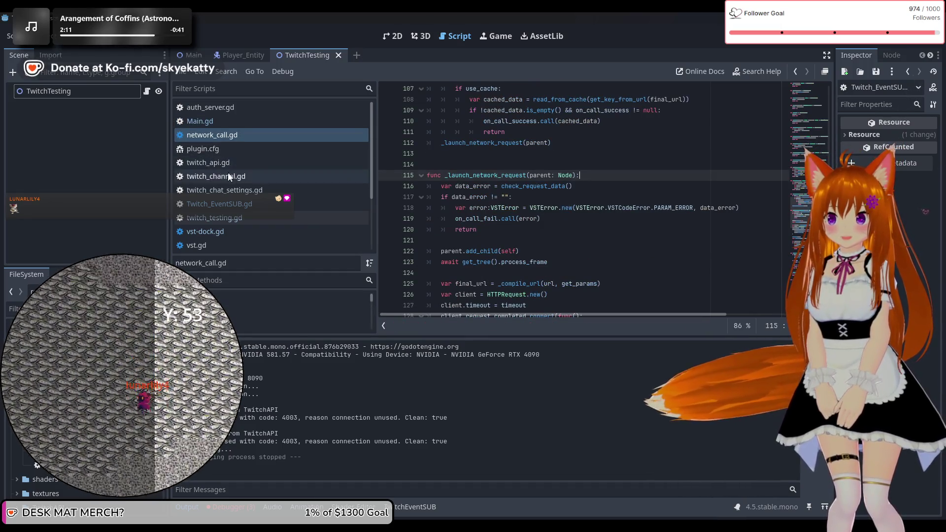
click(226, 179)
click(226, 203)
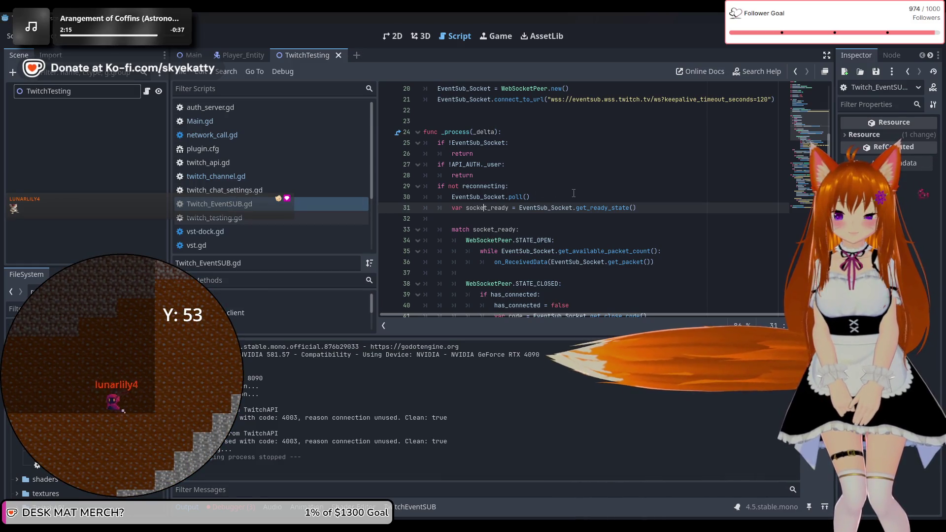
scroll(574, 192, up, 3)
scroll(555, 189, down, 3)
scroll(555, 189, down, 15)
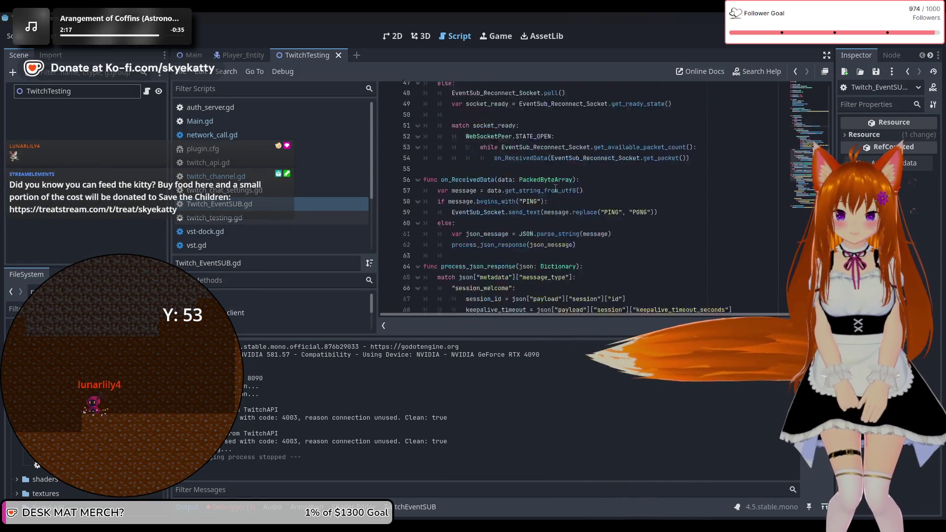
click(576, 240)
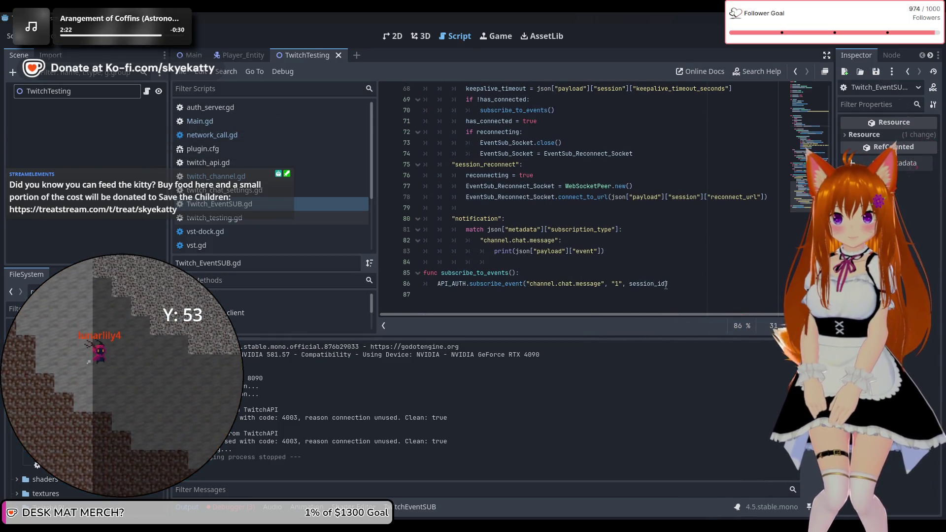
Add a comma to the subscribe_event call and open a new line below subscribe_to_events
click(708, 284)
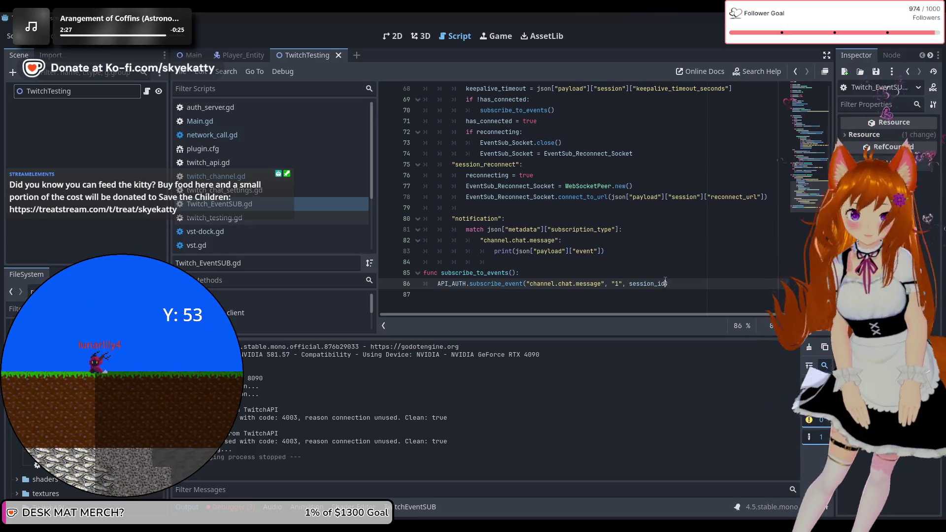
text(,)
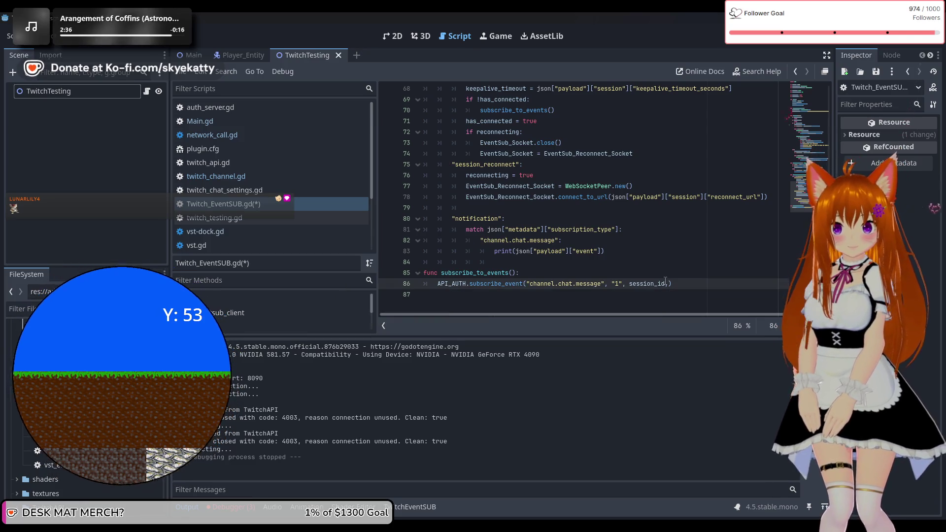
click(609, 297)
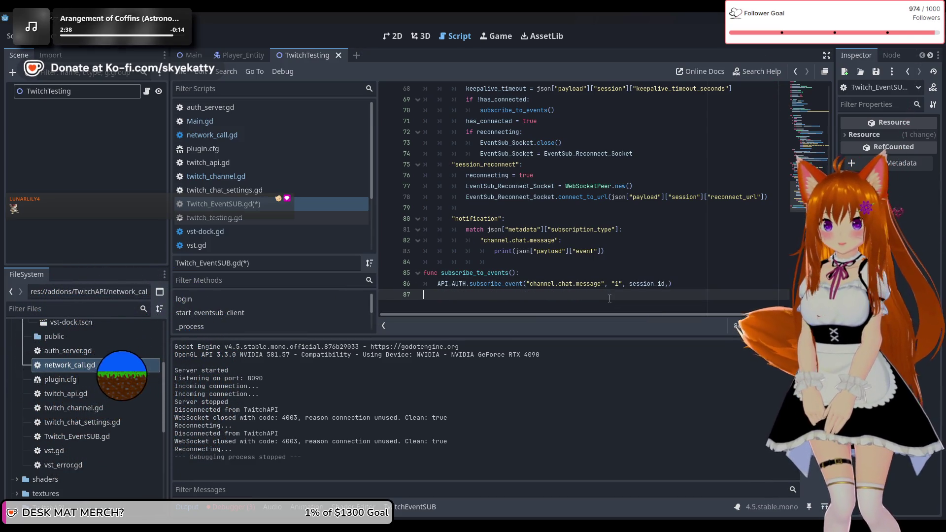
key(Return)
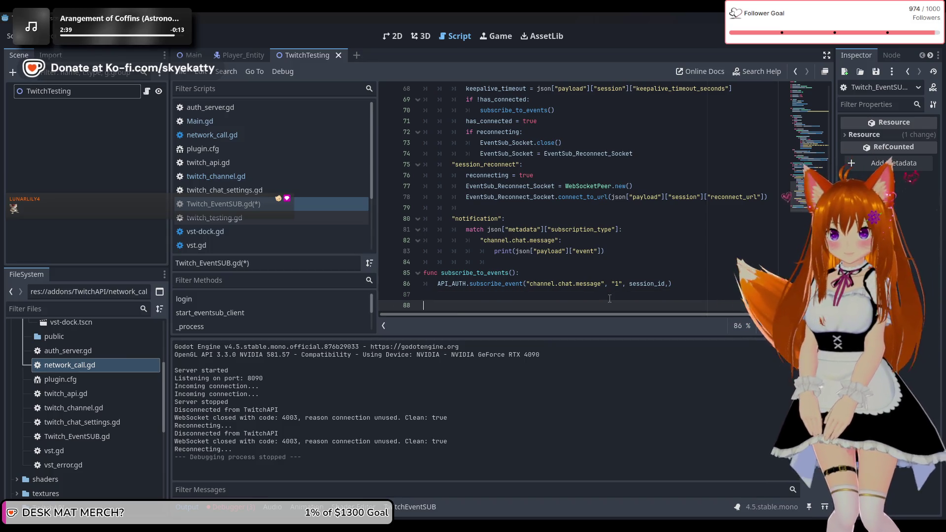
text(on_su)
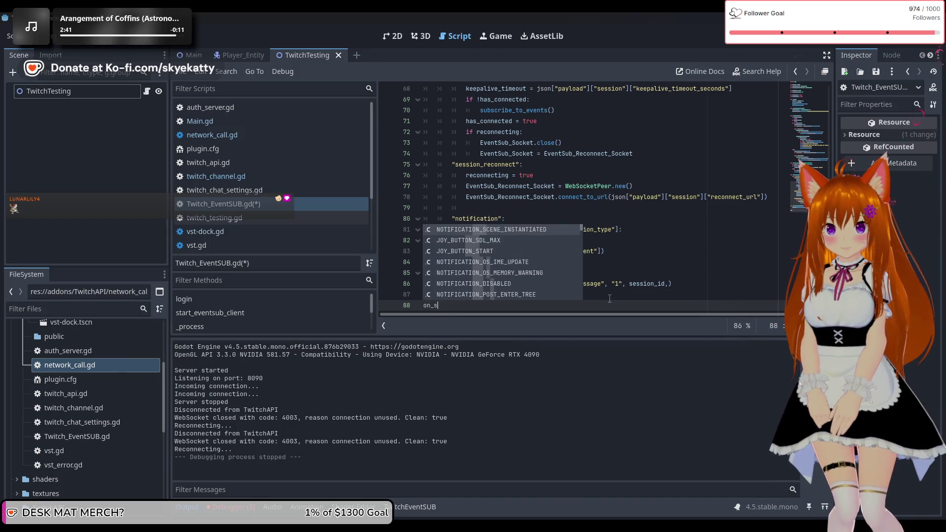
text(cc)
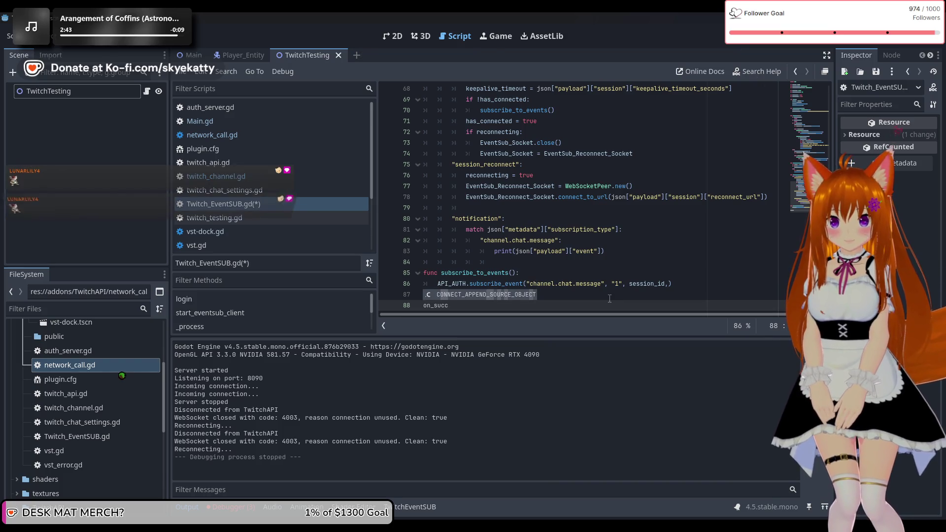
key(BackSpace)
key(BackSpace)
key(BackSpace)
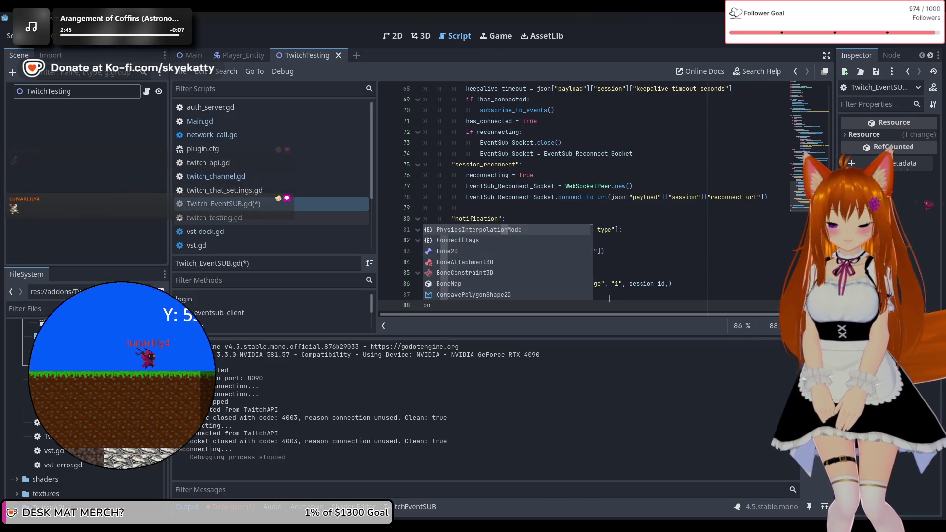
key(BackSpace)
key(BackSpace)
Declare func on_succes() with a body that prints "wau"
text(func)
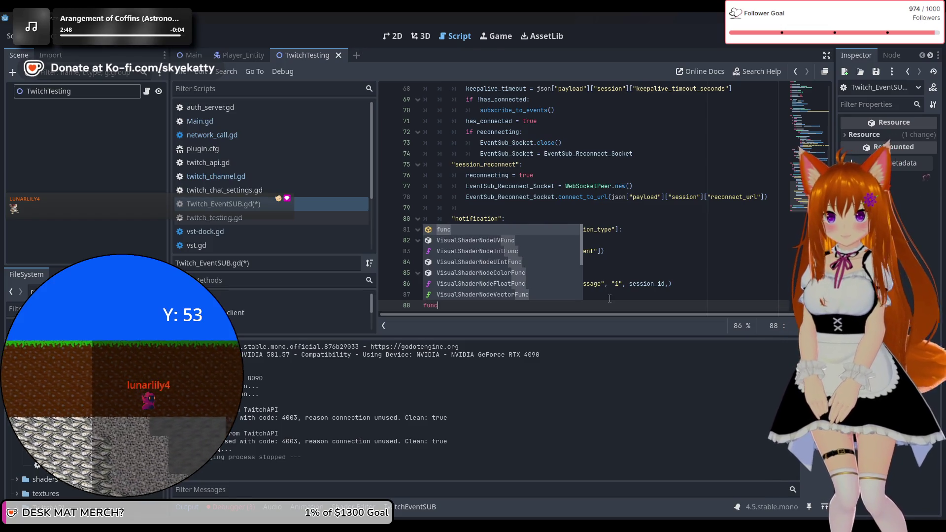
text( on_)
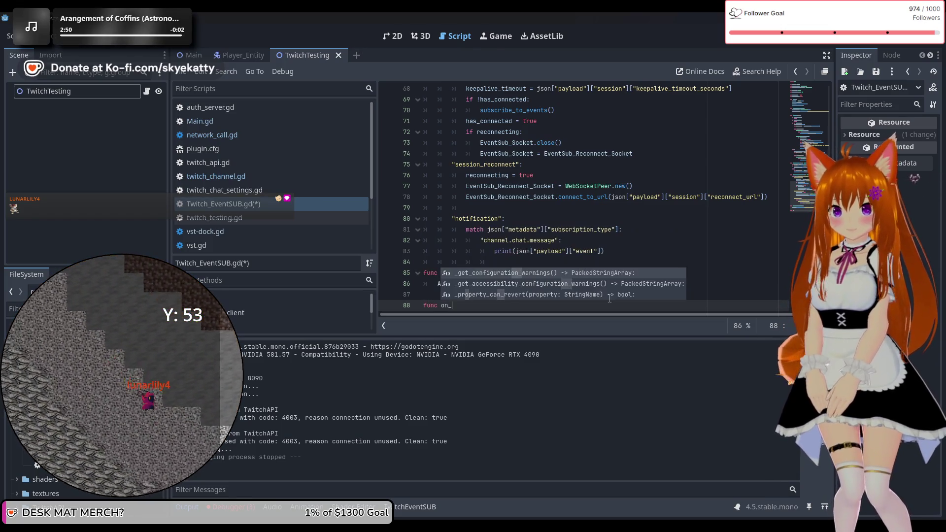
text(suc)
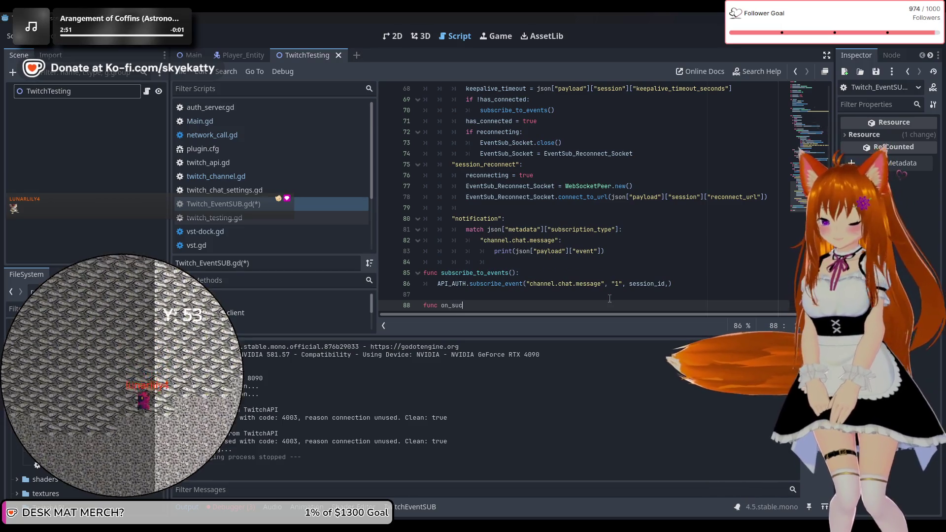
text(ces)
text(():)
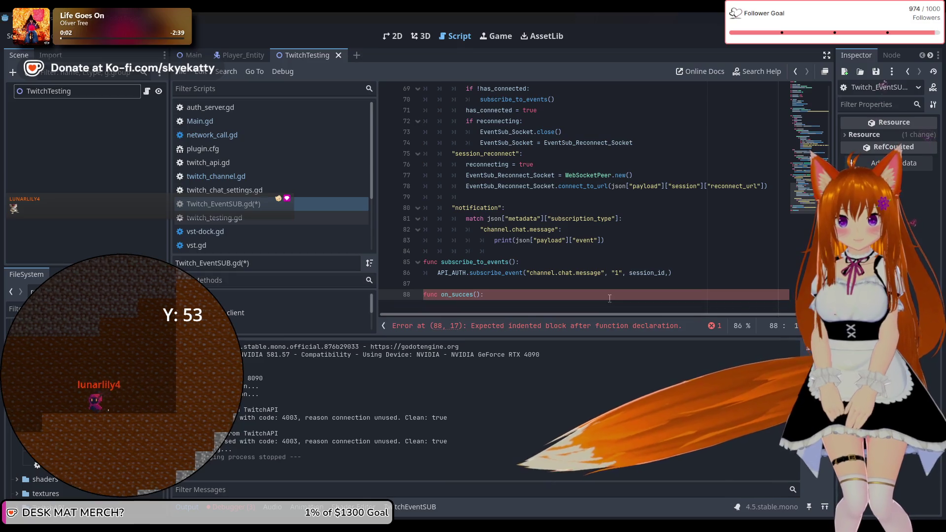
key(Return)
text(w)
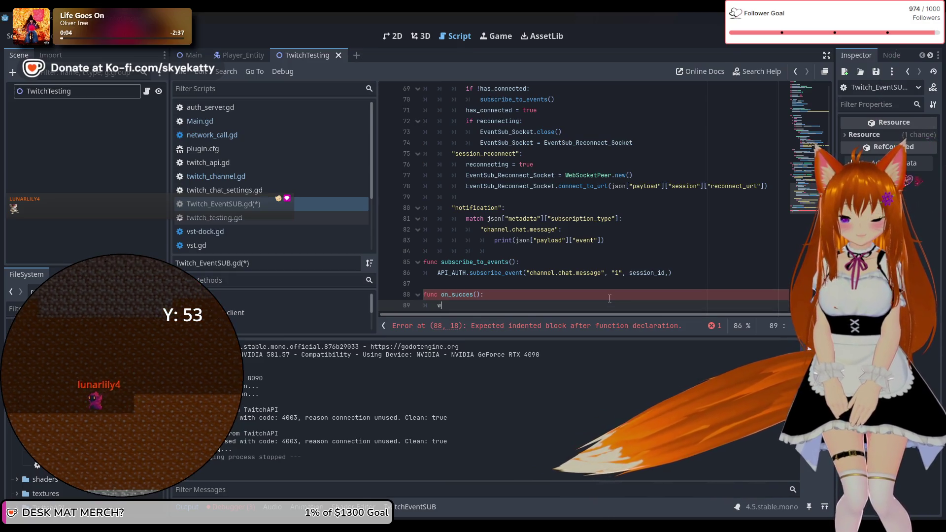
text(au)
key(BackSpace)
key(BackSpace)
key(BackSpace)
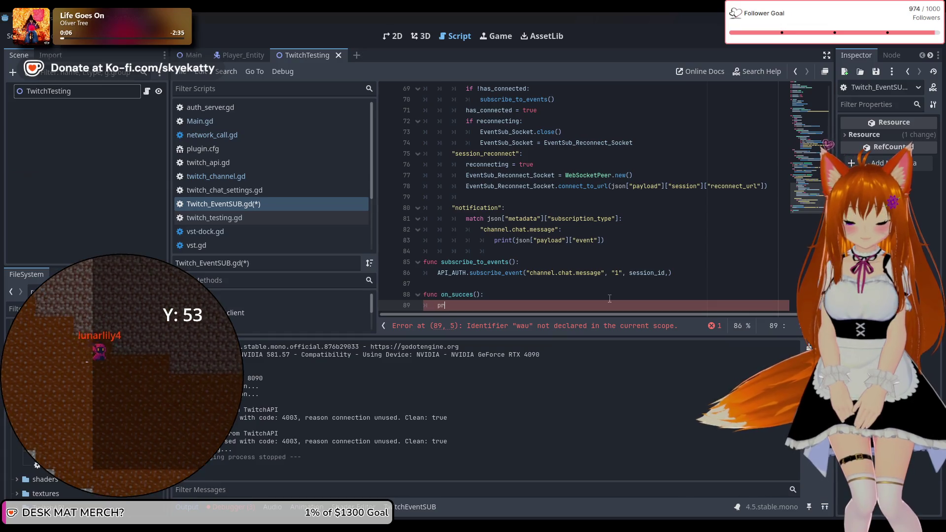
text(()
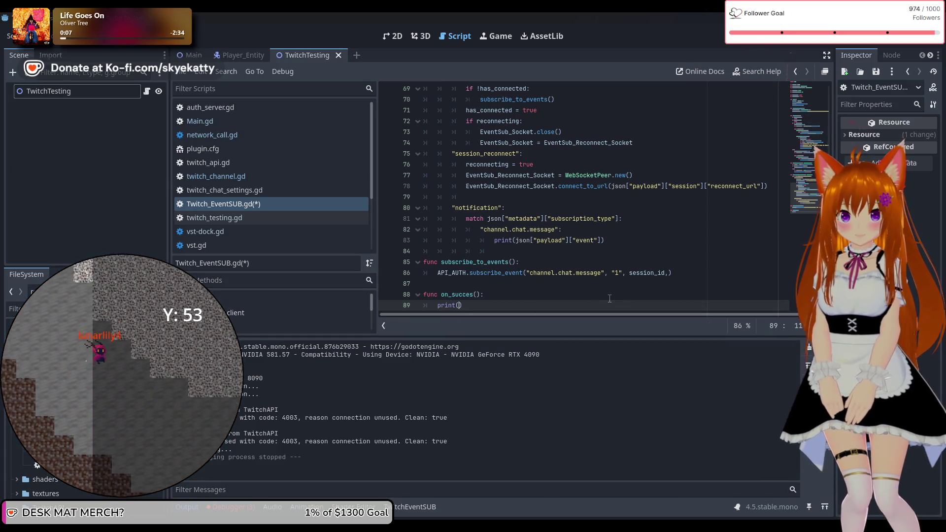
text("wau)
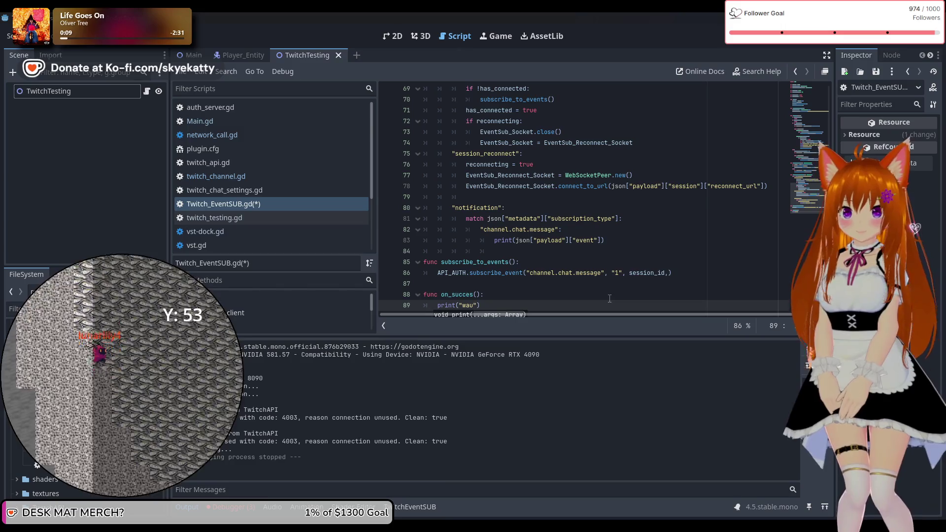
Pass on_succes as the callback argument of subscribe_event on line 86
click(706, 272)
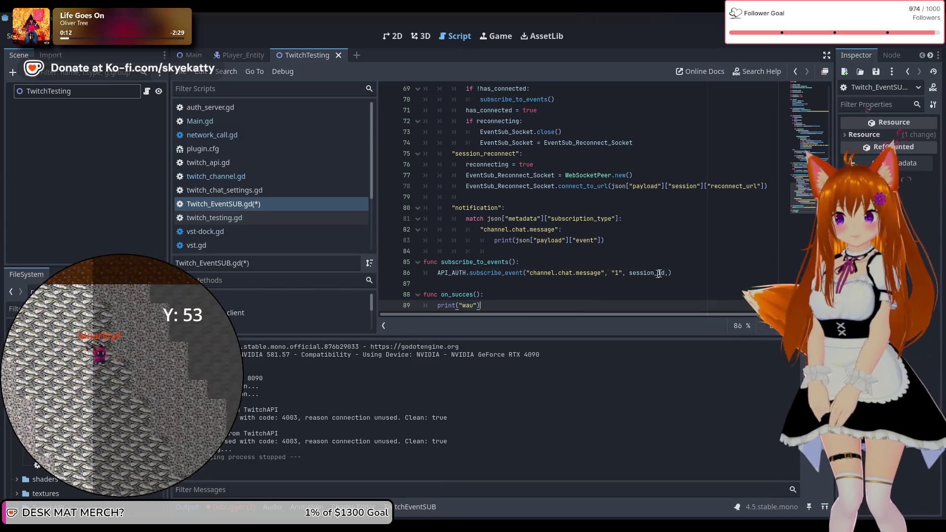
text(one)
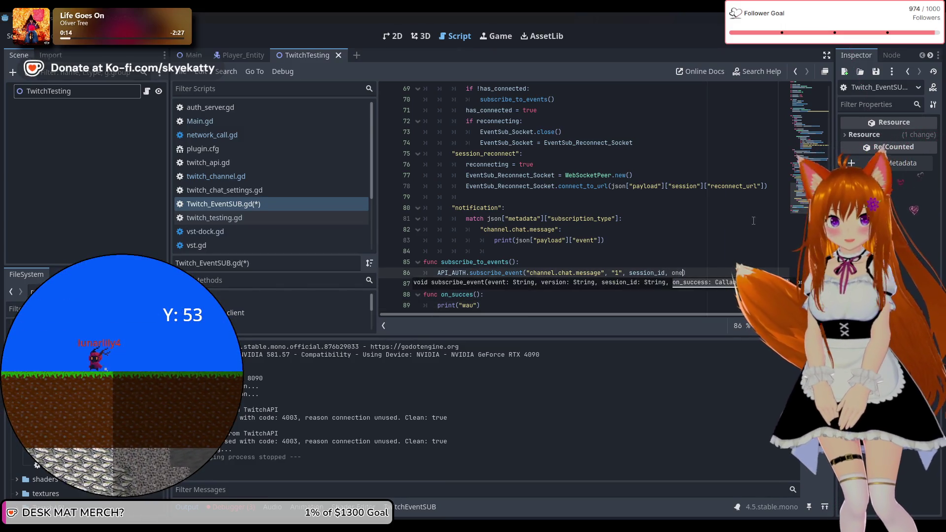
key(BackSpace)
text(_))
key(Escape)
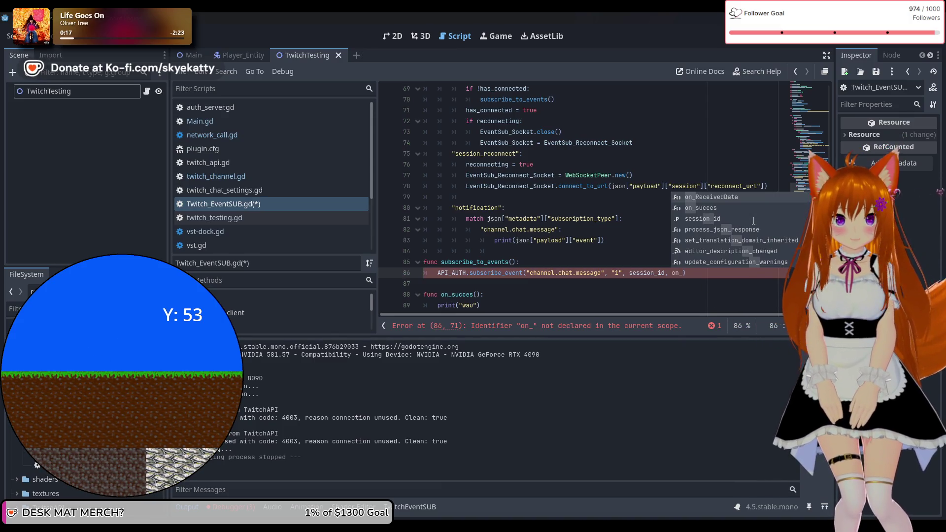
key(Down)
key(Return)
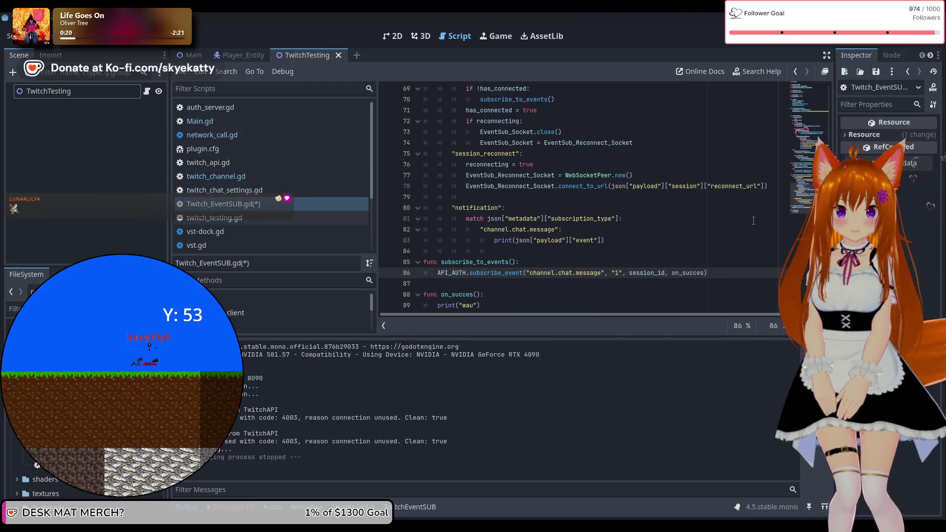
Run the project to test the on_succes callback
scroll(641, 271, down, 1)
click(582, 291)
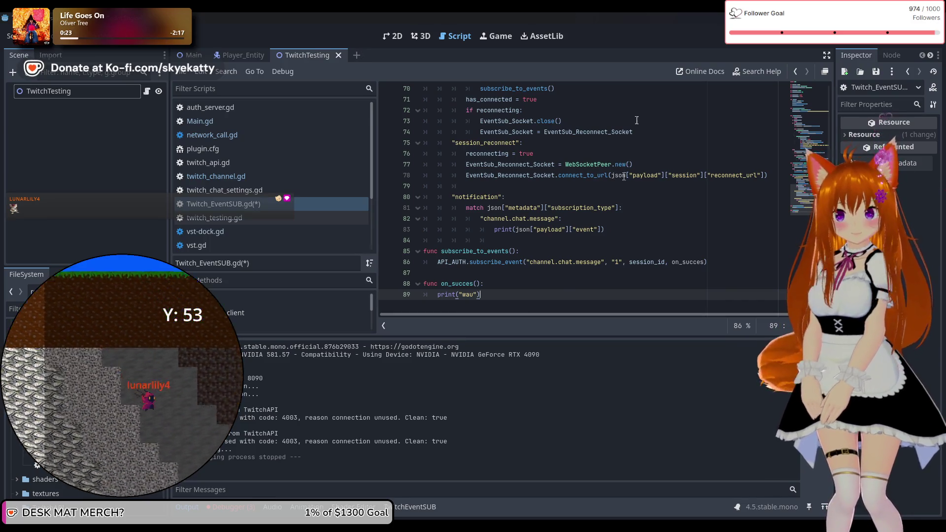
click(777, 43)
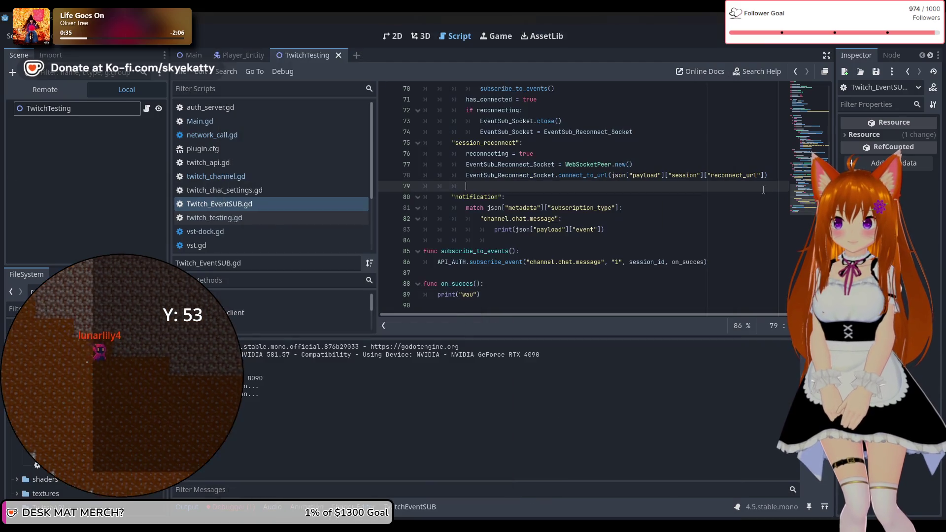
Bring the script editor back over the game window and scroll the code while the Output log reports the 4003 disconnect
click(763, 187)
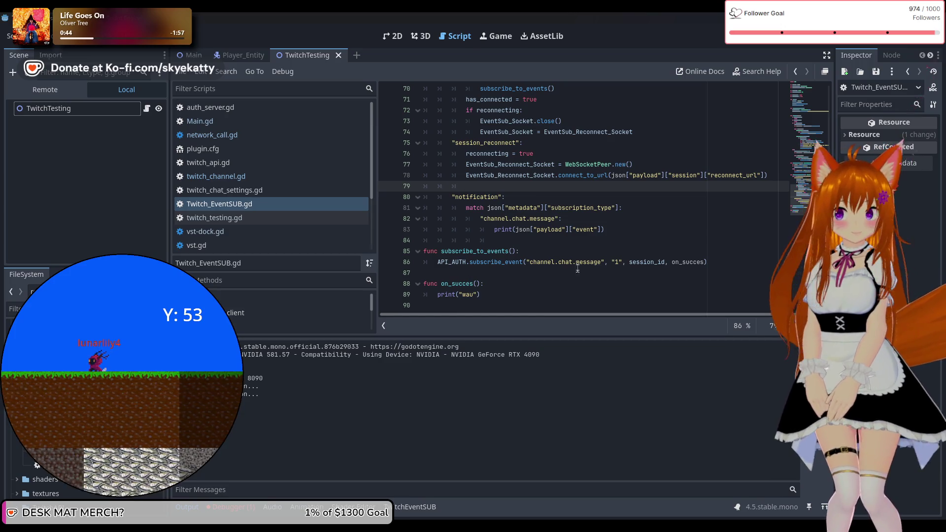
scroll(577, 271, down, 1)
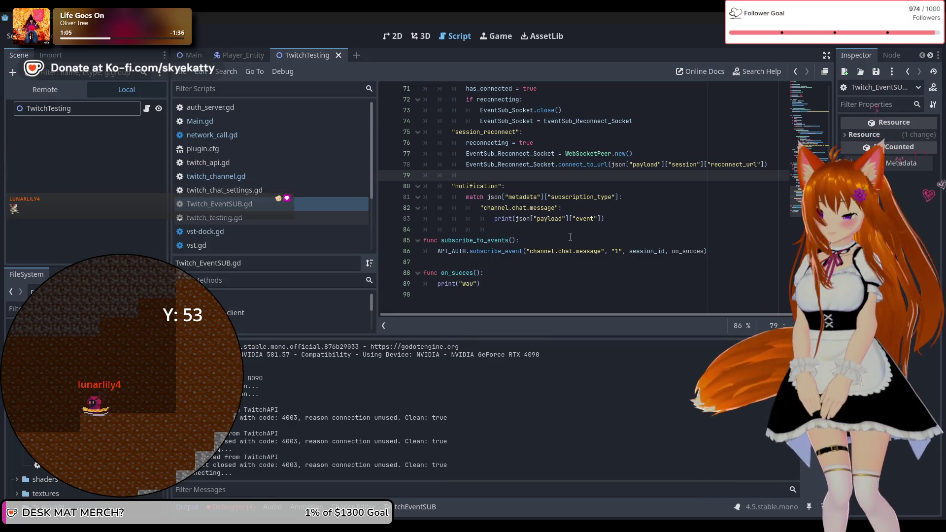
Stop the game and add a func on_fail() that prints "oof"
click(811, 45)
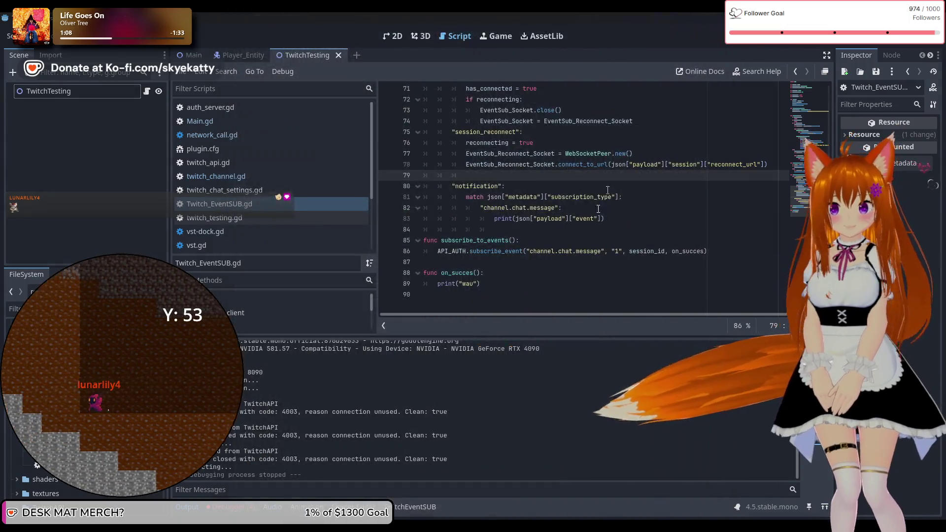
click(526, 294)
key(Return)
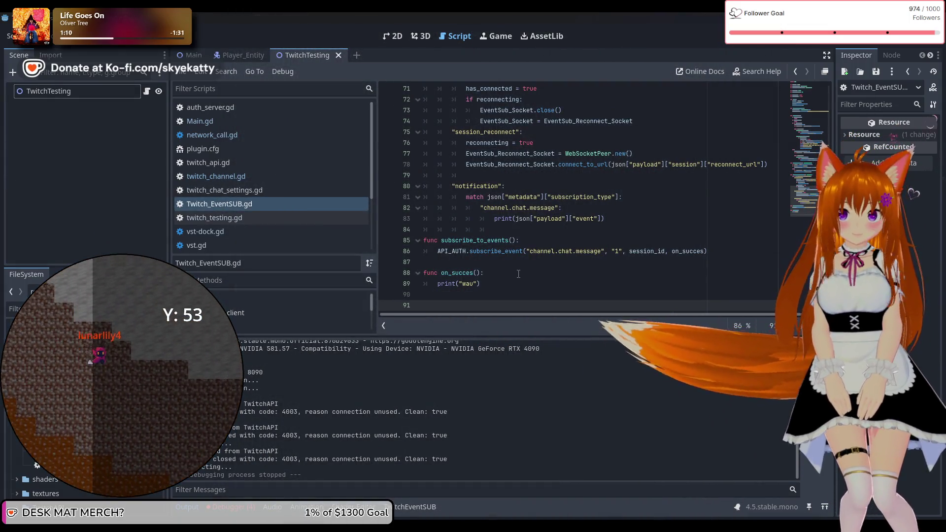
text(func)
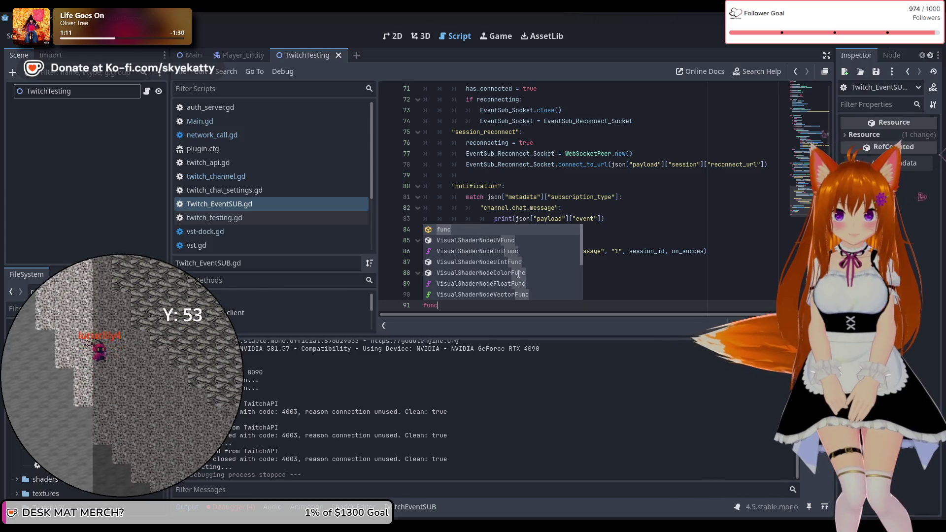
text( on)
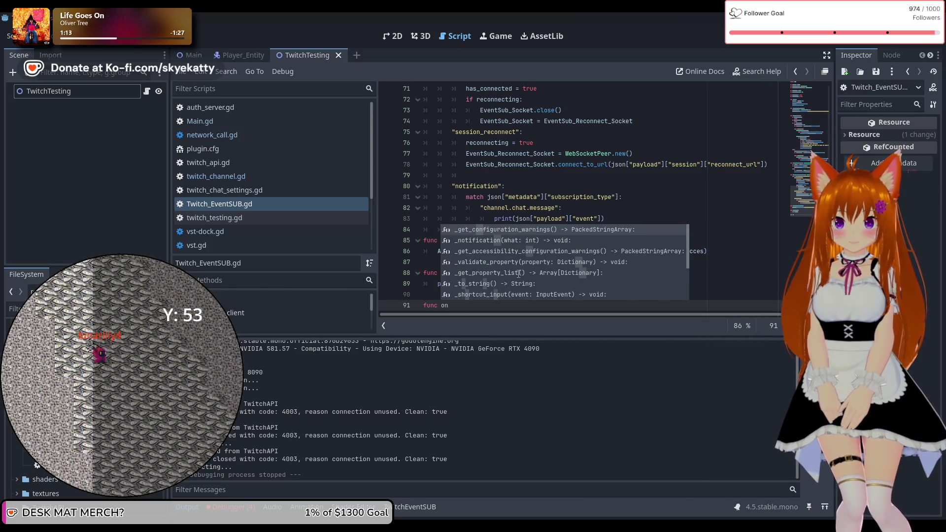
text(_fail)
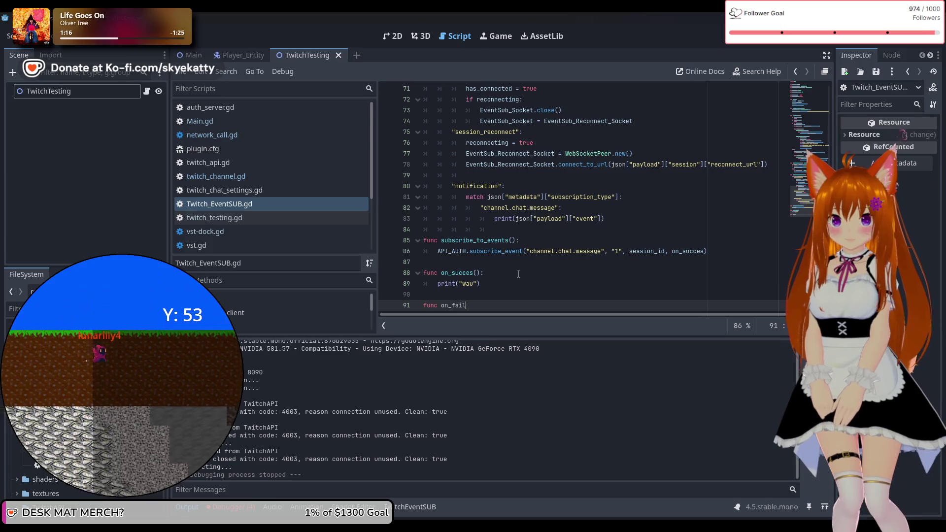
text(():)
key(Return)
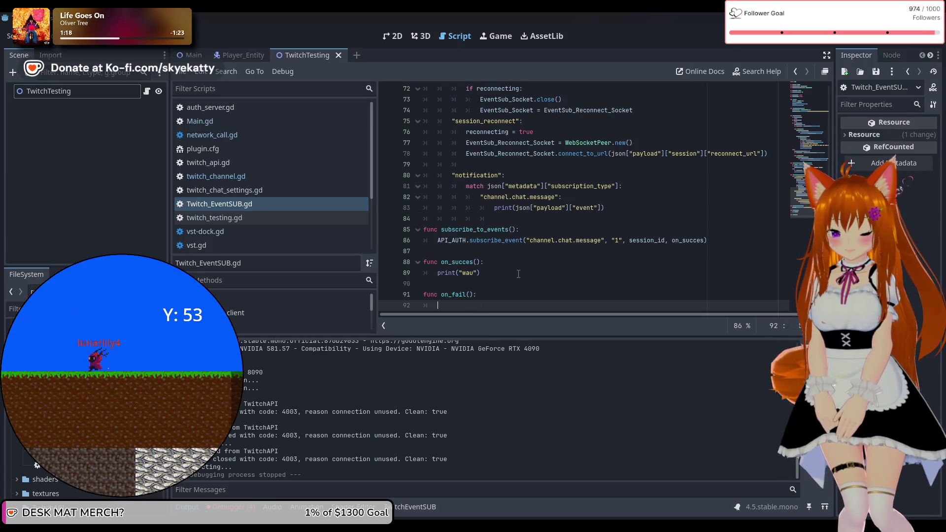
text(print)
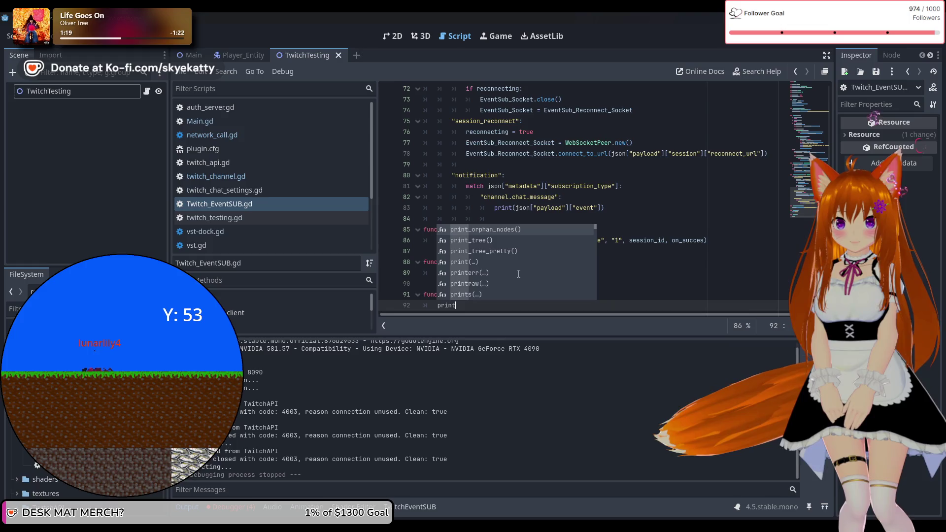
text(()
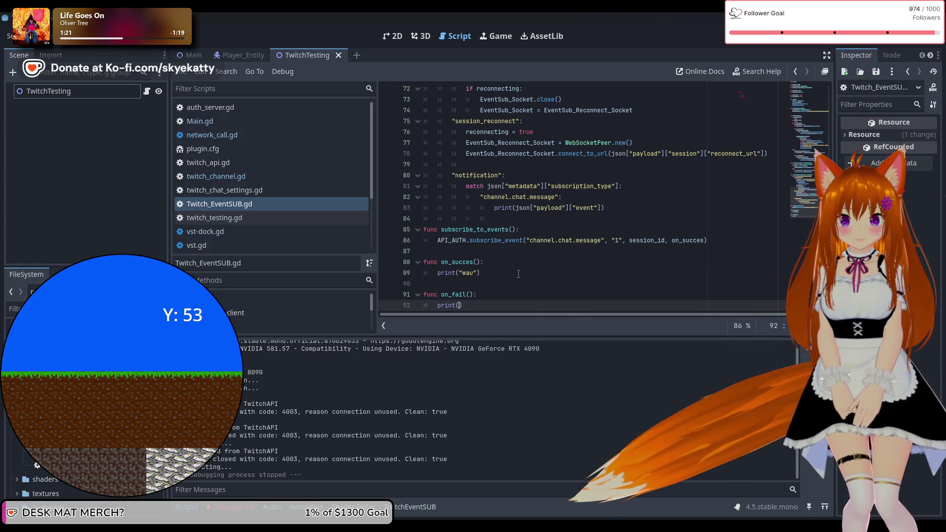
text("oof")
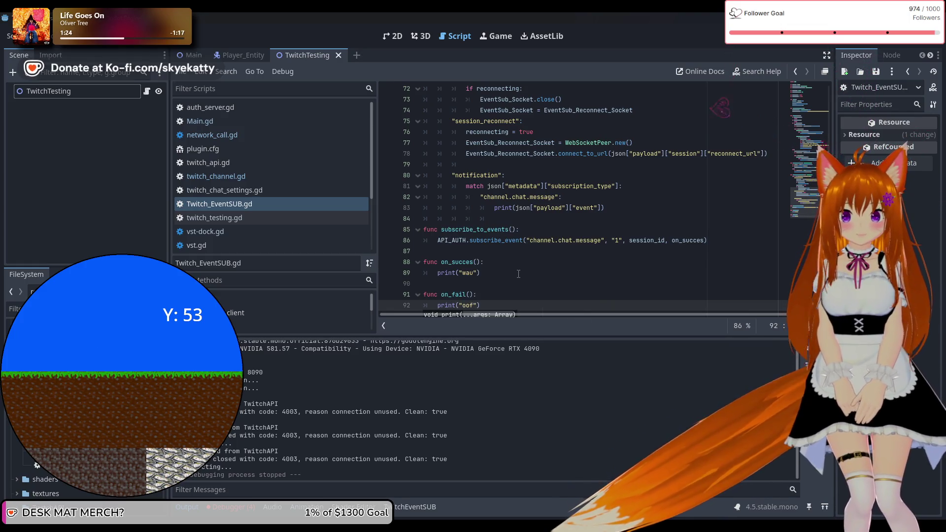
click(518, 274)
key(Down)
Pass on_fail as a second callback to subscribe_event on line 86
scroll(670, 240, down, 1)
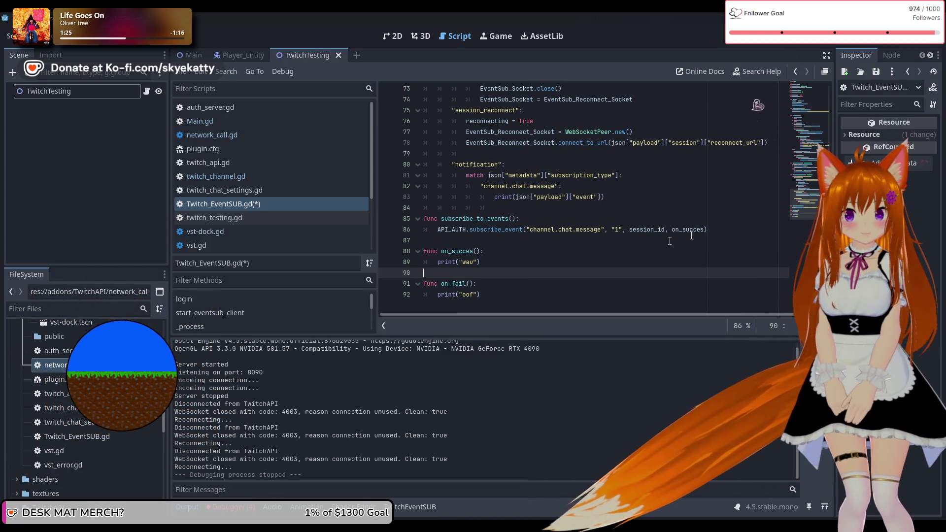
click(714, 230)
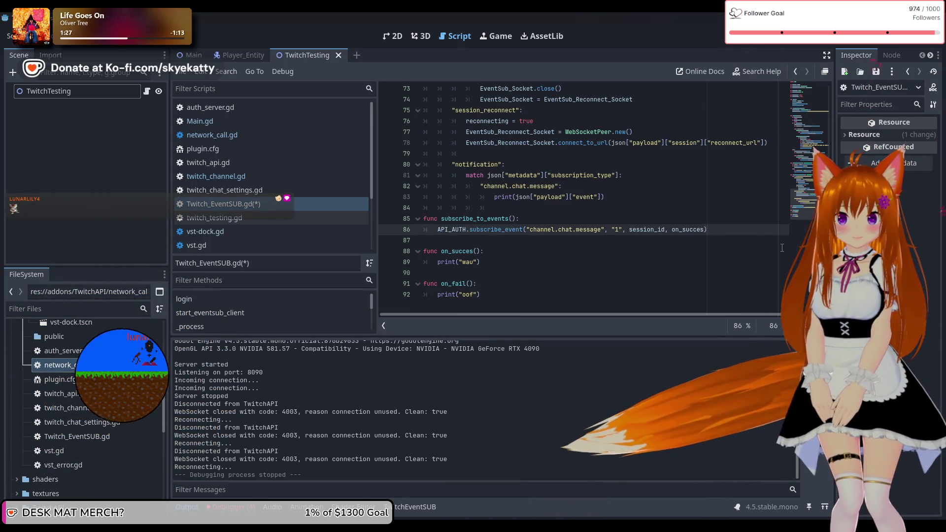
text(, on_fail)
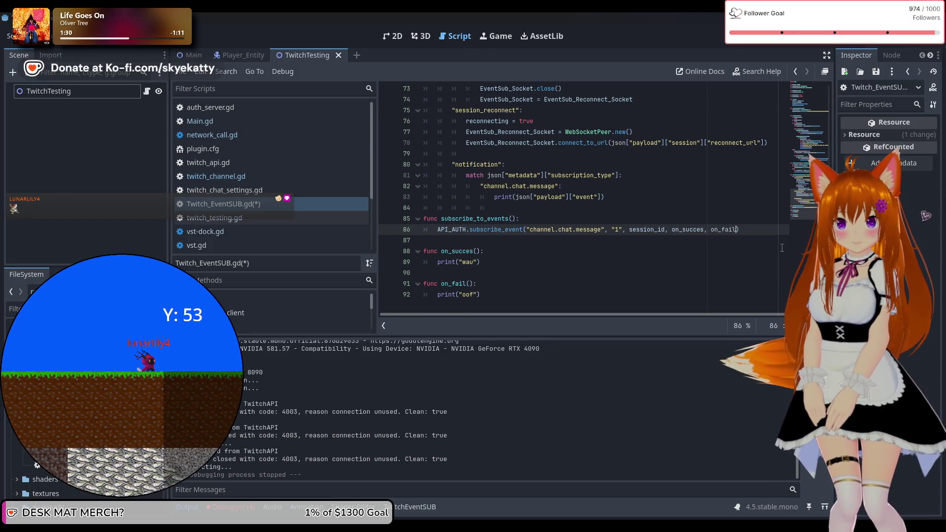
Save Twitch_EventSUB.gd and run the project again
key(ctrl+End)
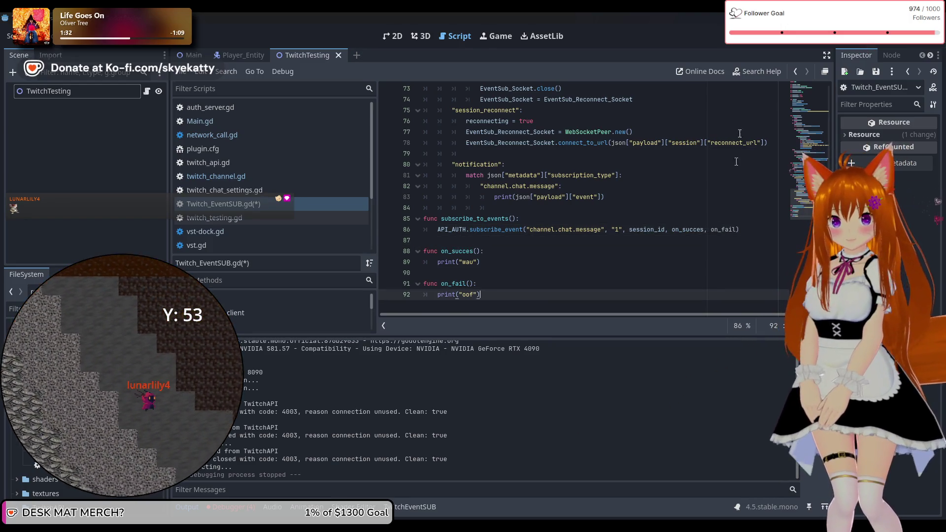
key(ctrl+s)
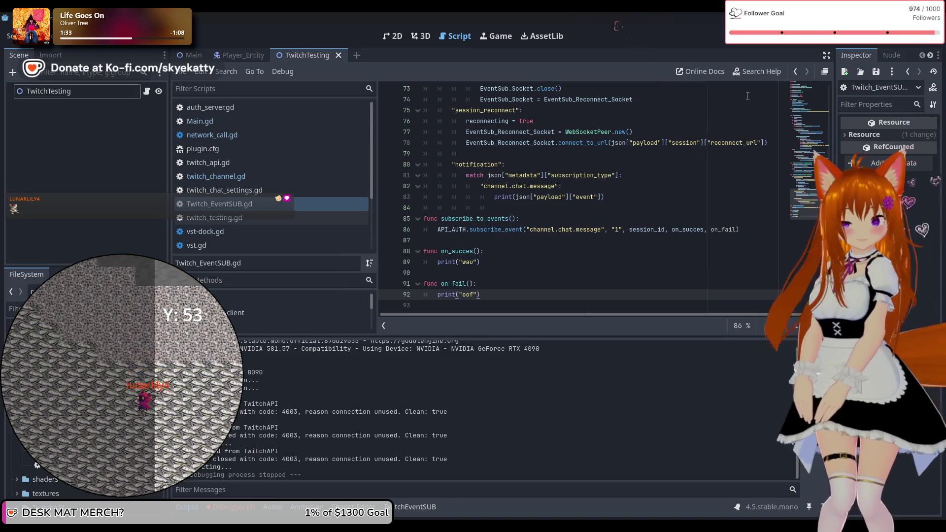
click(754, 36)
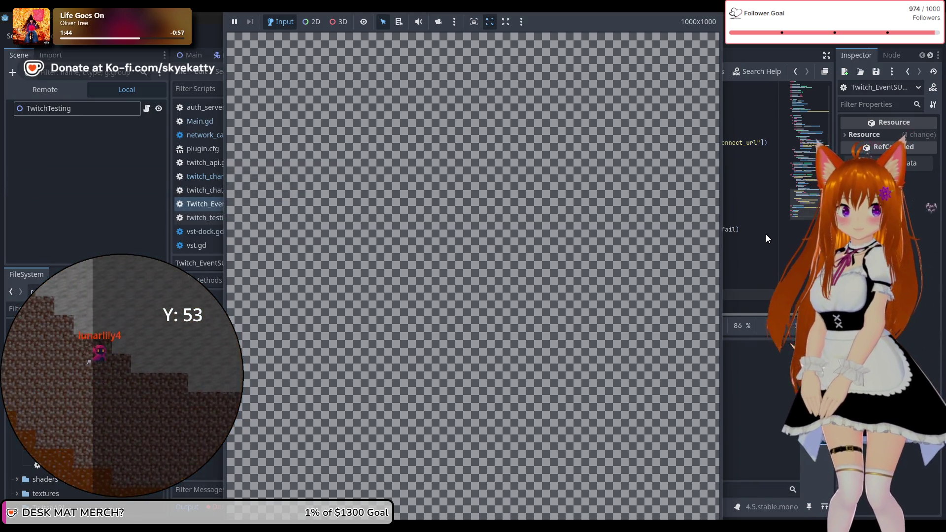
Bring the script editor above the game window and place the caret on the print("wau") line
click(765, 235)
scroll(695, 262, down, 1)
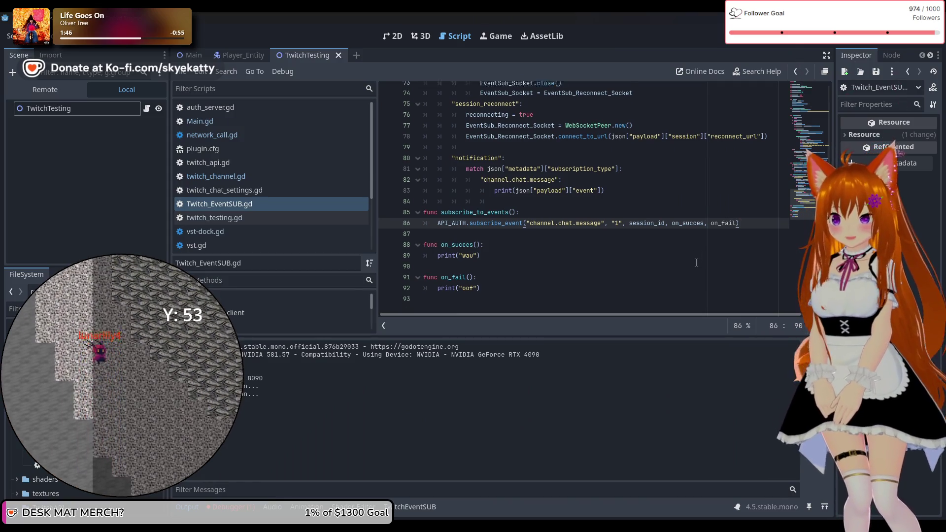
click(691, 252)
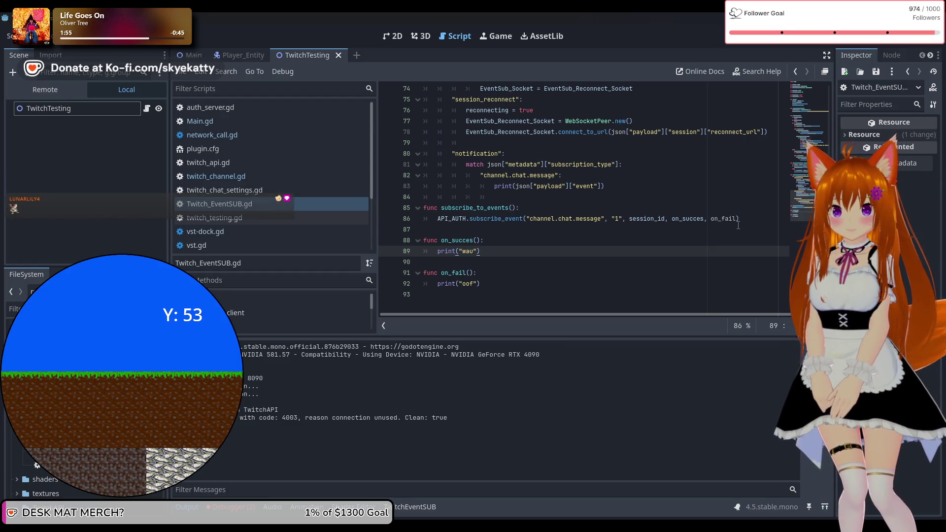
Scroll up to line 70's subscribe_to_events call, set a breakpoint there, and stop the game with F8
scroll(738, 225, up, 2)
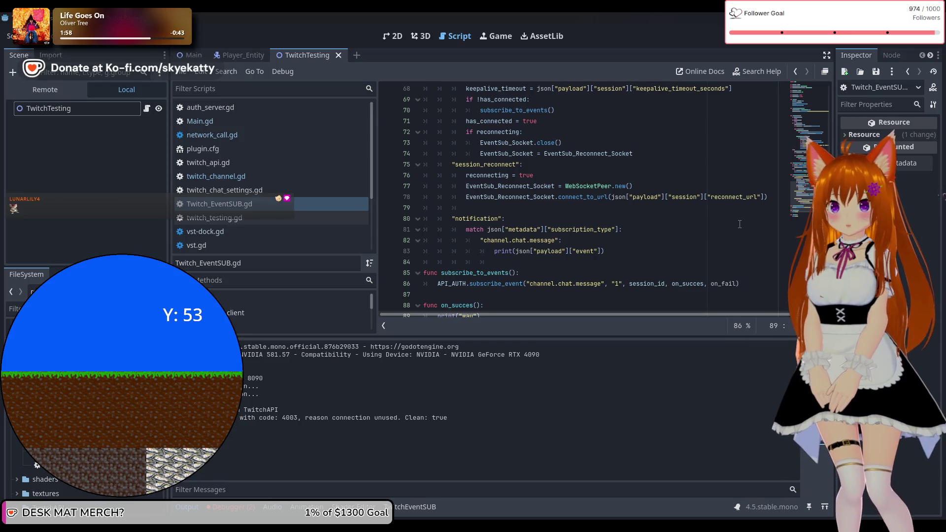
scroll(740, 224, up, 1)
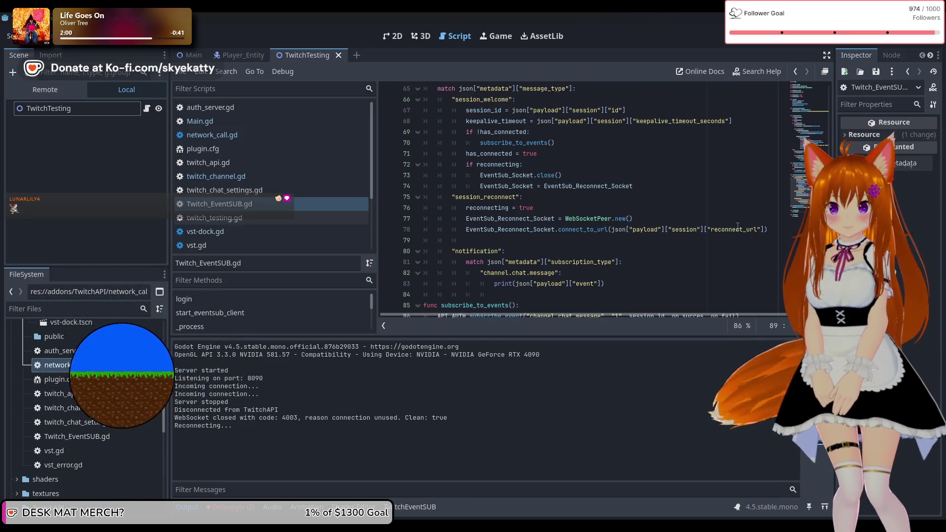
scroll(738, 225, up, 1)
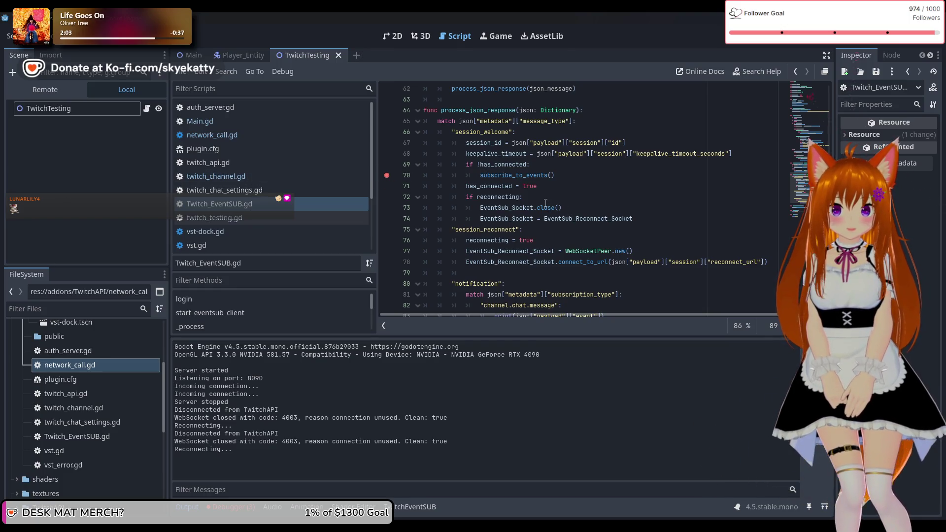
scroll(607, 184, down, 4)
scroll(603, 197, up, 4)
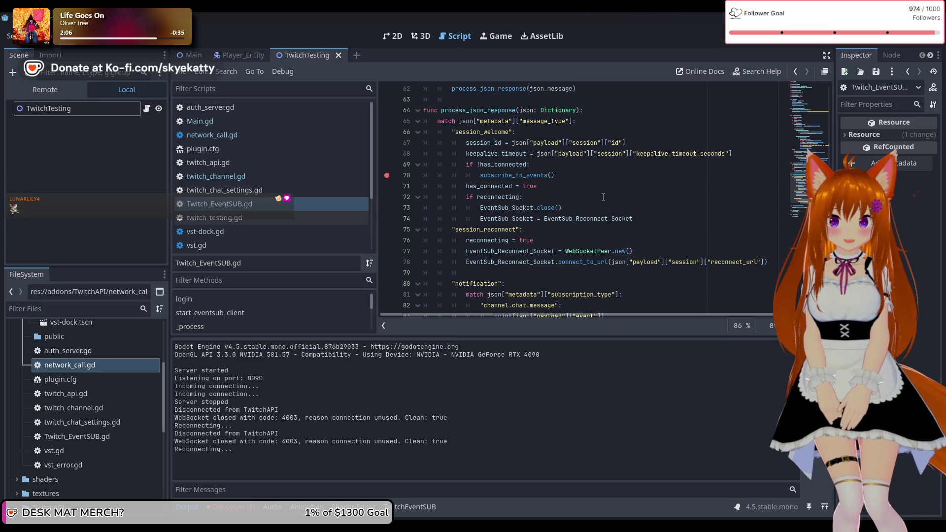
key(F8)
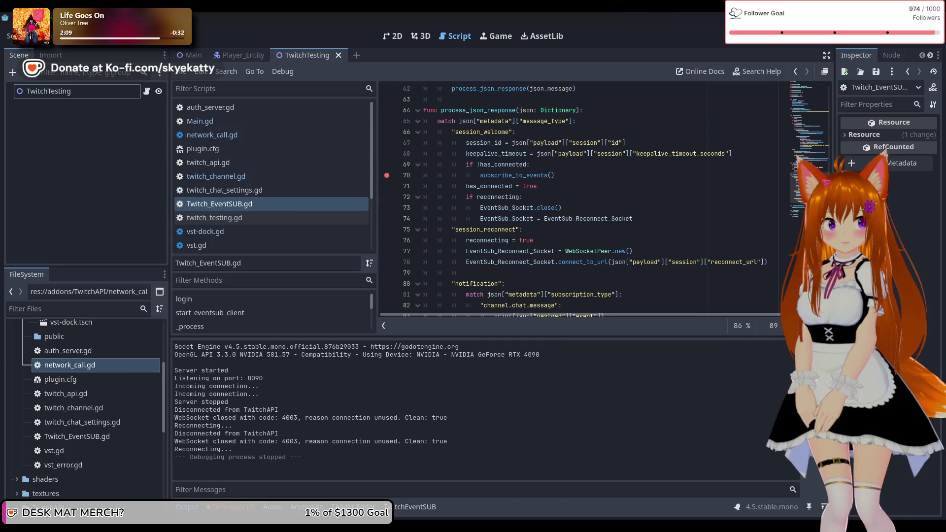
Run with F5, inspect the session_welcome locals at the line 70 breakpoint, then continue with F12
key(F5)
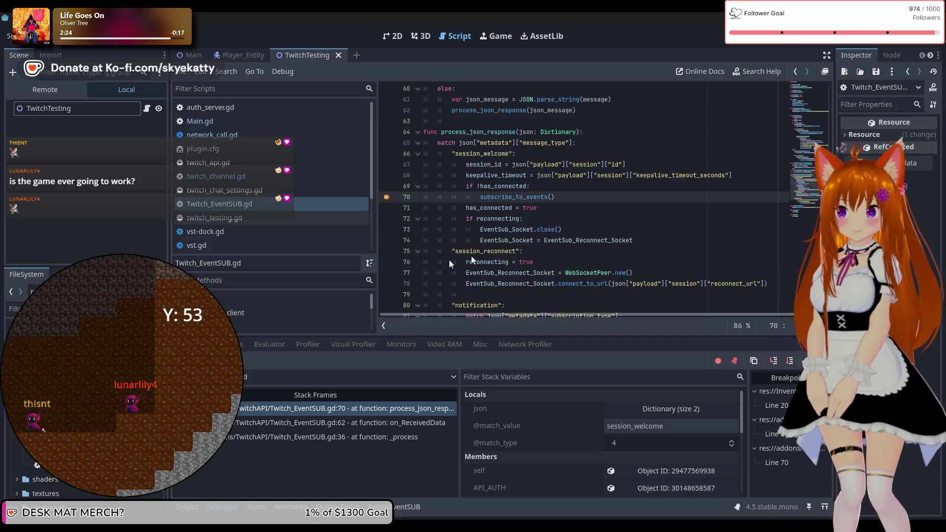
key(F12)
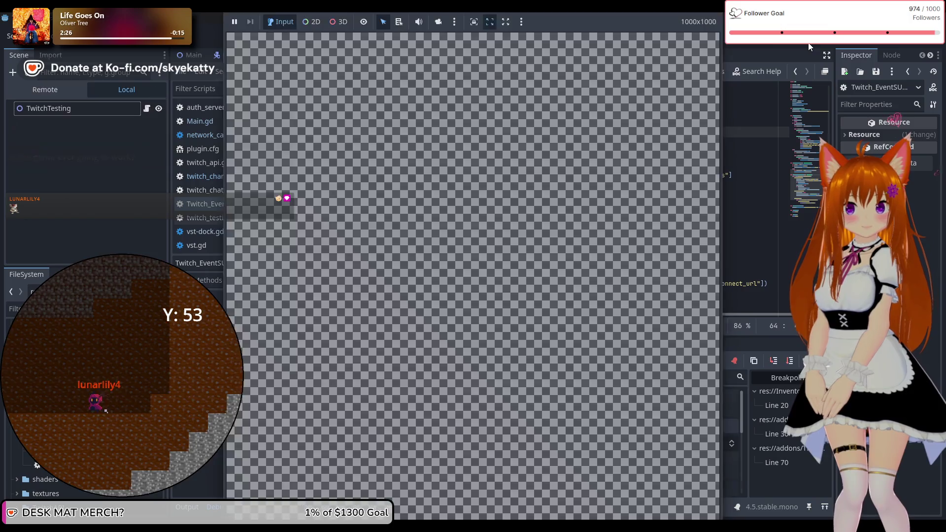
scroll(601, 165, down, 5)
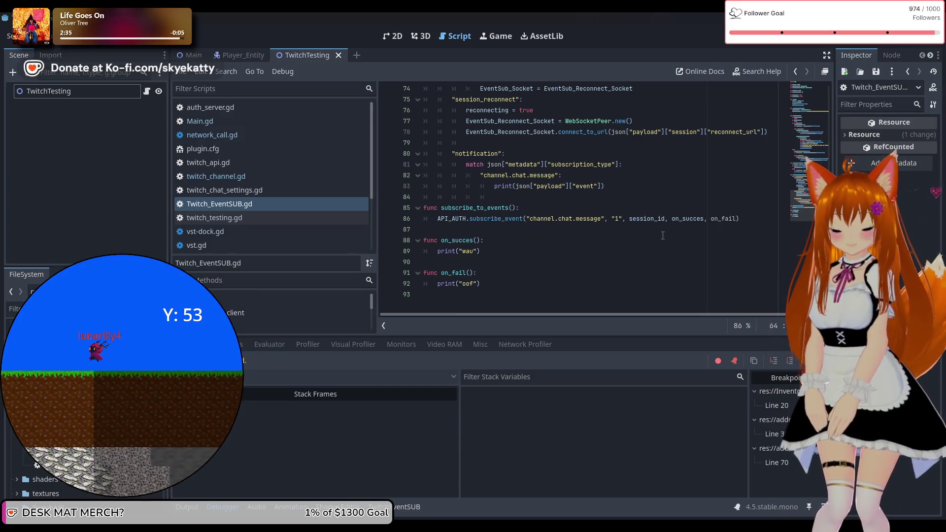
Flip through twitch_channel.gd, plugin.cfg, Main.gd, auth_server.gd, twitch_api.gd and twitch_testing.gd, ending on network_call.gd
double_click(485, 219)
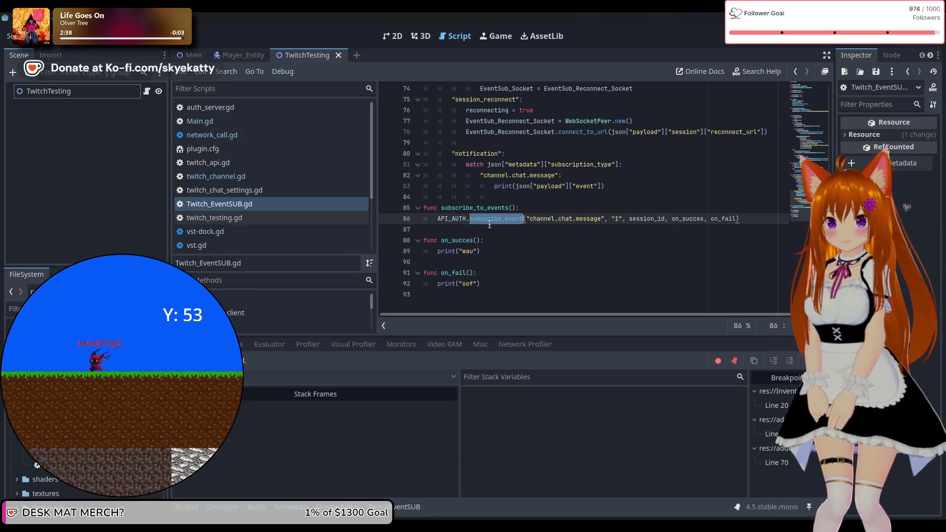
click(557, 264)
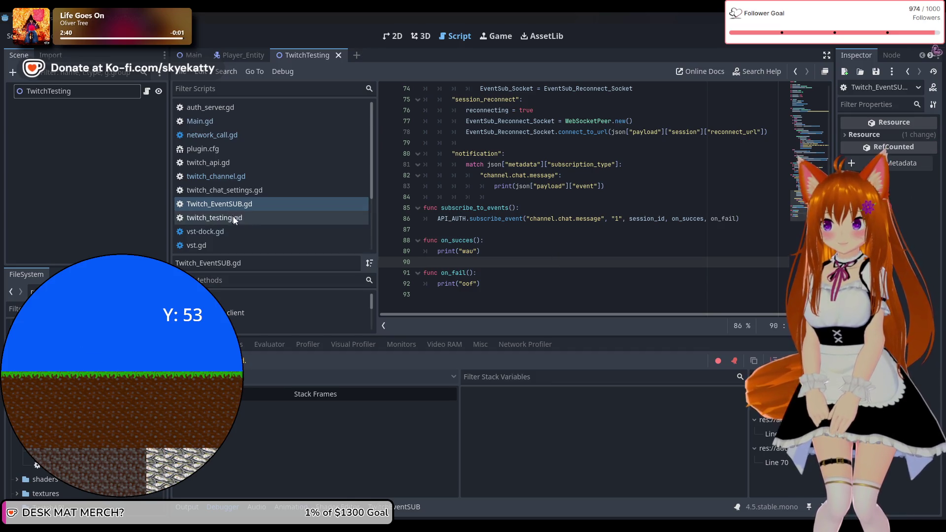
click(242, 174)
click(245, 148)
click(247, 120)
click(249, 107)
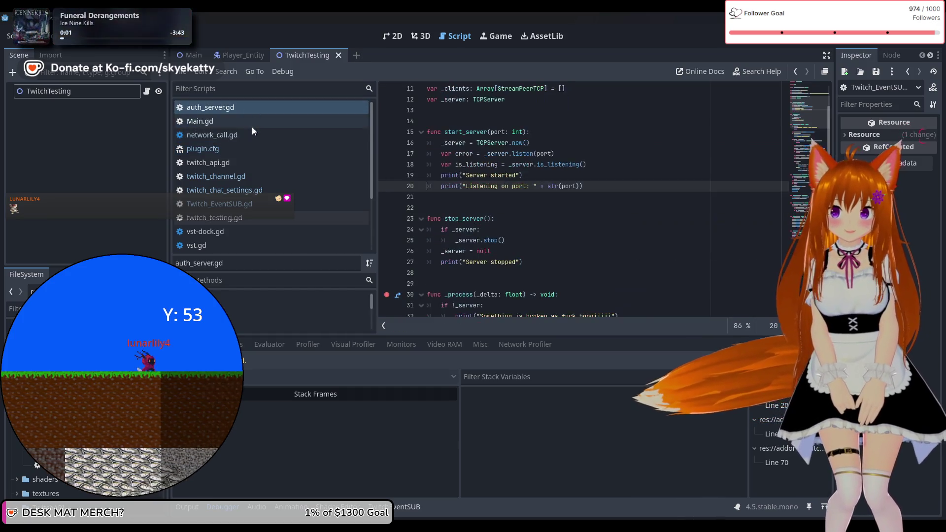
click(257, 162)
click(265, 175)
click(256, 167)
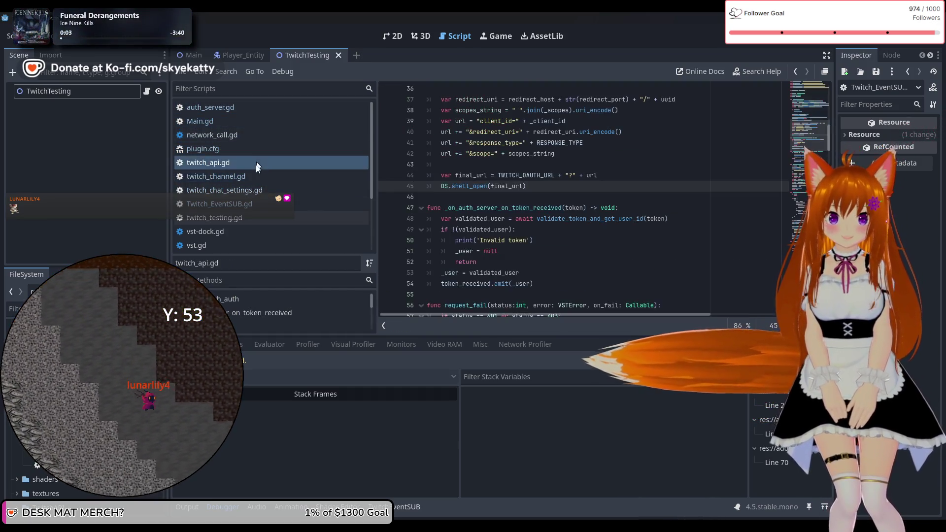
click(253, 190)
click(259, 217)
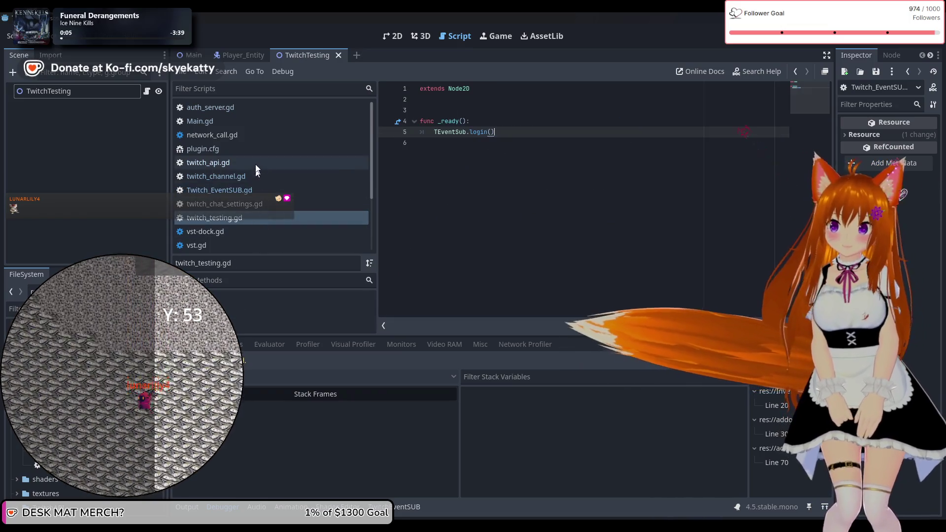
click(237, 133)
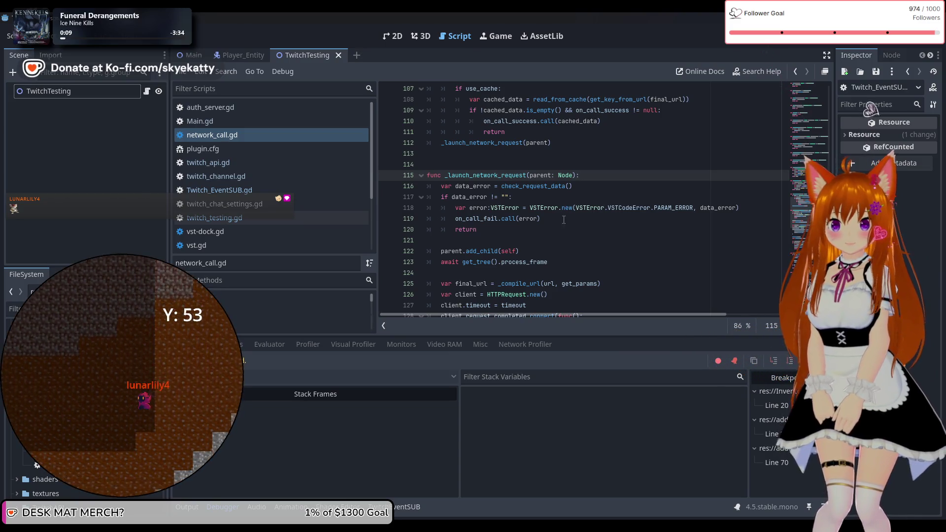
scroll(600, 222, down, 1)
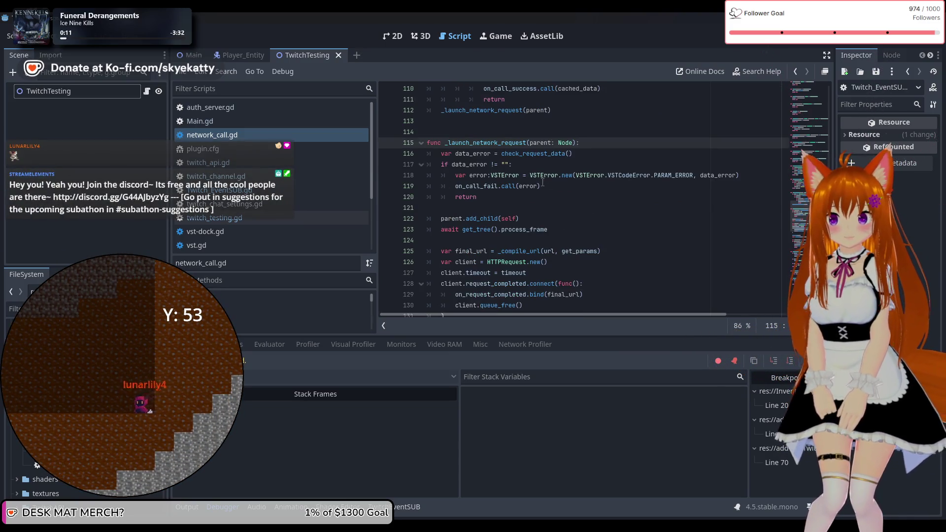
mouse_move(543, 180)
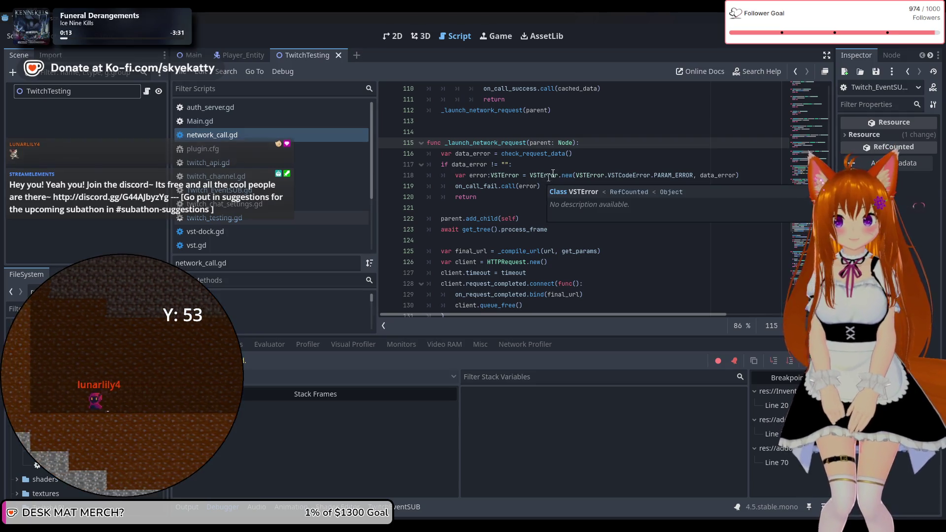
mouse_move(556, 153)
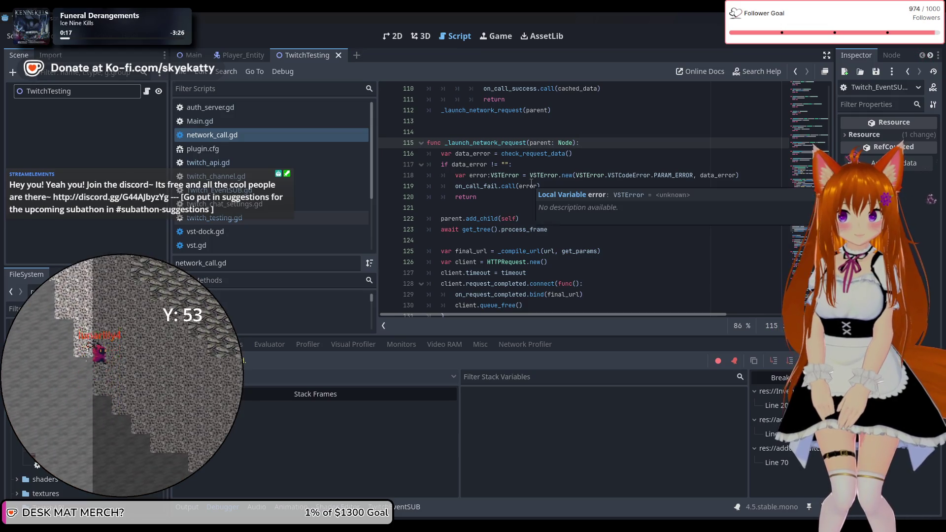
scroll(520, 202, down, 1)
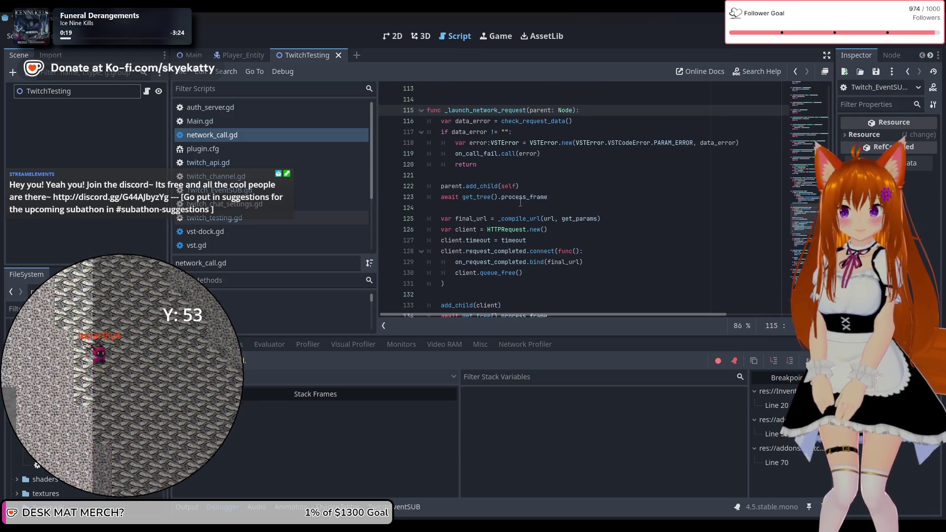
scroll(520, 202, down, 1)
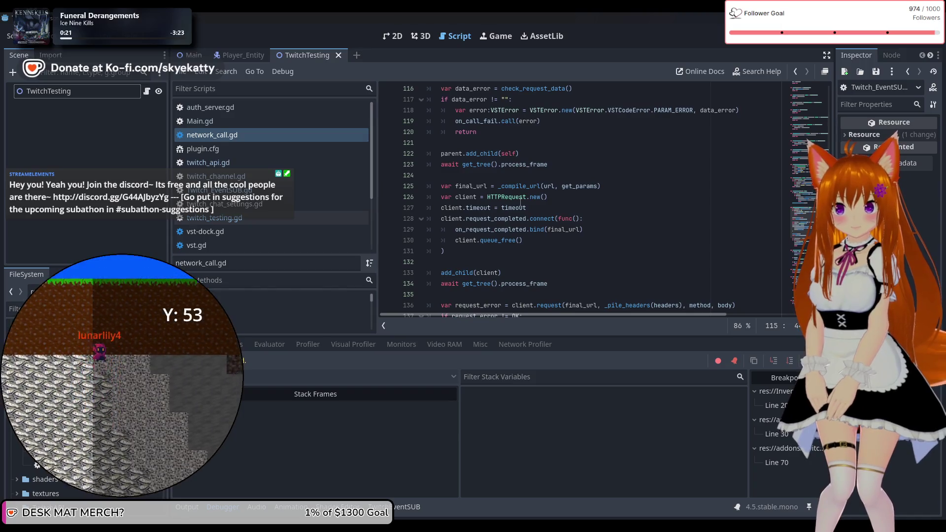
scroll(520, 203, down, 1)
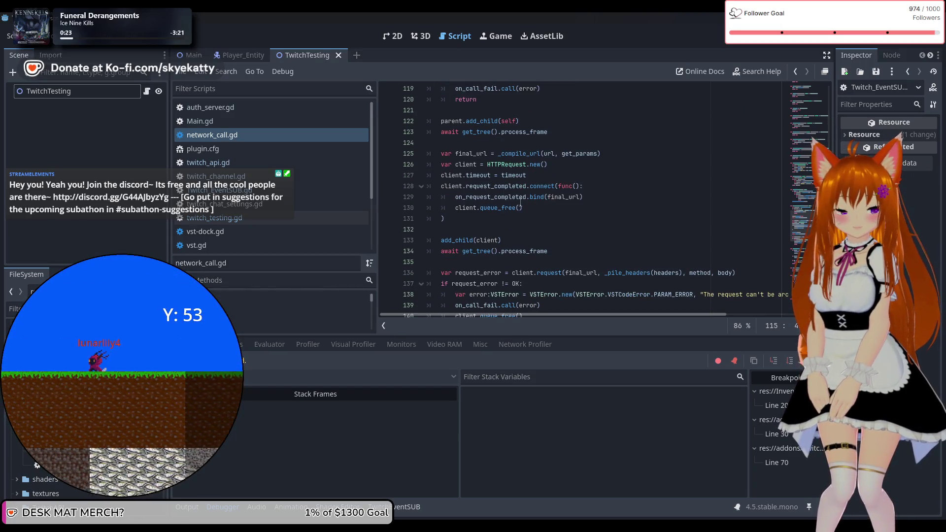
scroll(520, 203, down, 2)
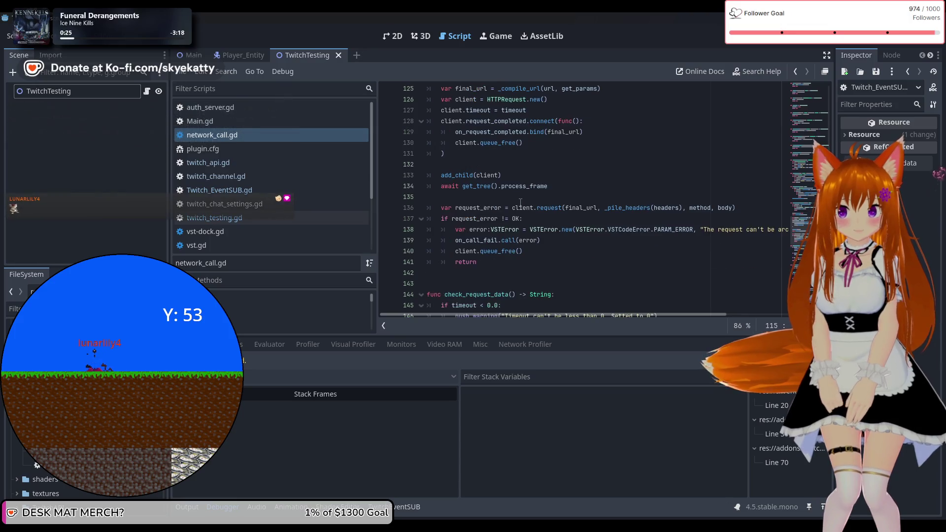
scroll(520, 202, down, 1)
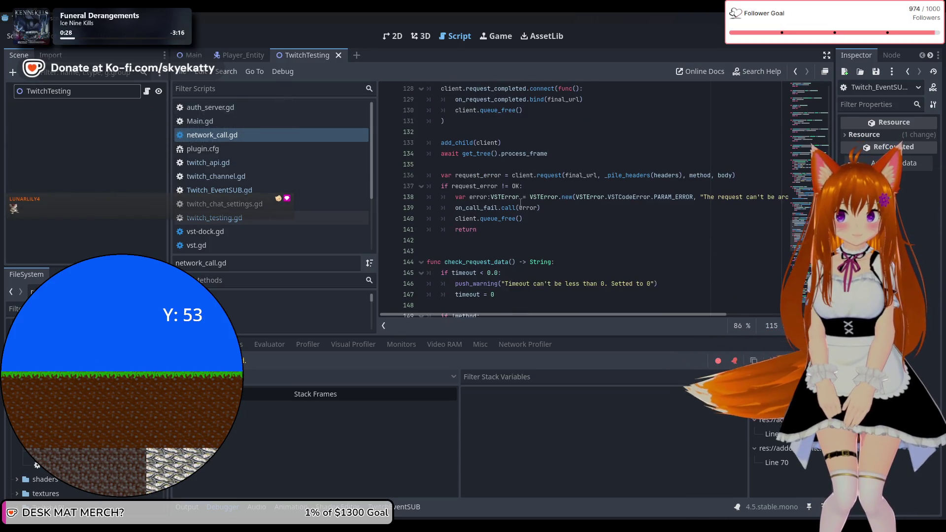
scroll(521, 203, down, 1)
scroll(521, 203, up, 1)
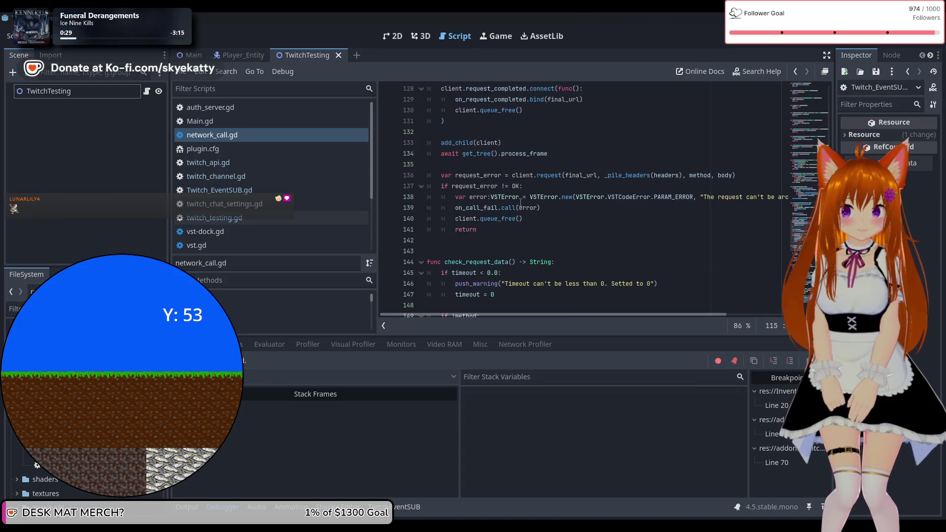
scroll(520, 203, down, 2)
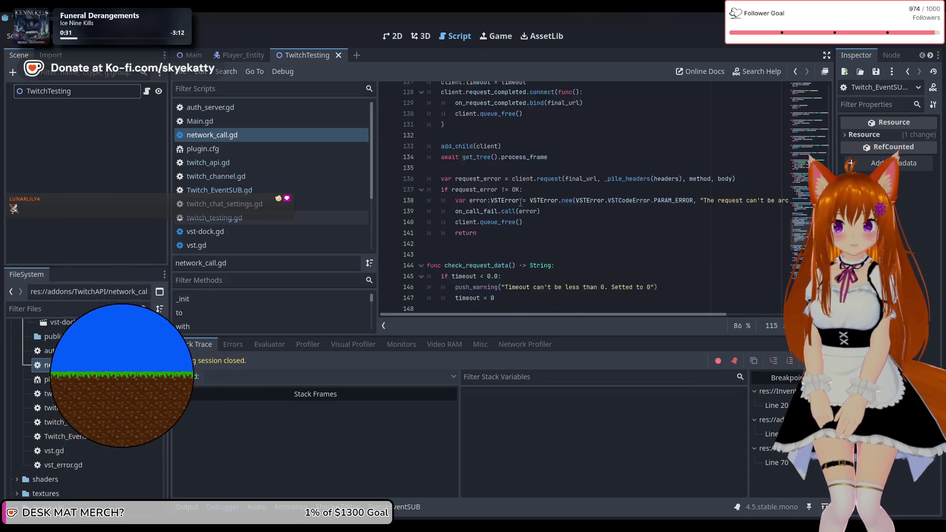
scroll(520, 203, down, 4)
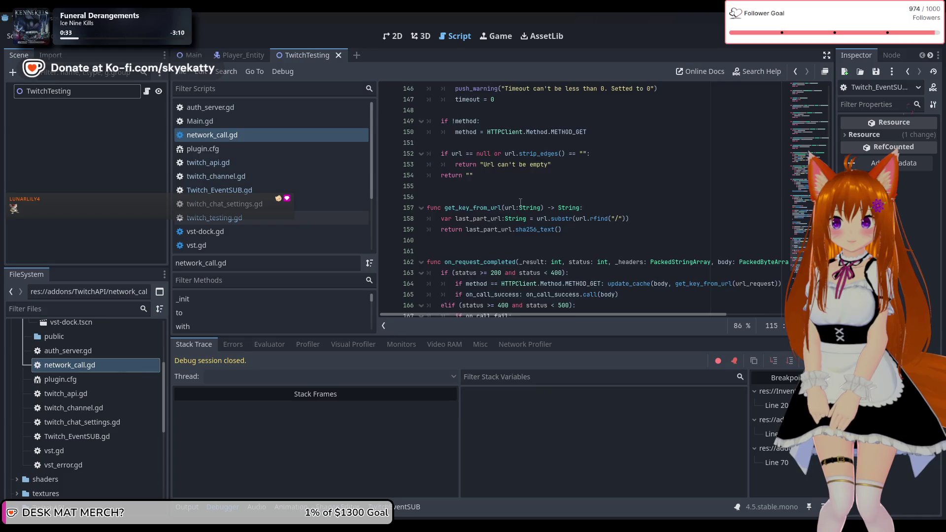
scroll(520, 202, up, 2)
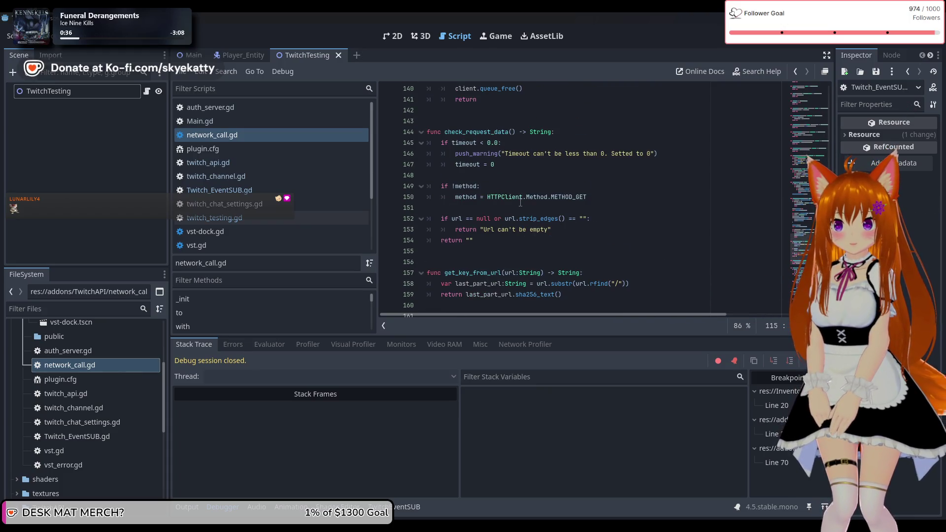
mouse_move(521, 203)
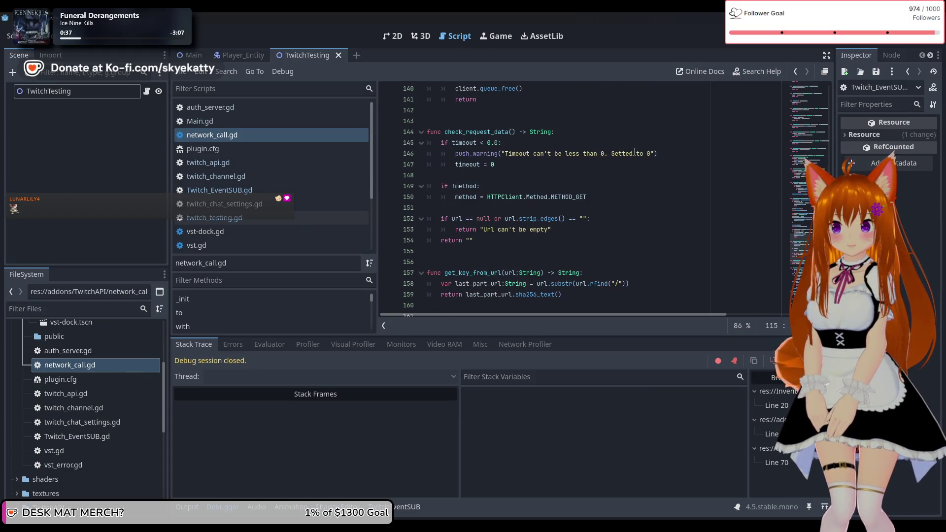
scroll(634, 152, down, 2)
scroll(633, 156, up, 3)
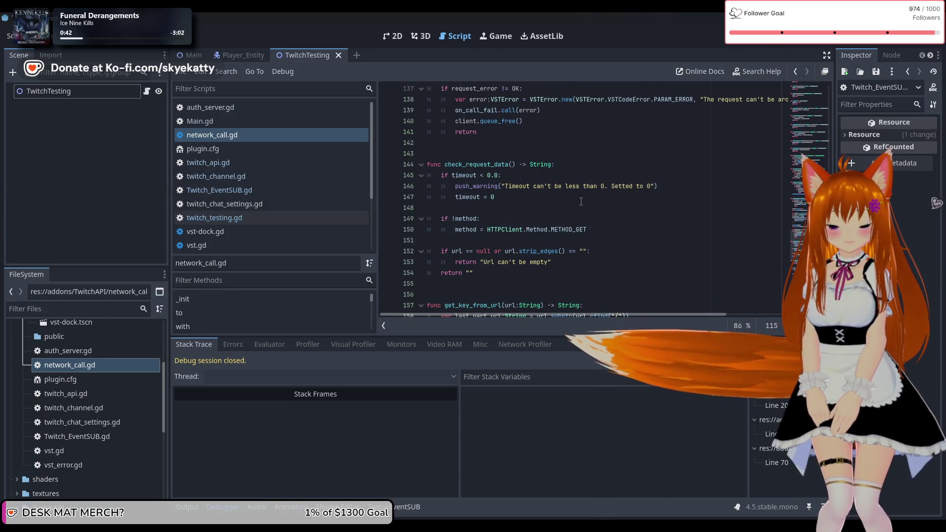
scroll(581, 201, down, 2)
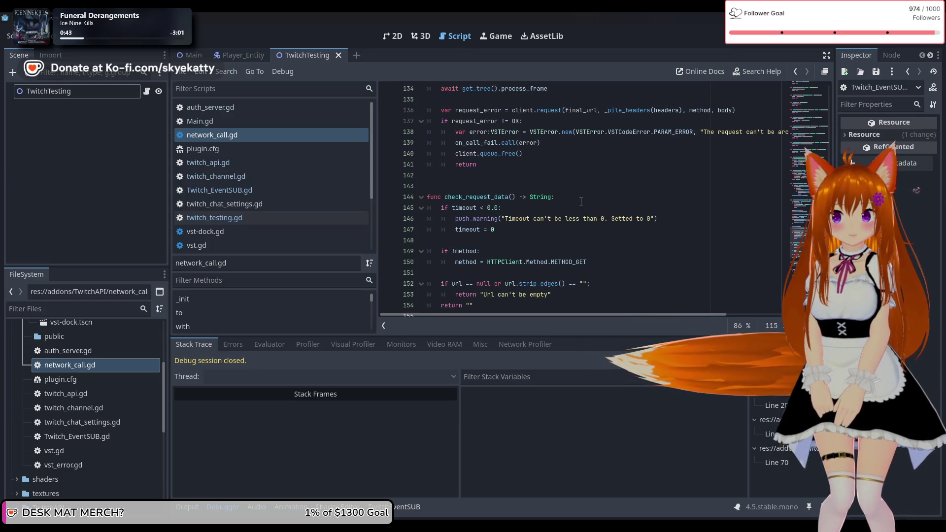
scroll(580, 201, down, 3)
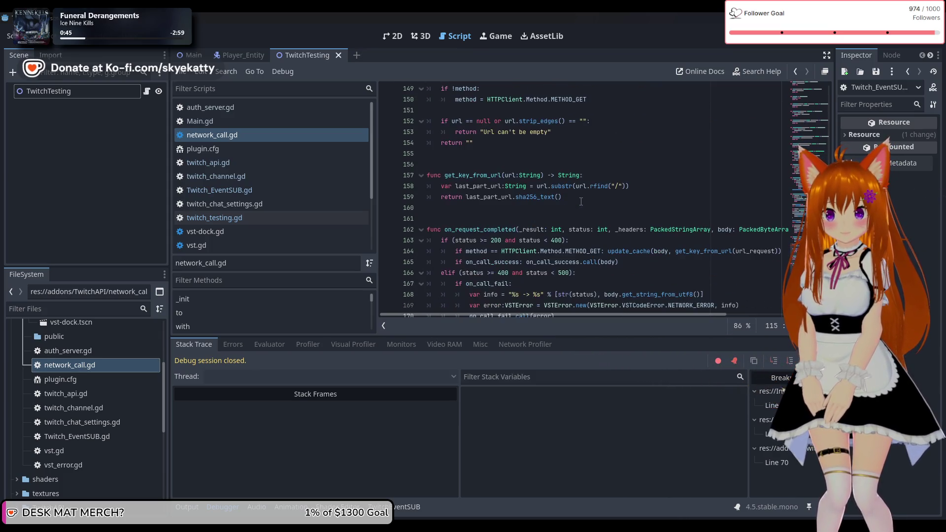
scroll(581, 201, down, 2)
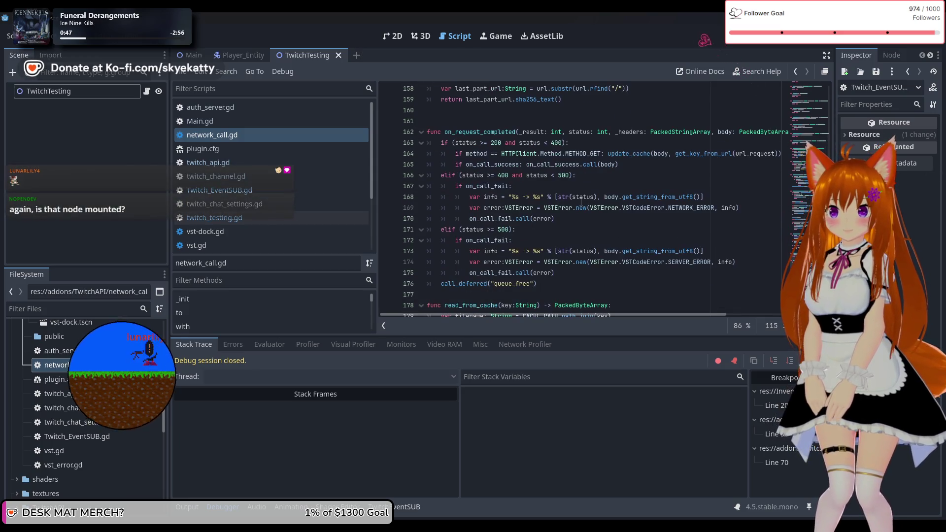
scroll(581, 201, down, 1)
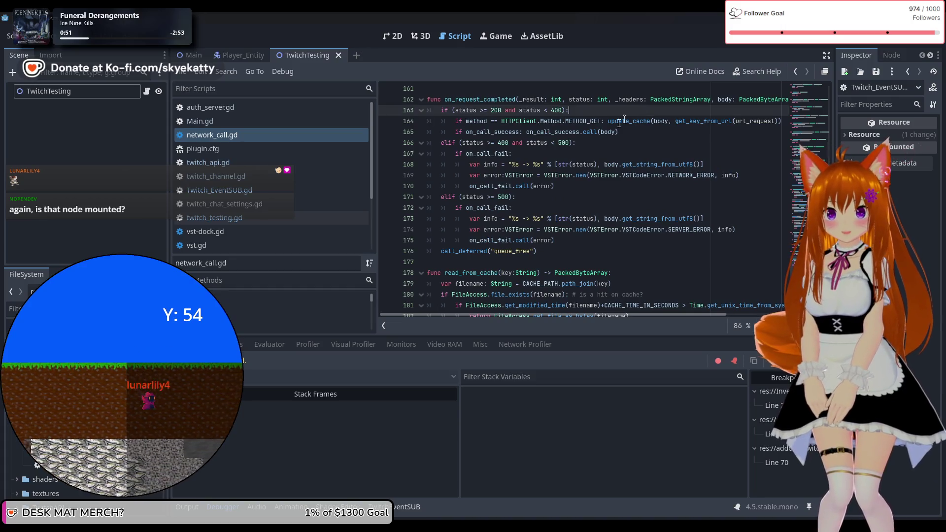
mouse_move(564, 132)
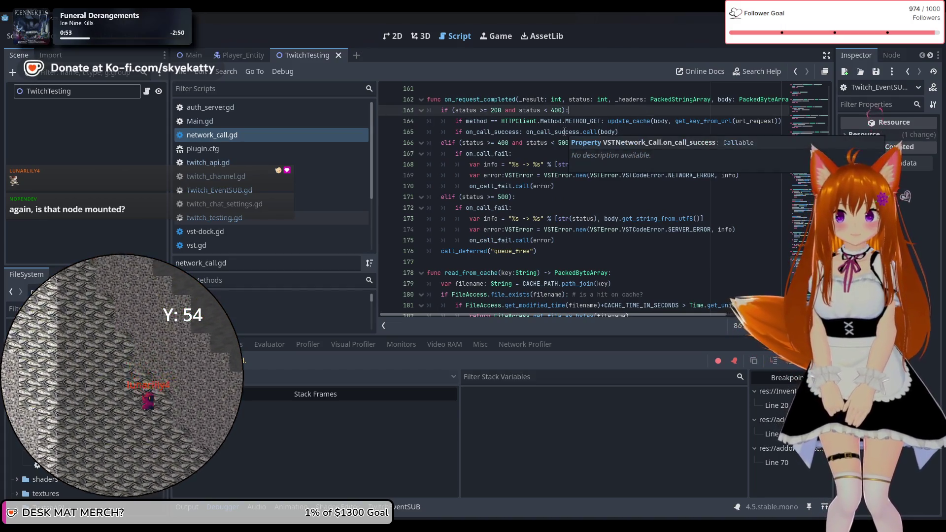
scroll(564, 132, up, 1)
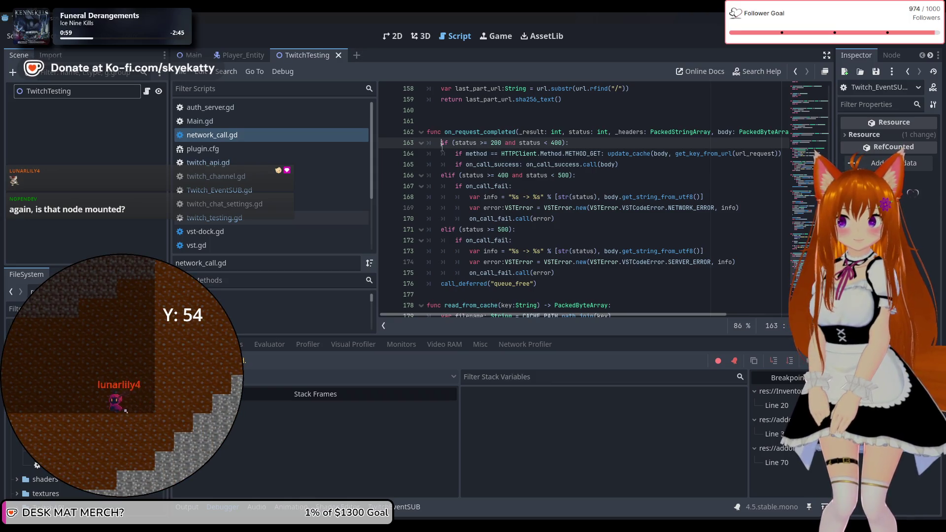
scroll(469, 168, up, 2)
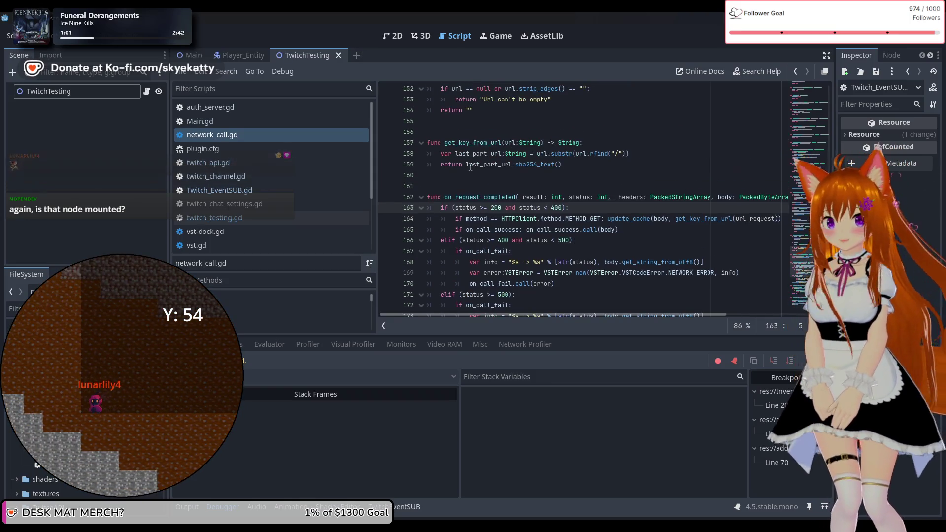
scroll(469, 167, up, 4)
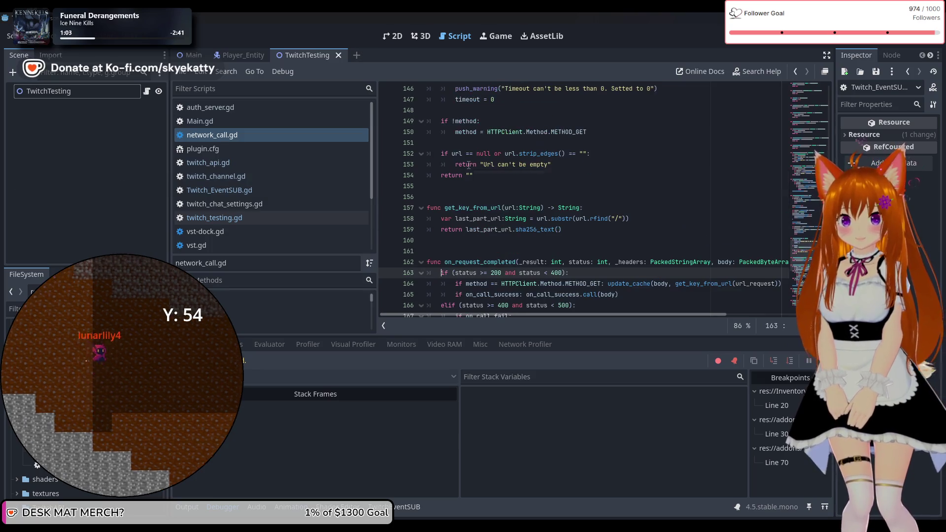
scroll(811, 208, up, 12)
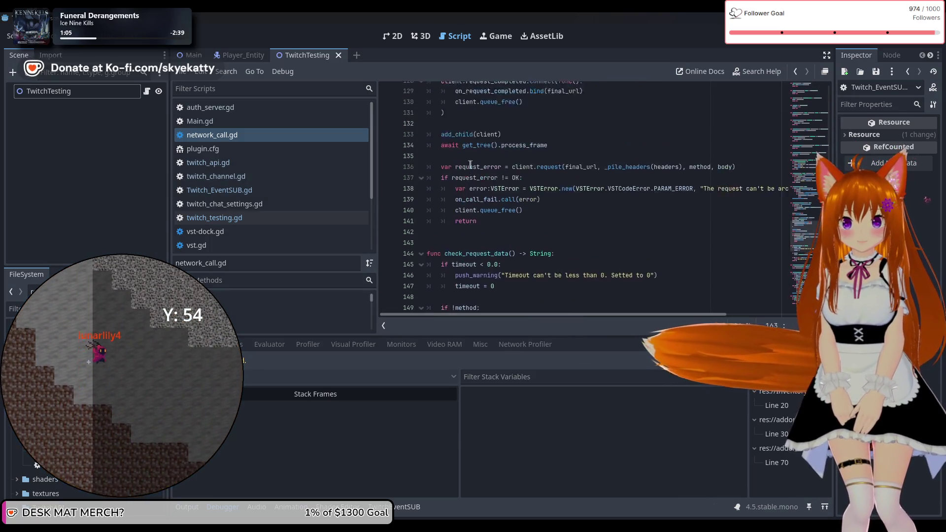
drag(812, 207, 796, 66)
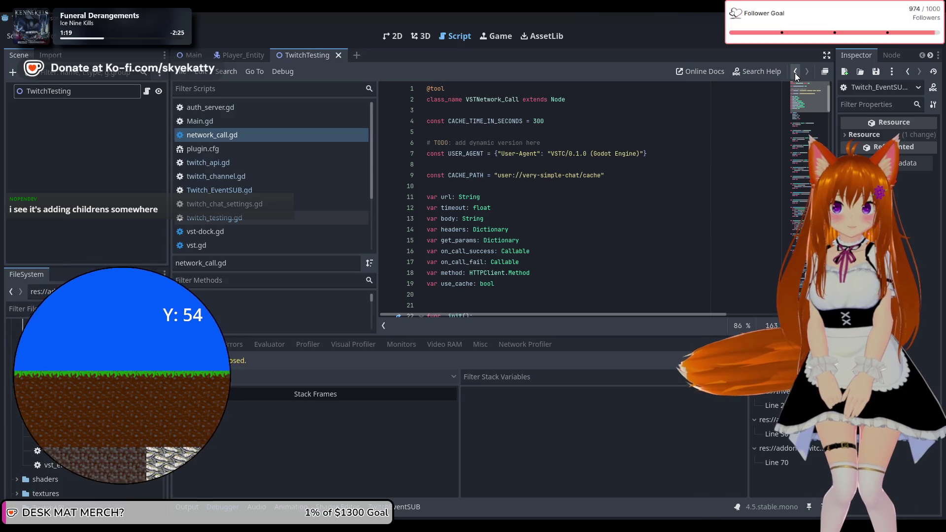
Scroll and drag the minimap to on_request_completed at line 162, then open a blank first line
scroll(784, 123, down, 8)
scroll(785, 133, down, 9)
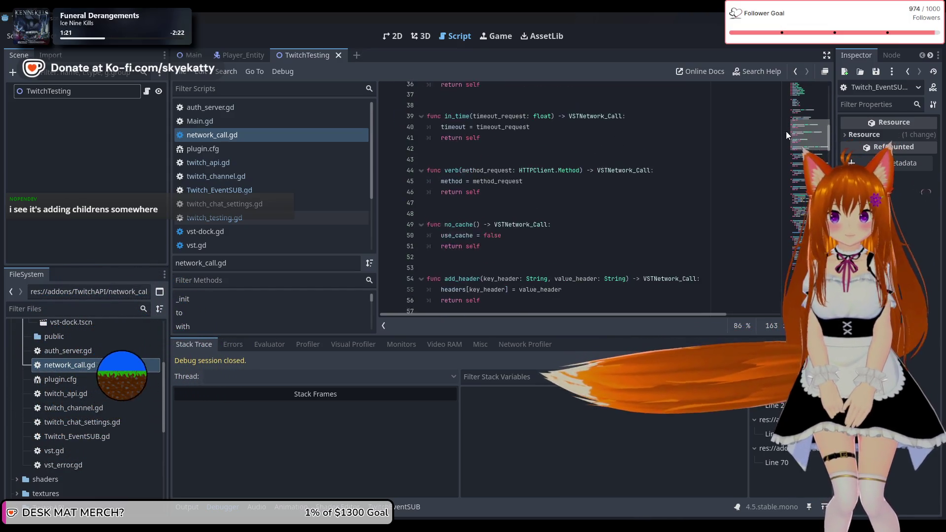
mouse_move(786, 155)
mouse_down()
mouse_move(781, 301)
mouse_move(749, 56)
mouse_move(776, 220)
mouse_move(774, 164)
mouse_up()
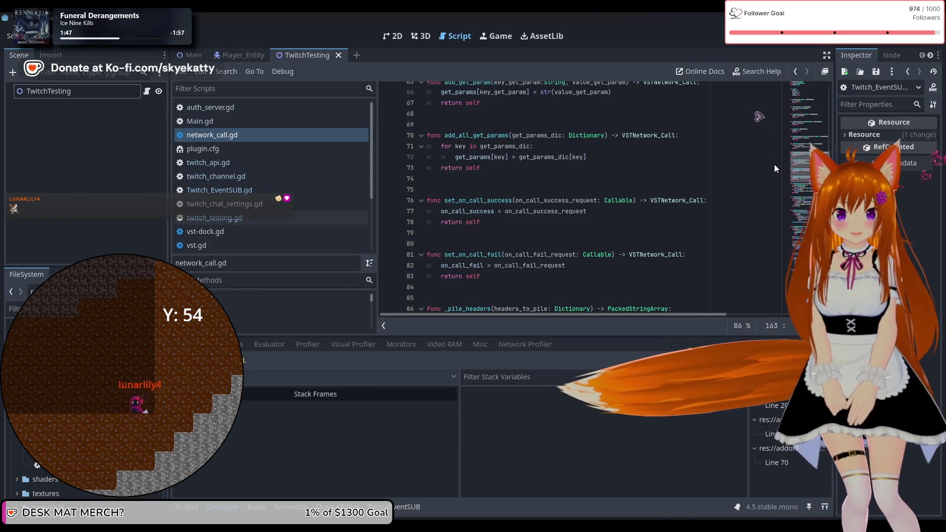
scroll(773, 163, up, 8)
mouse_move(786, 139)
mouse_down()
mouse_move(783, 102)
mouse_move(786, 295)
mouse_up()
scroll(643, 245, up, 3)
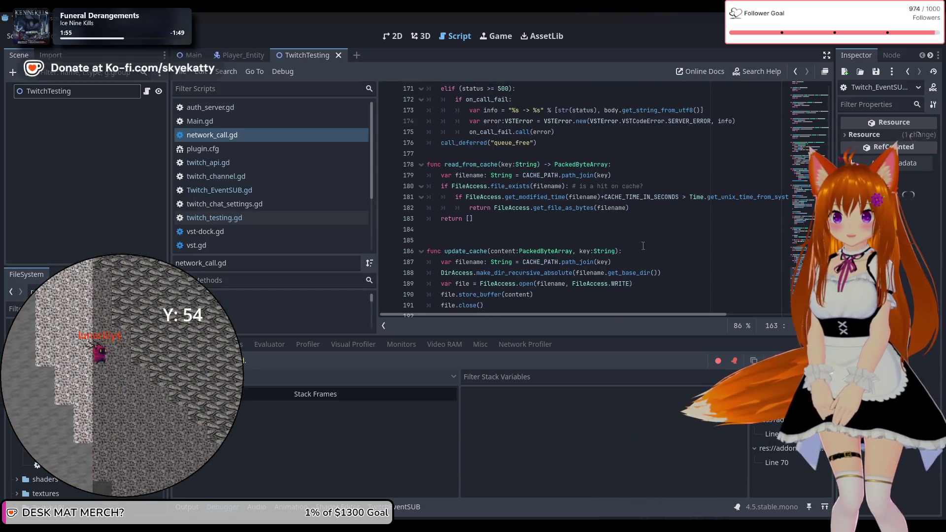
scroll(643, 244, up, 6)
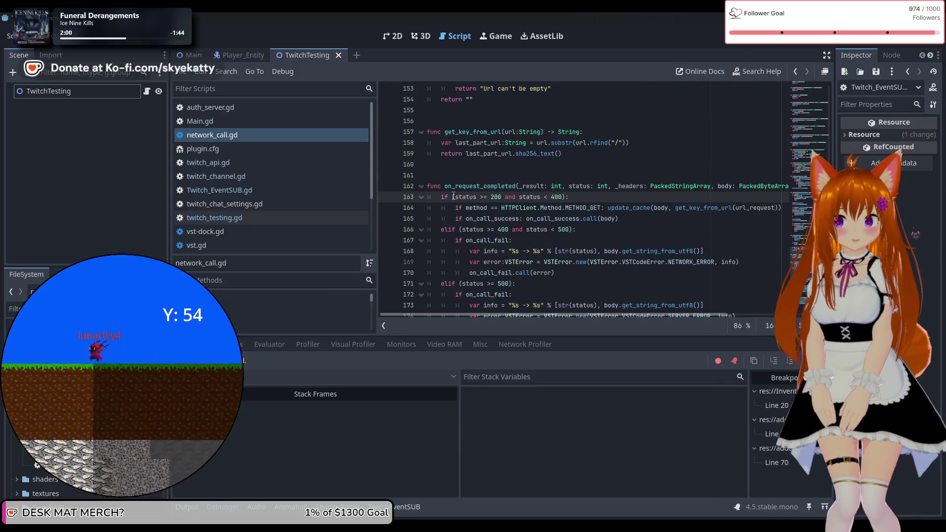
key(Return)
Insert print(status) above print(body) in on_request_completed, then run the project to the line 70 breakpoint
key(Up)
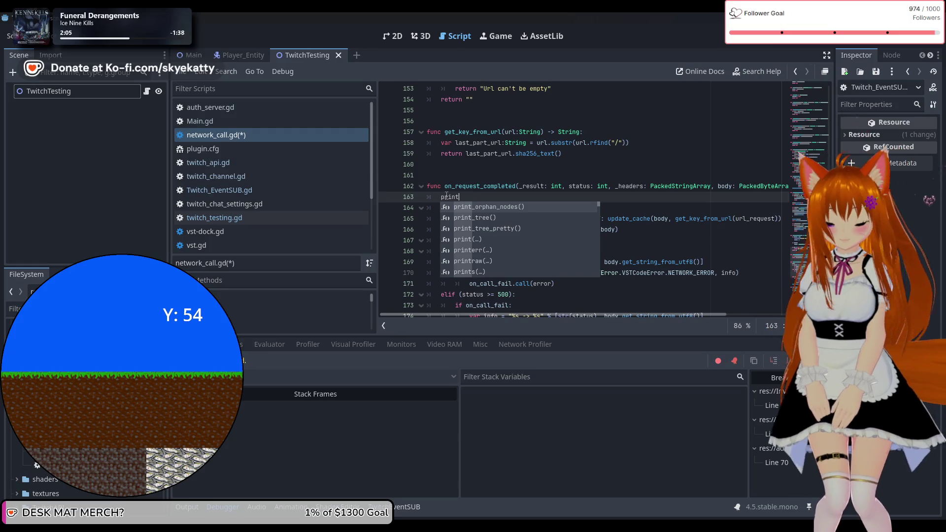
text((body)
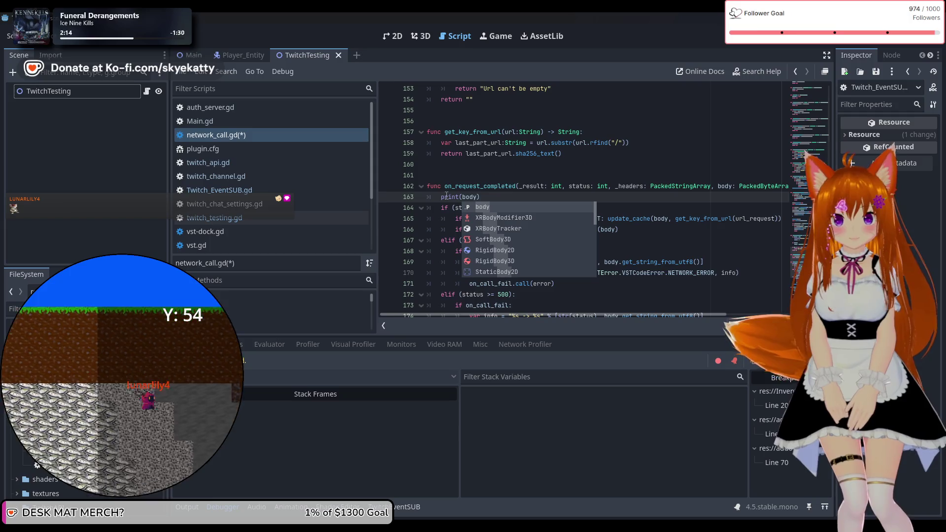
click(442, 197)
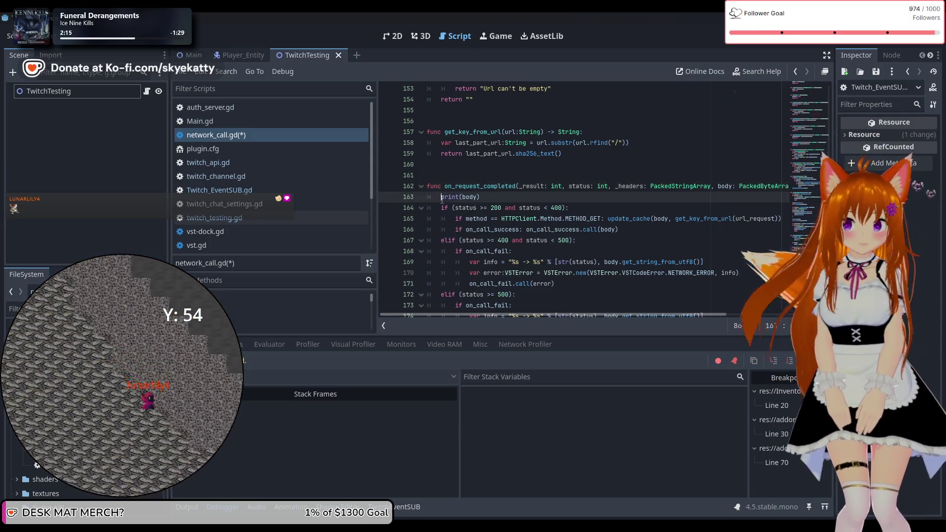
key(Return)
key(Up)
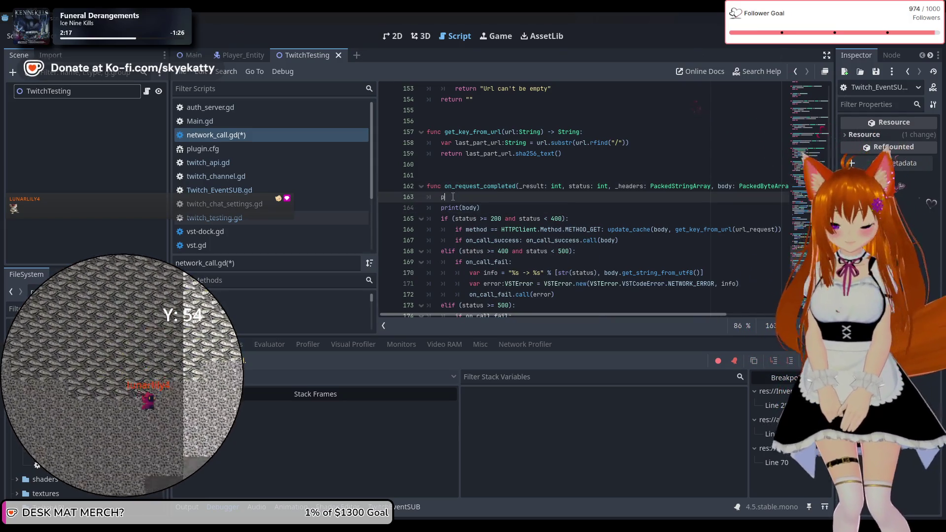
text(rint(sta)
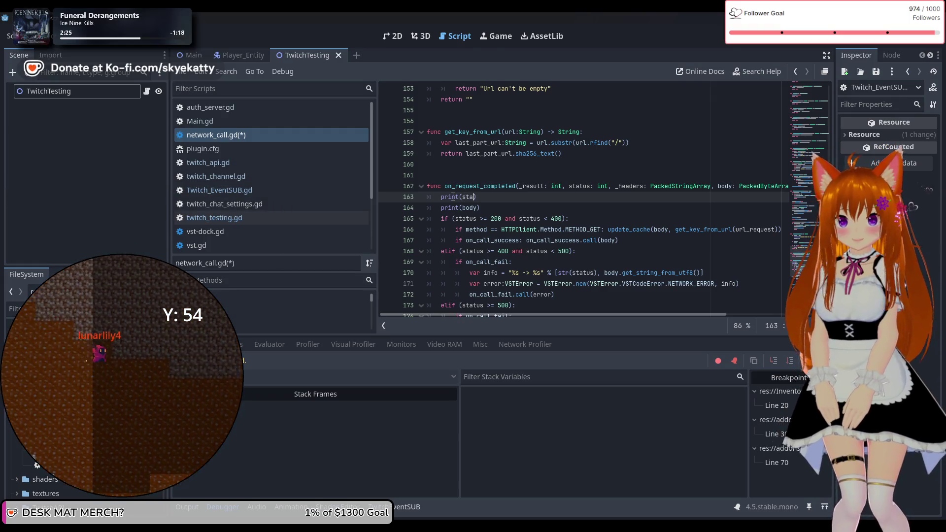
text(tus))
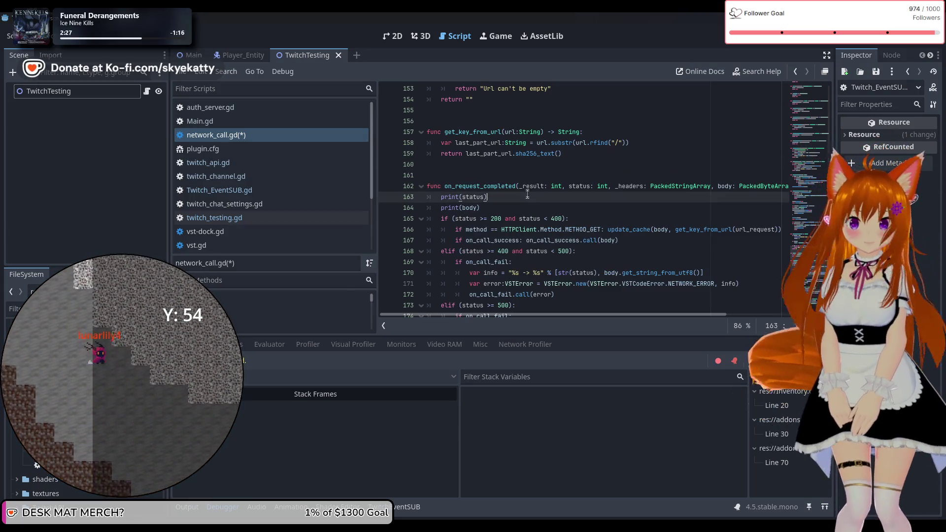
click(790, 36)
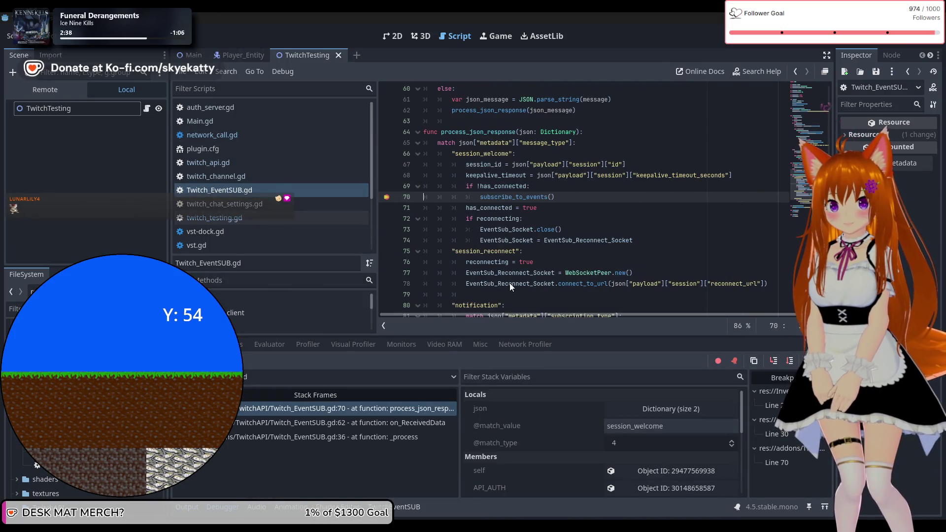
Resume past the breakpoint twice, checking the Errors and Stack Trace tabs, then view the Output log
key(F12)
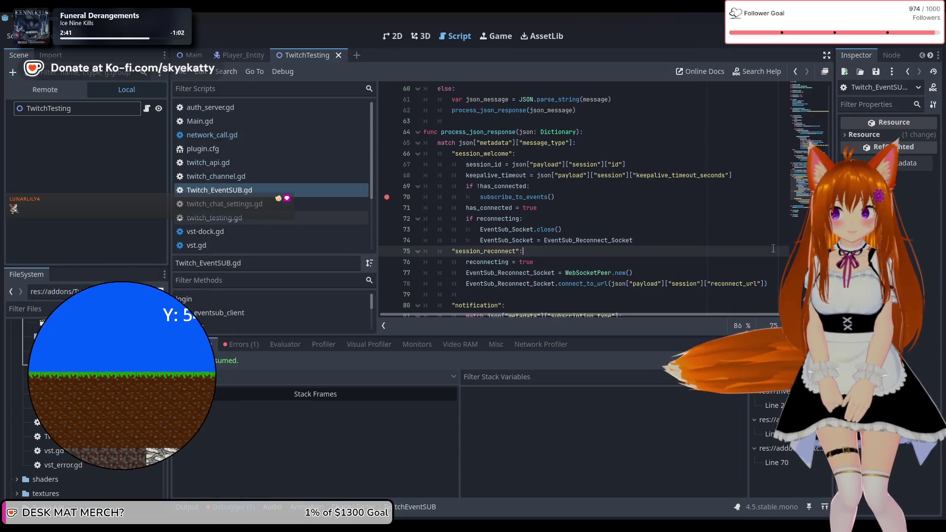
click(244, 345)
click(211, 347)
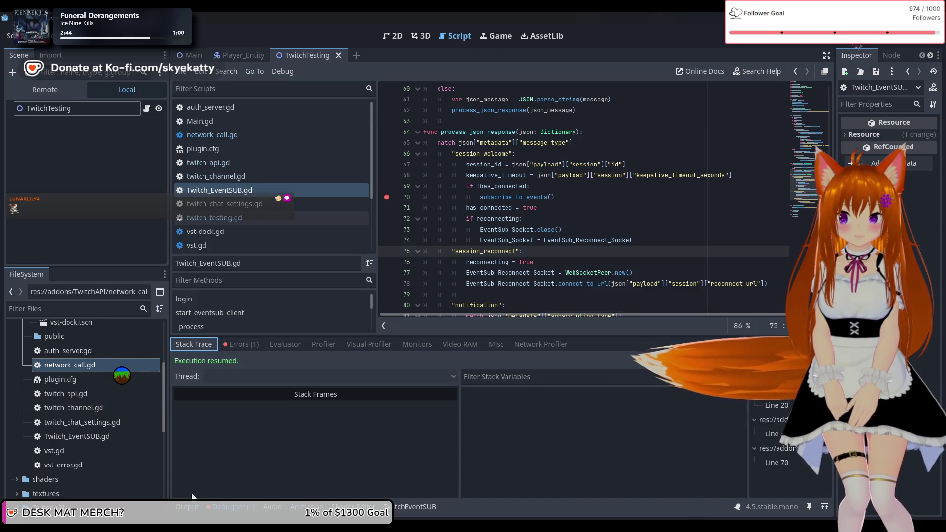
click(188, 505)
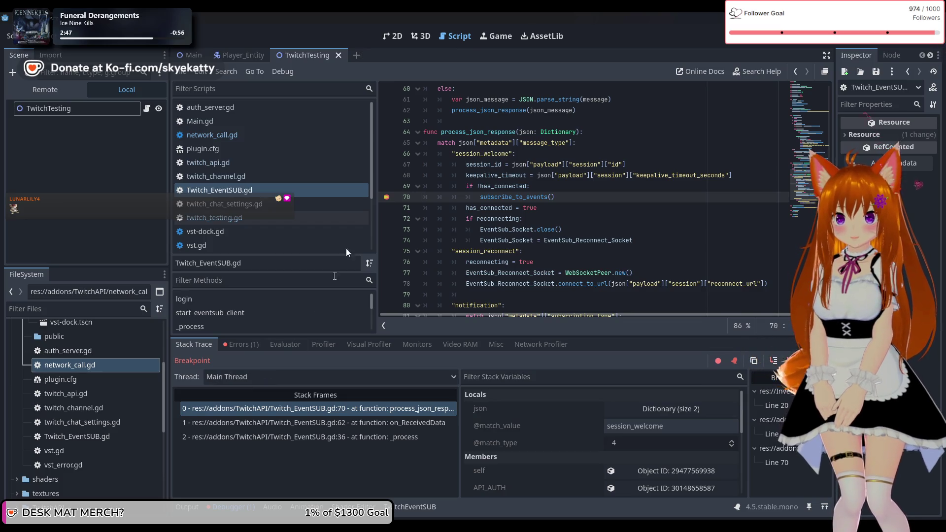
click(807, 360)
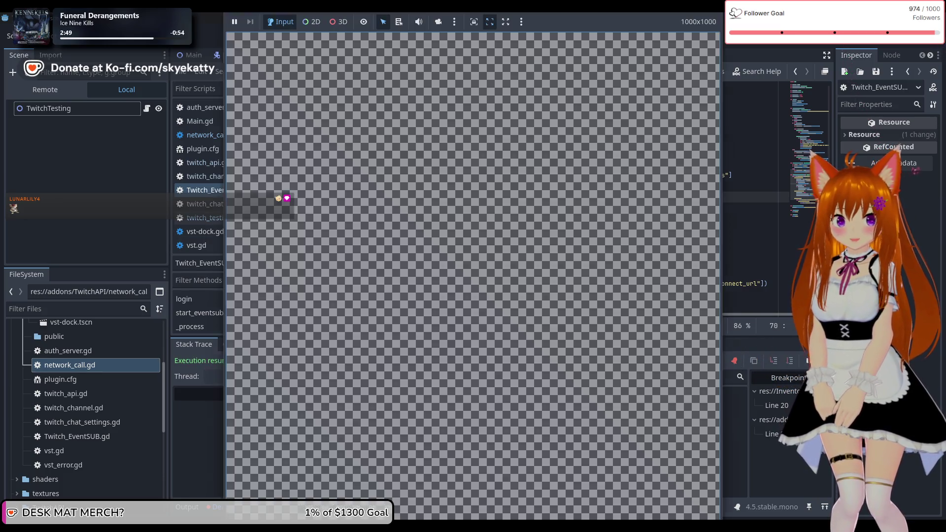
click(186, 429)
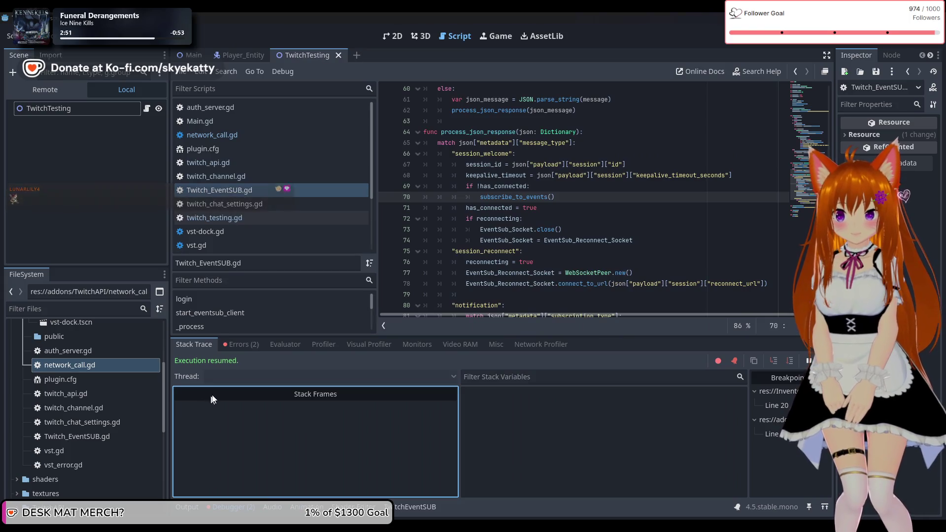
click(196, 505)
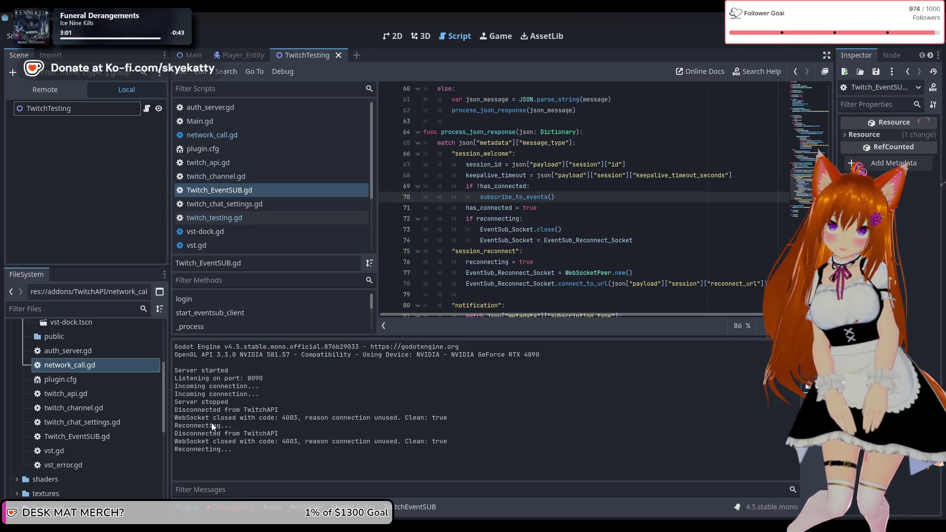
Scroll Twitch_EventSUB.gd down to lines 74–93, showing subscribe_to_events, on_succes and on_fail
scroll(491, 262, down, 2)
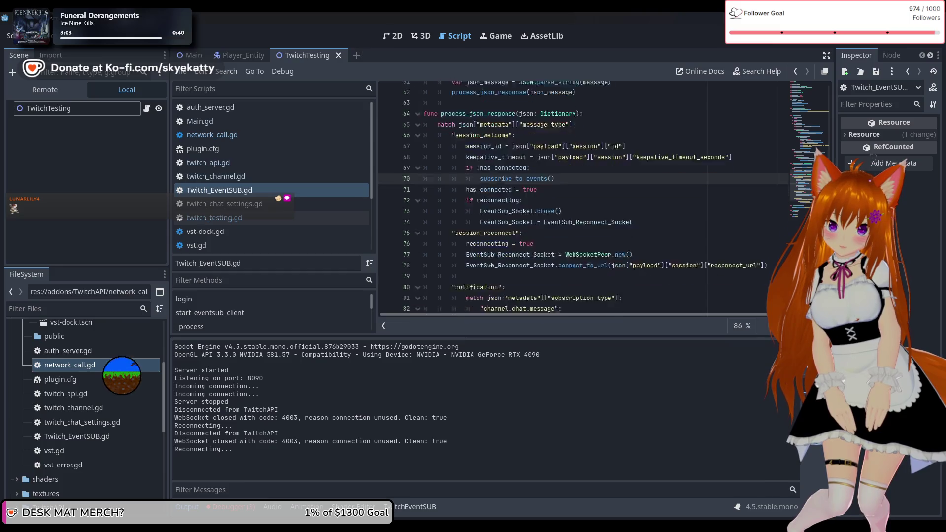
scroll(491, 262, down, 3)
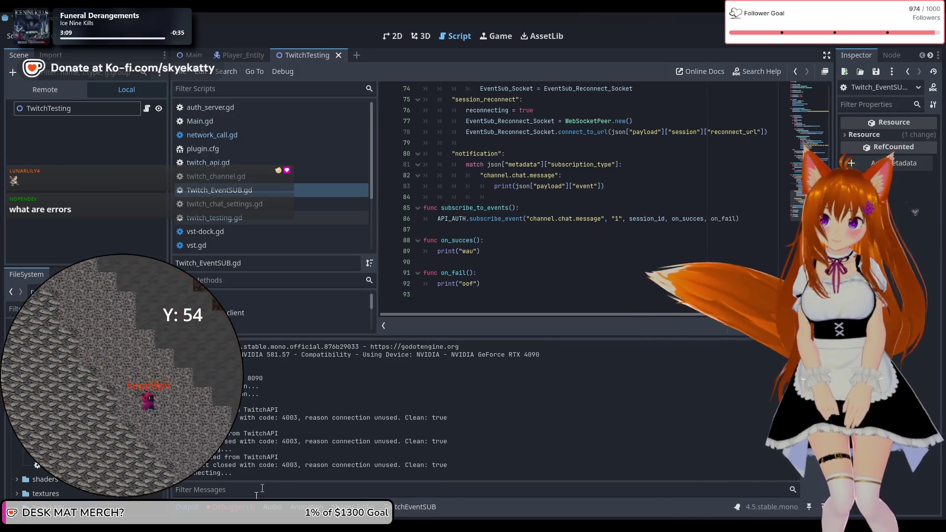
Inspect the Debugger errors showing request_completed expected 0 arguments but got 4, then enter on_succes
click(231, 506)
click(247, 348)
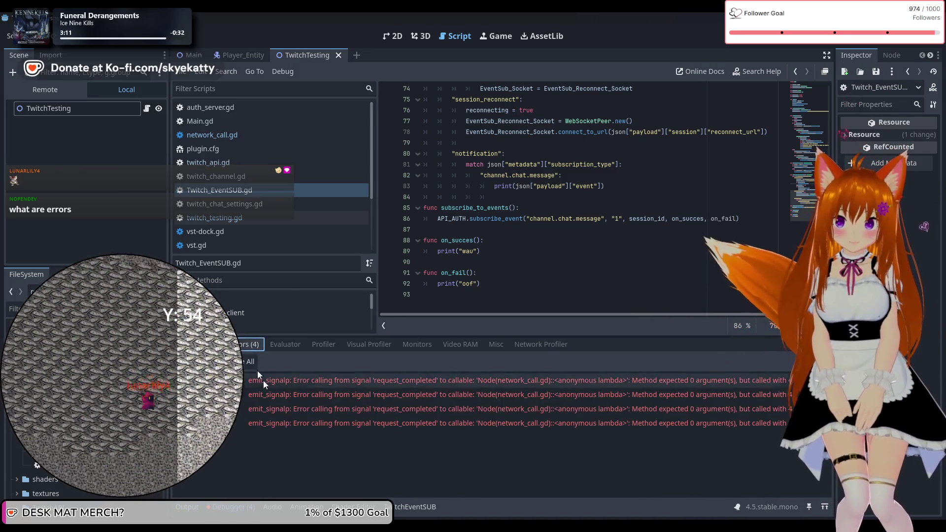
mouse_move(336, 382)
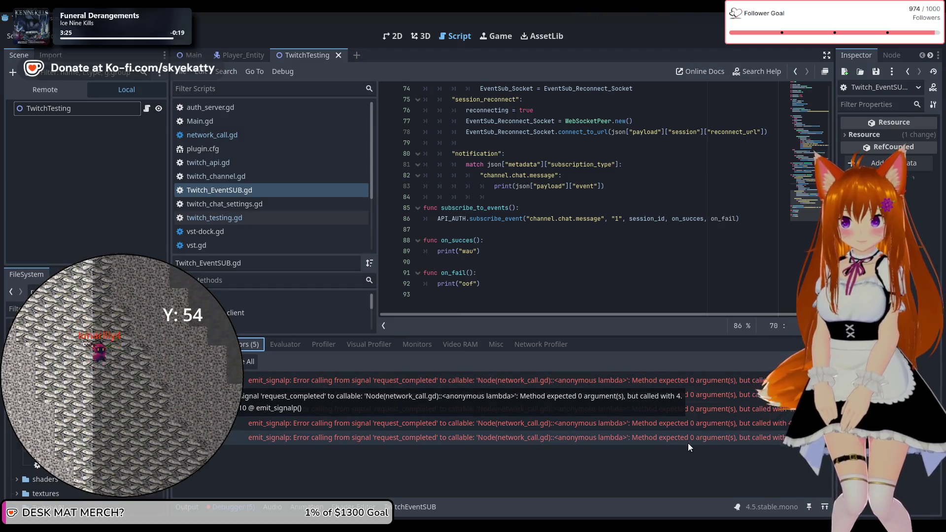
double_click(730, 385)
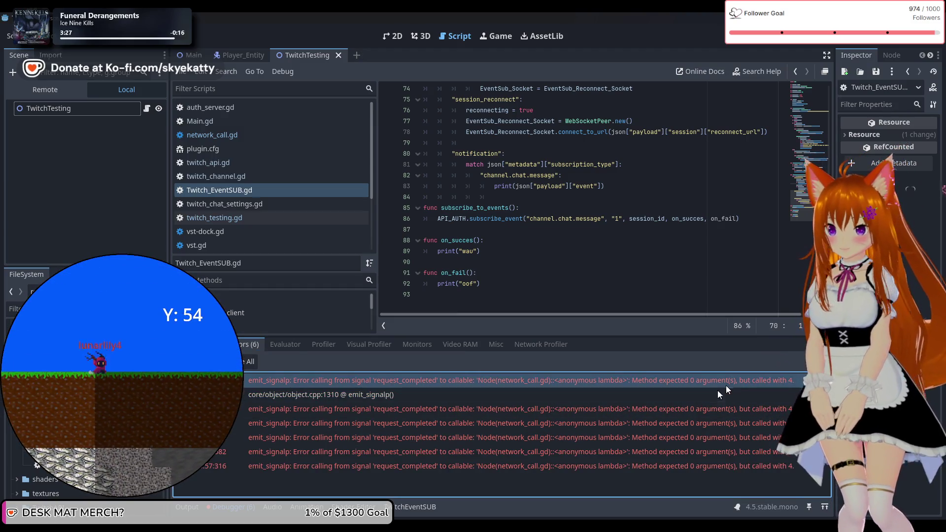
double_click(624, 385)
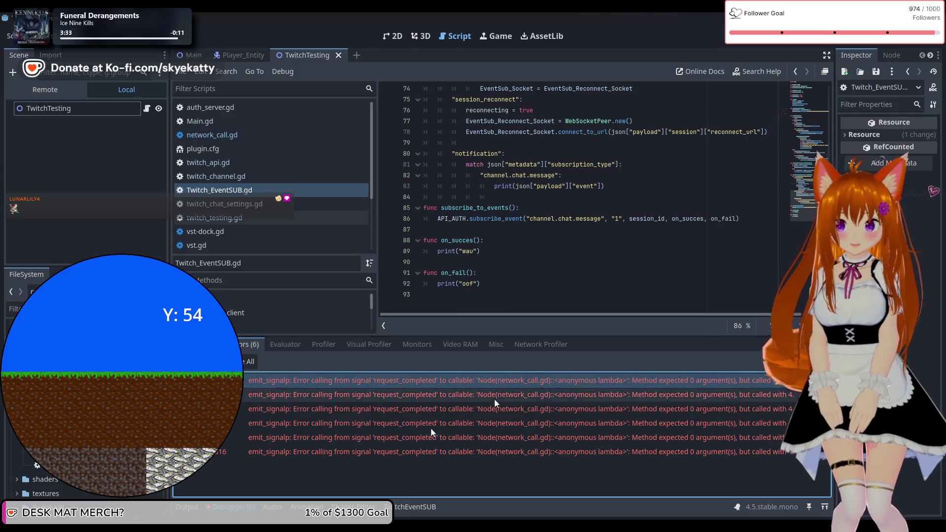
click(477, 240)
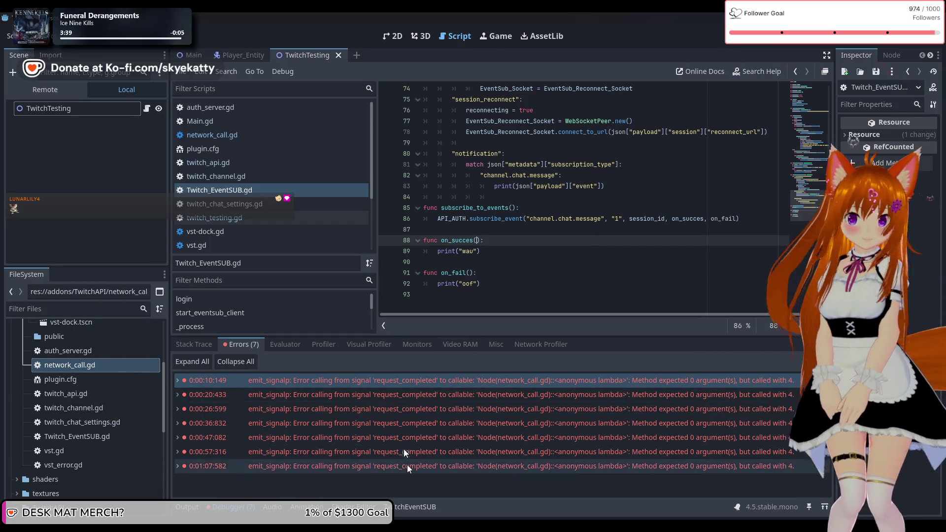
key(Down)
key(Down)
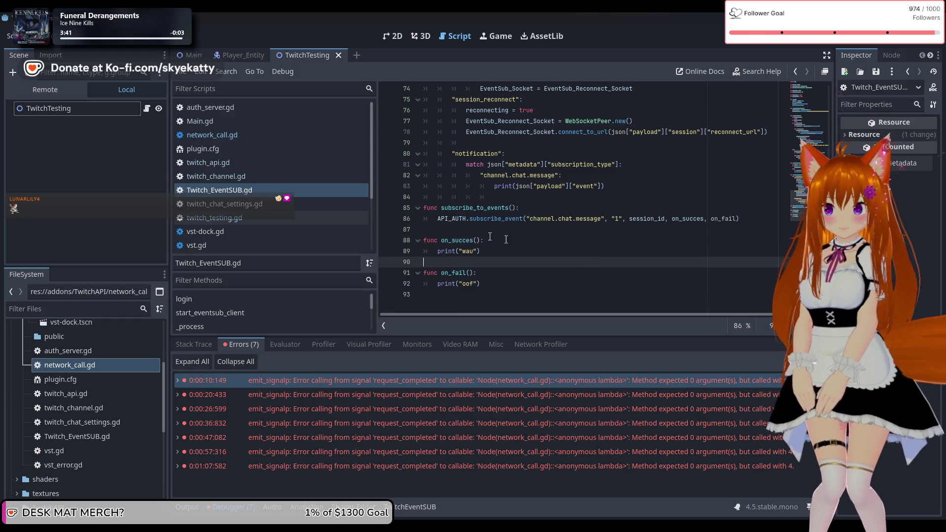
Enter the callback parameters om, om2, om3, om4, then place the caret in on_fail's empty parentheses
click(477, 241)
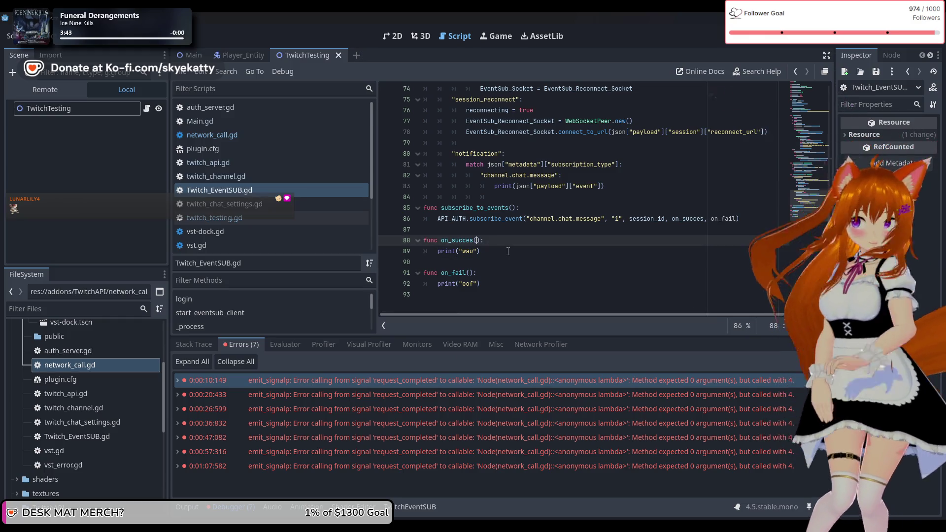
click(195, 345)
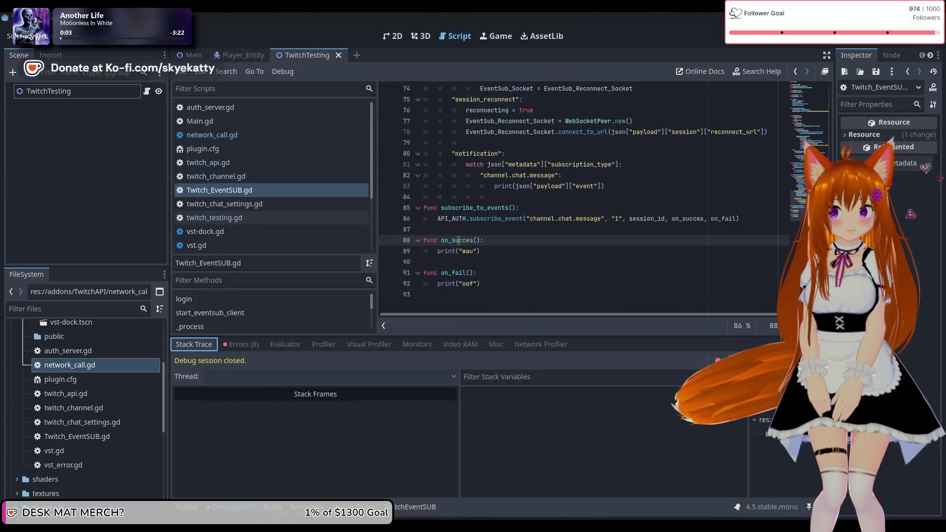
click(459, 240)
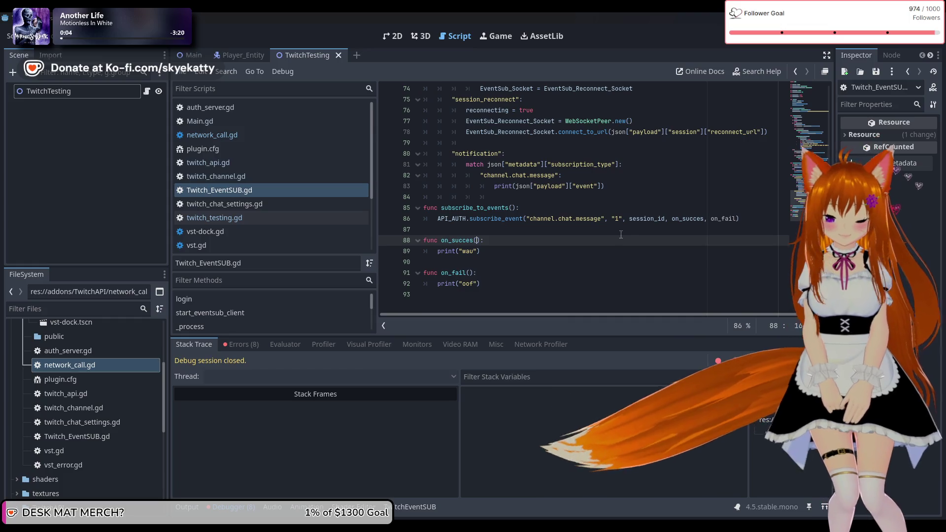
text(om, )
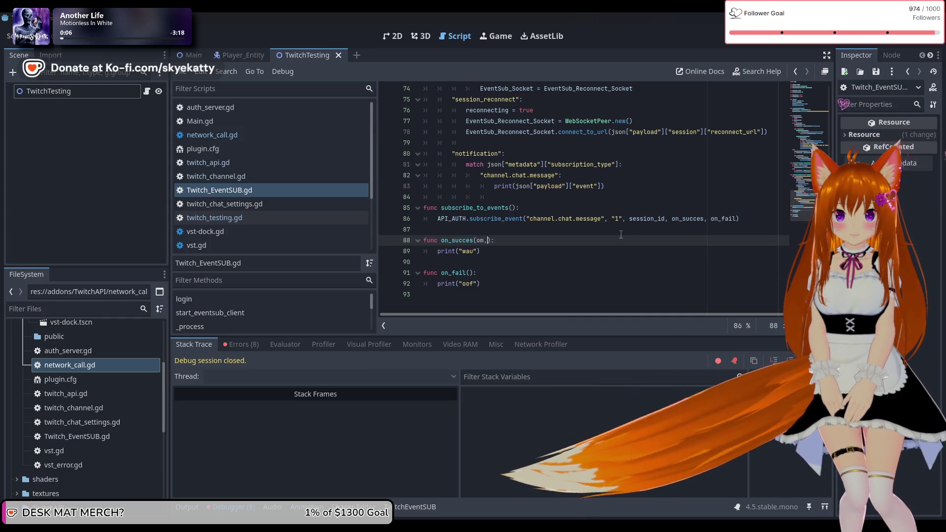
text(om2, om3,)
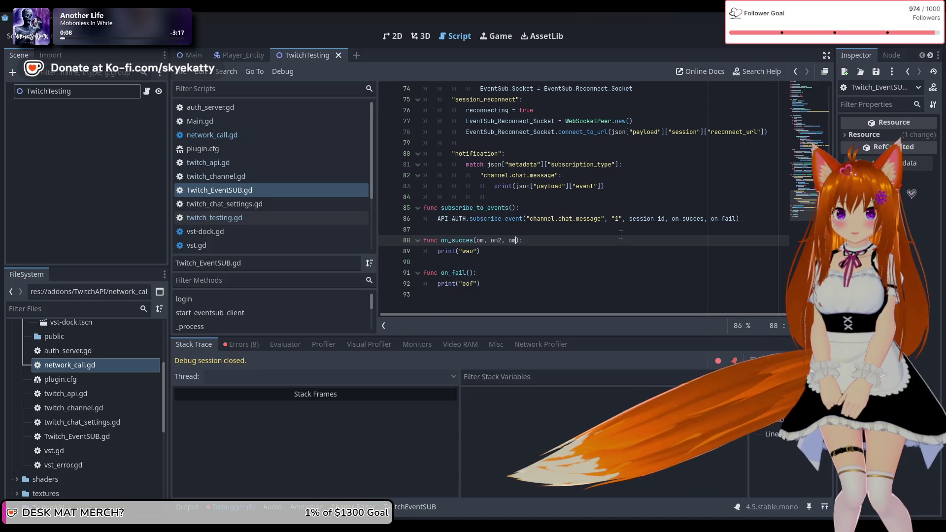
text( om4)
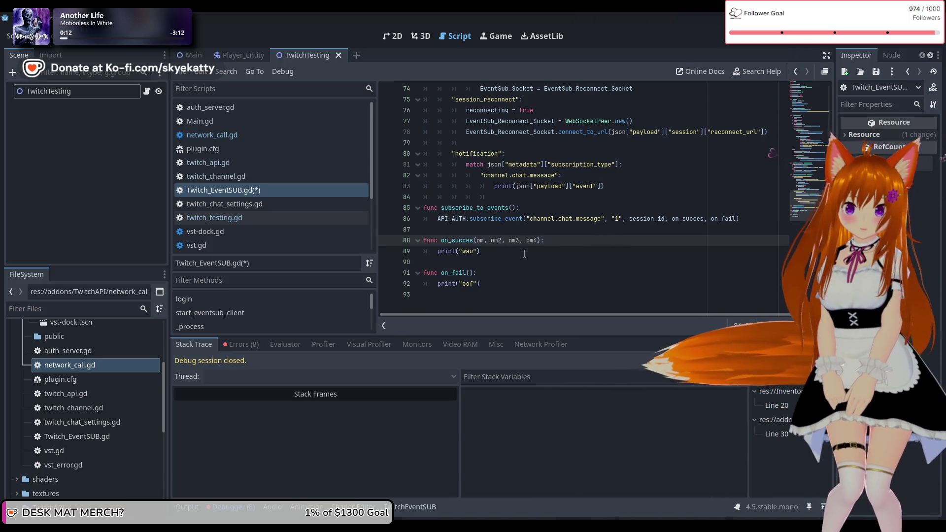
click(469, 273)
text(om, om2, om3, om4)
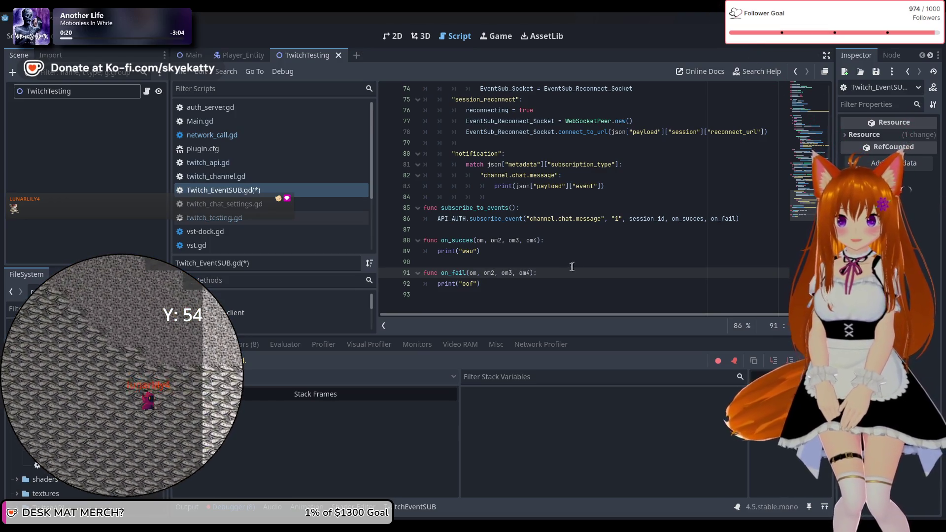
Replace print("oof") in on_fail with print(om) and print(om2) lines
click(557, 284)
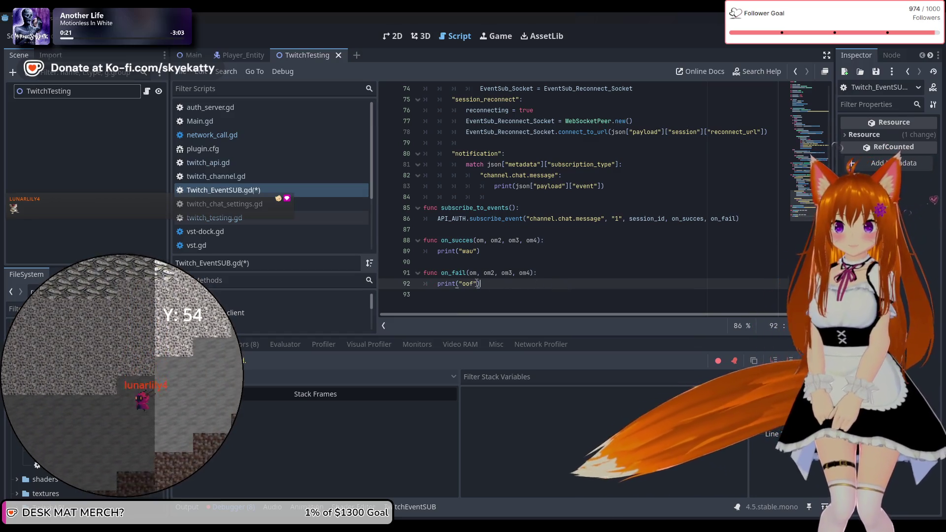
key(BackSpace)
key(BackSpace)
key(BackSpace)
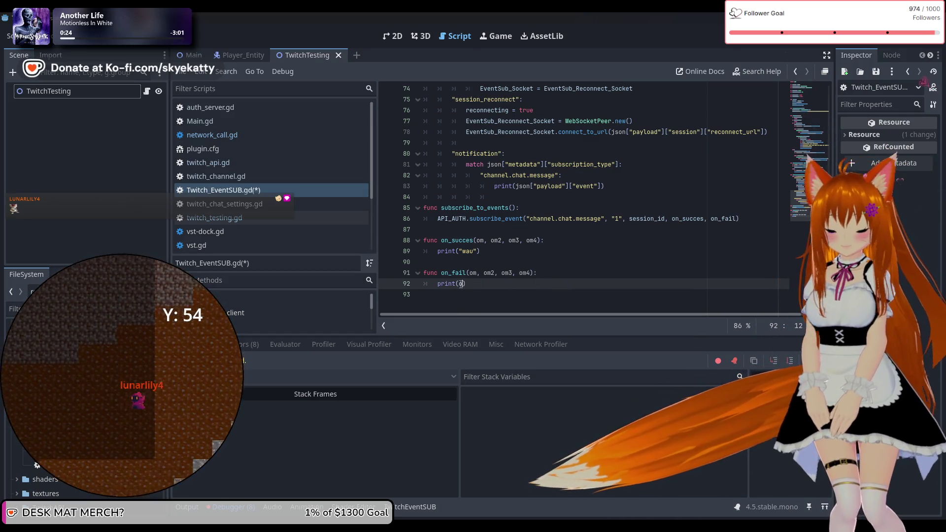
key(BackSpace)
text(om))
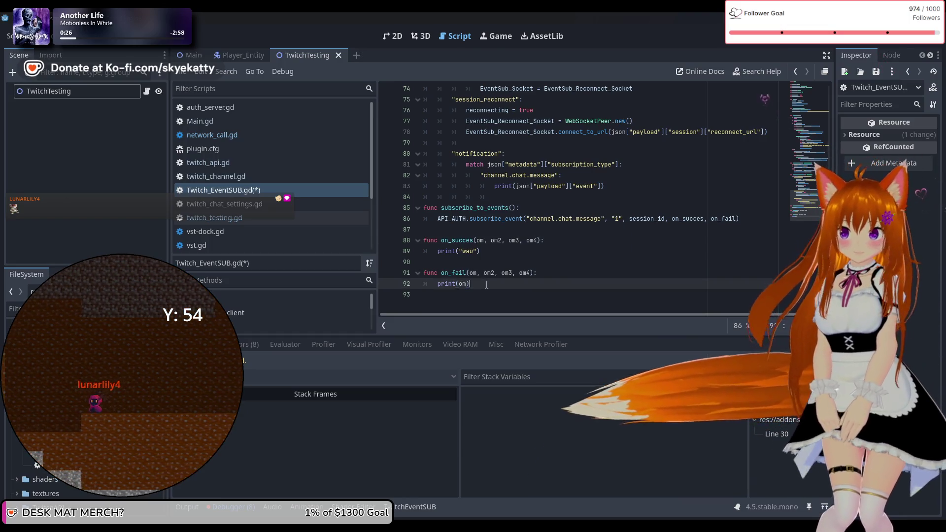
key(Return)
text(print)
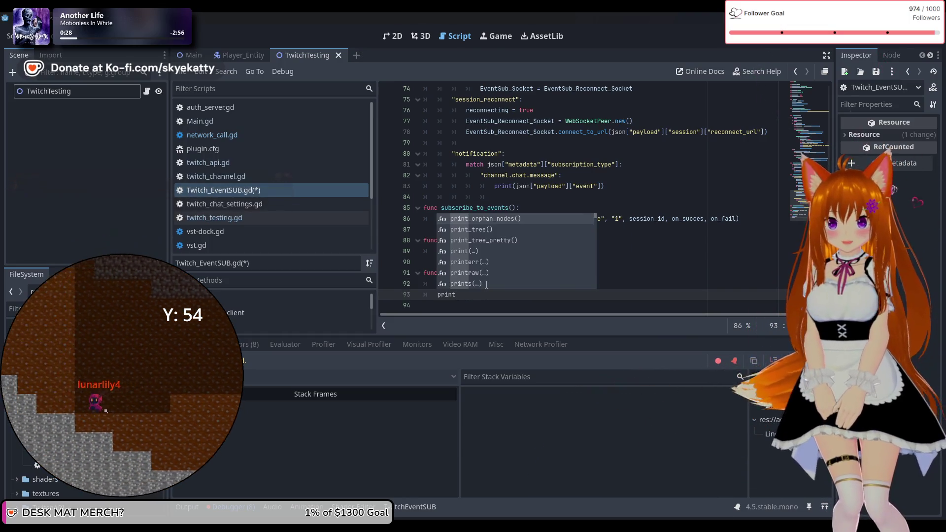
text((om2)
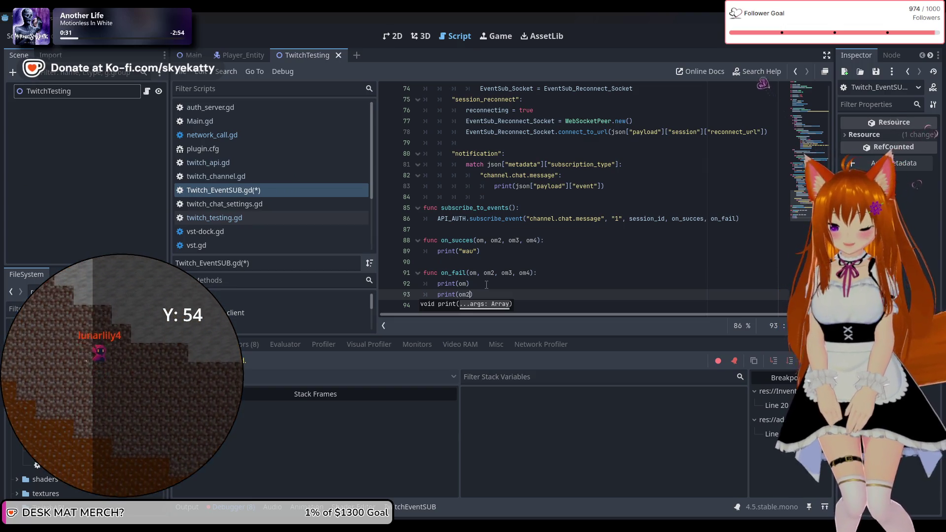
key(End)
Add print(om3) and print(om4) lines to on_fail, then run the project with F5
key(Return)
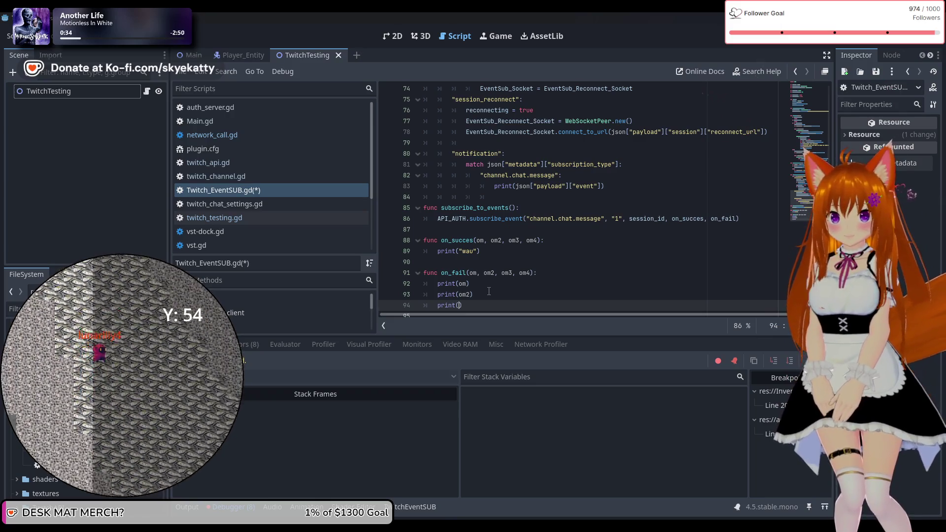
text(om3)
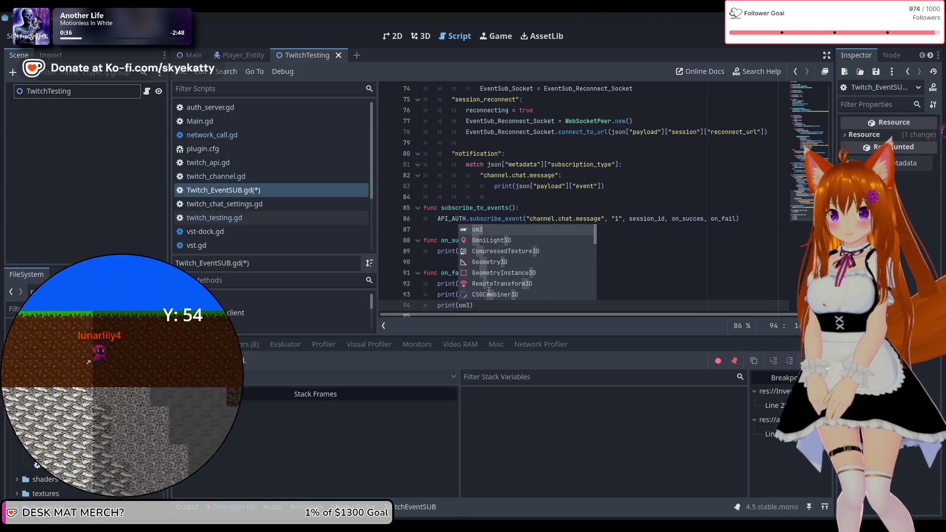
key(End)
key(Return)
text(t)
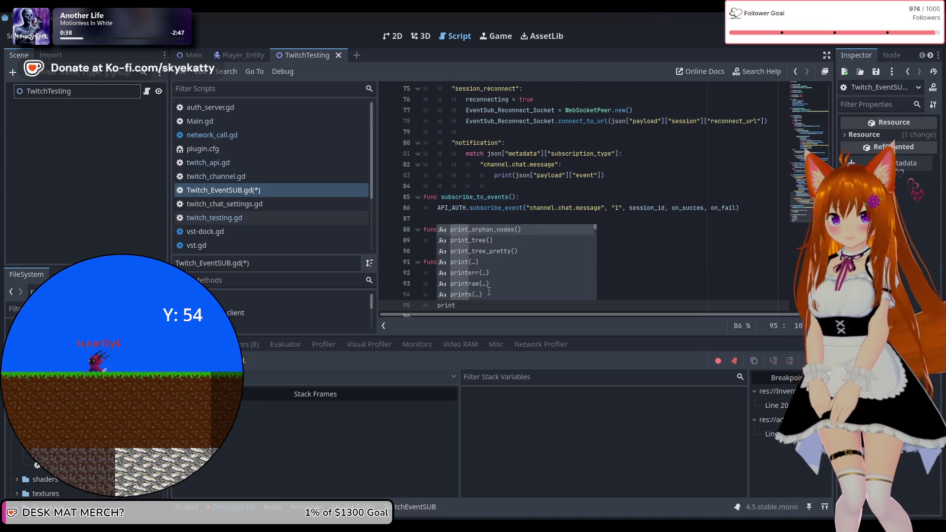
text((om)
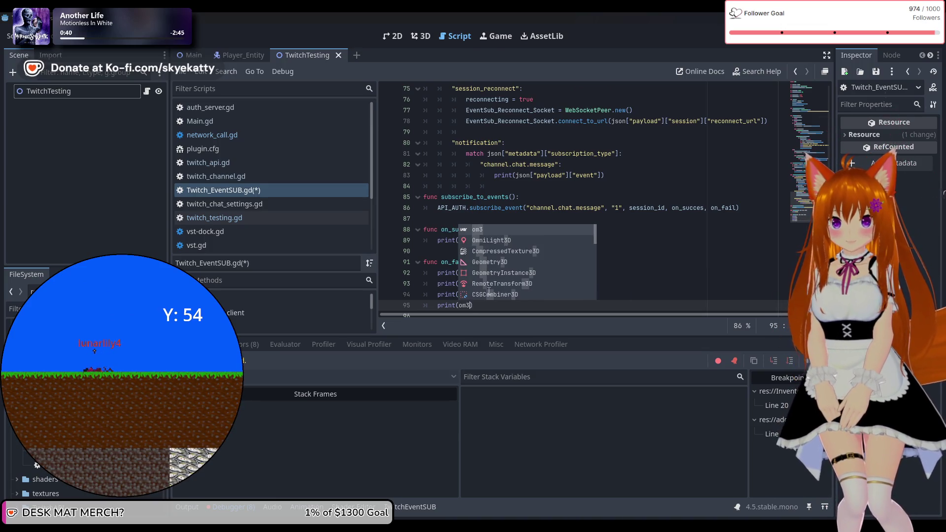
text(4)
key(Right)
key(Up)
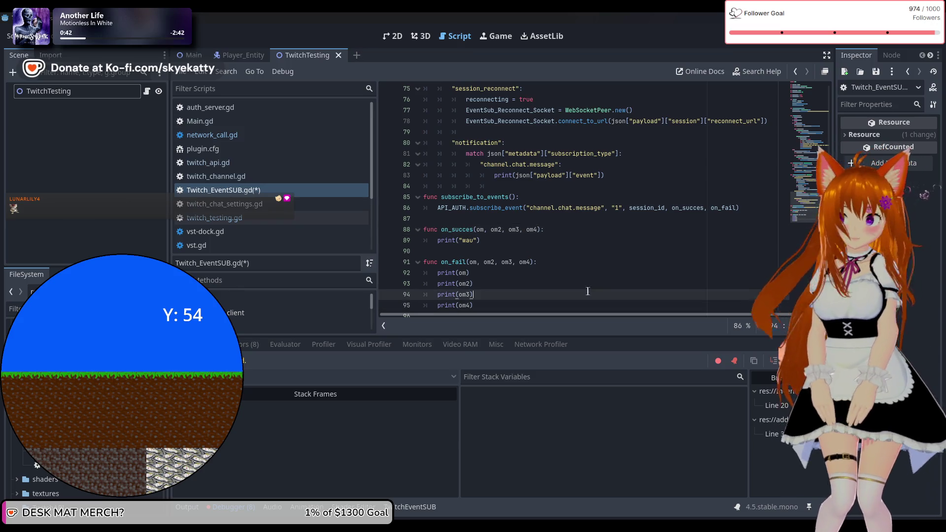
scroll(606, 205, down, 1)
key(F5)
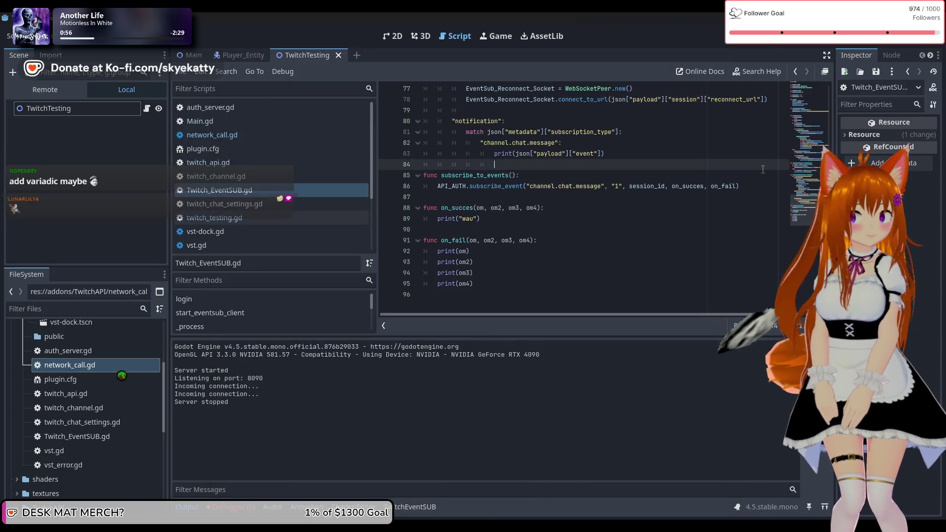
Review the new run's four request_completed errors in the Debugger, then select the callback arguments on line 86
click(762, 169)
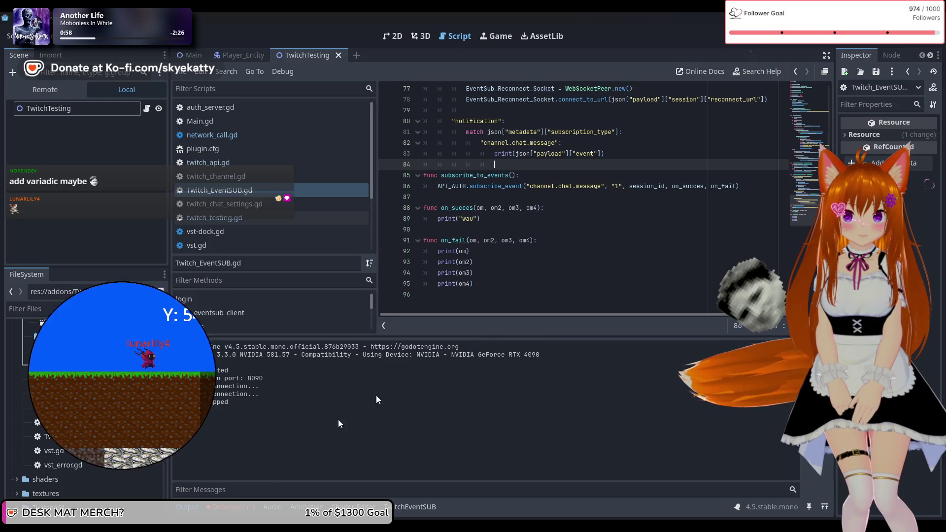
click(231, 506)
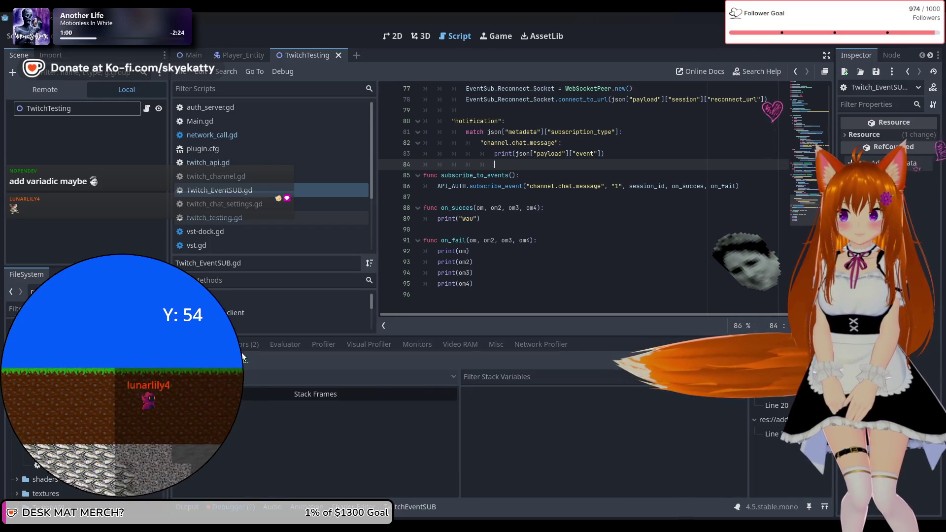
click(244, 348)
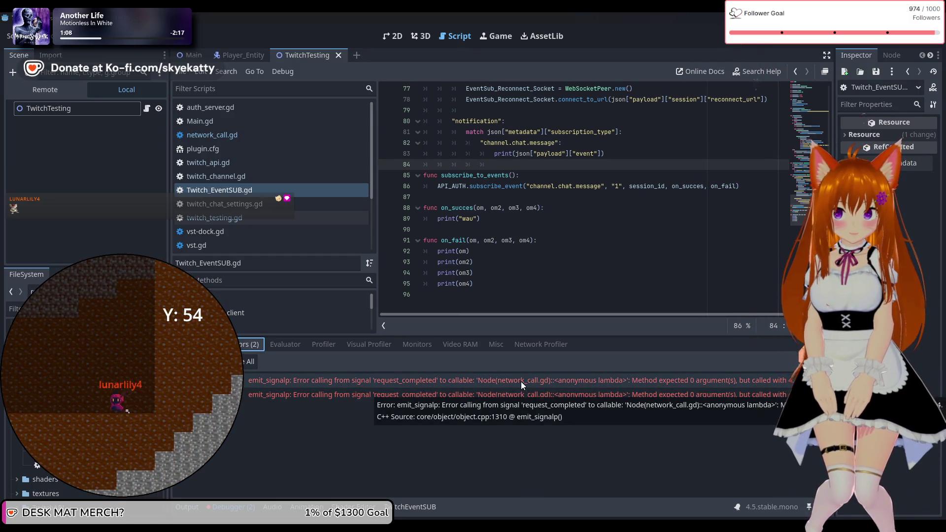
click(516, 380)
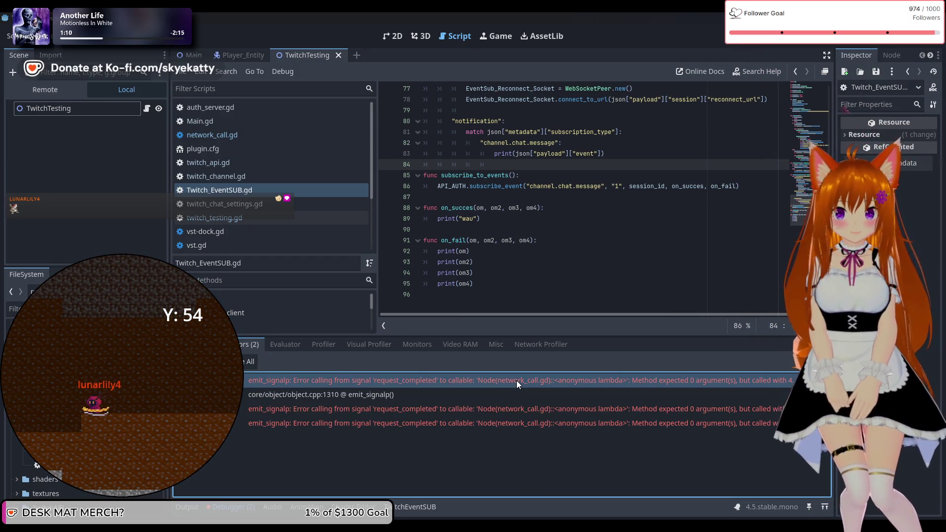
click(510, 386)
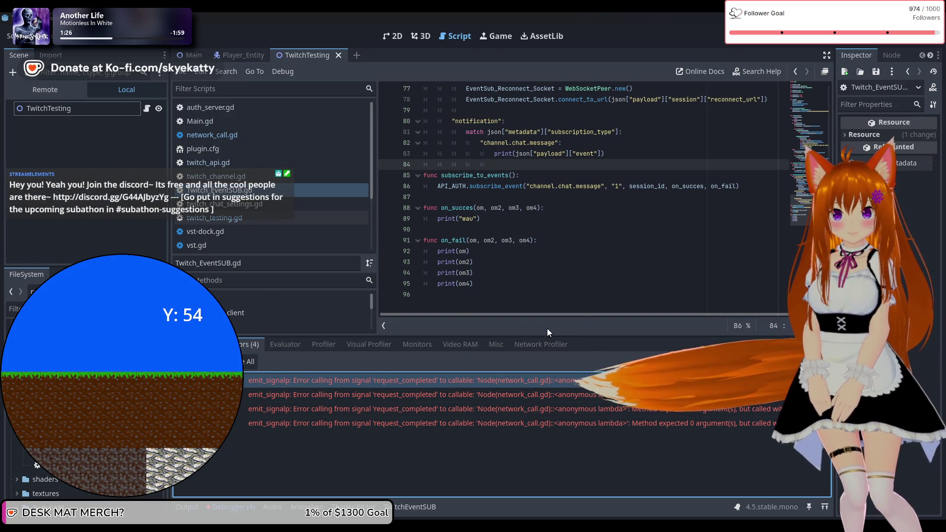
scroll(714, 256, up, 2)
drag(735, 252, 669, 251)
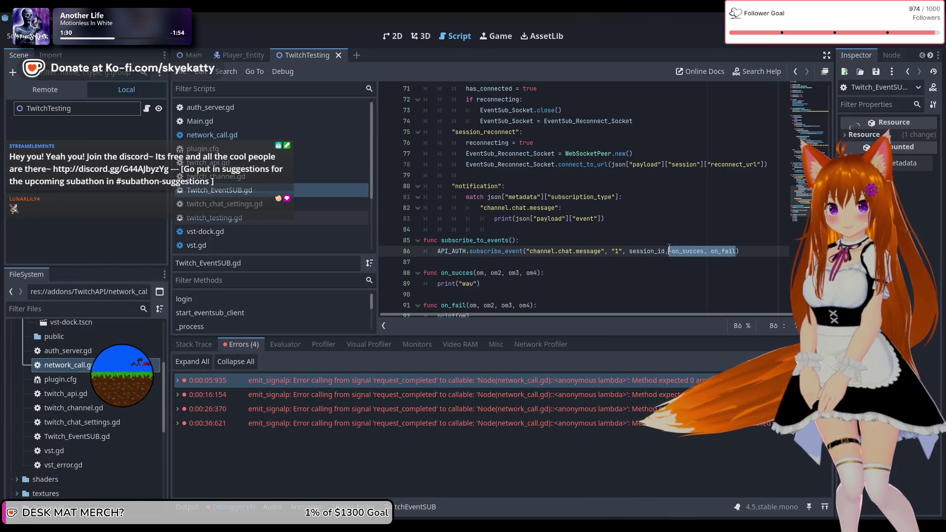
Delete ', on_succes, on_fail' from the subscribe_event call on line 86 and run the game again
key(BackSpace)
key(BackSpace)
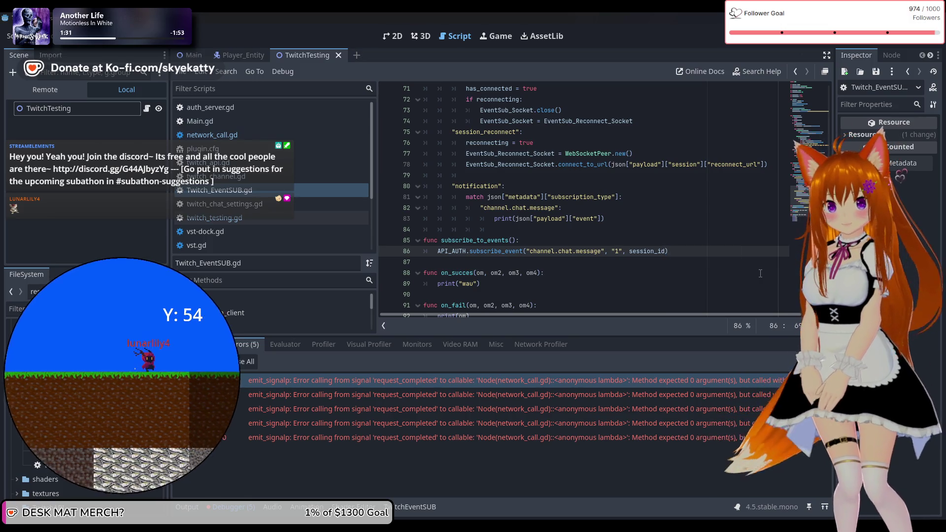
click(547, 285)
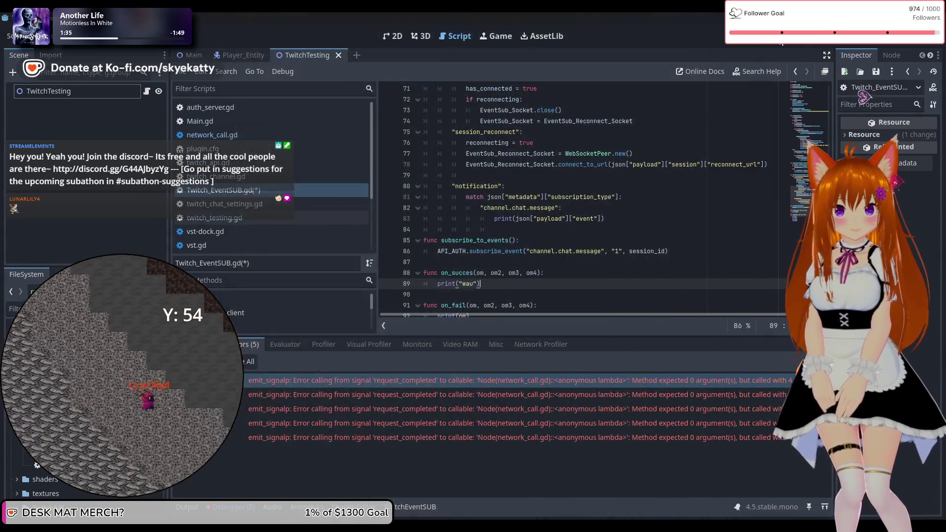
click(781, 43)
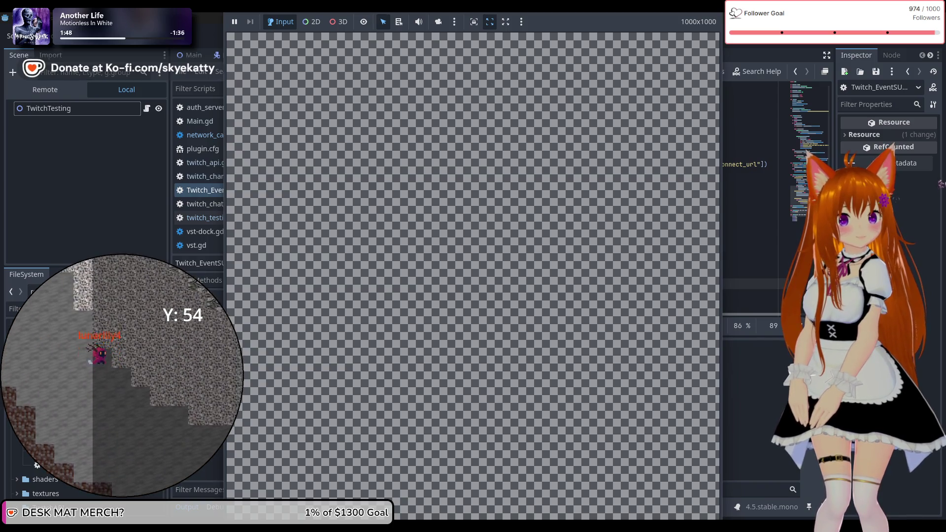
Stop the game with F8, run it again with F5, then stop it once more
key(F8)
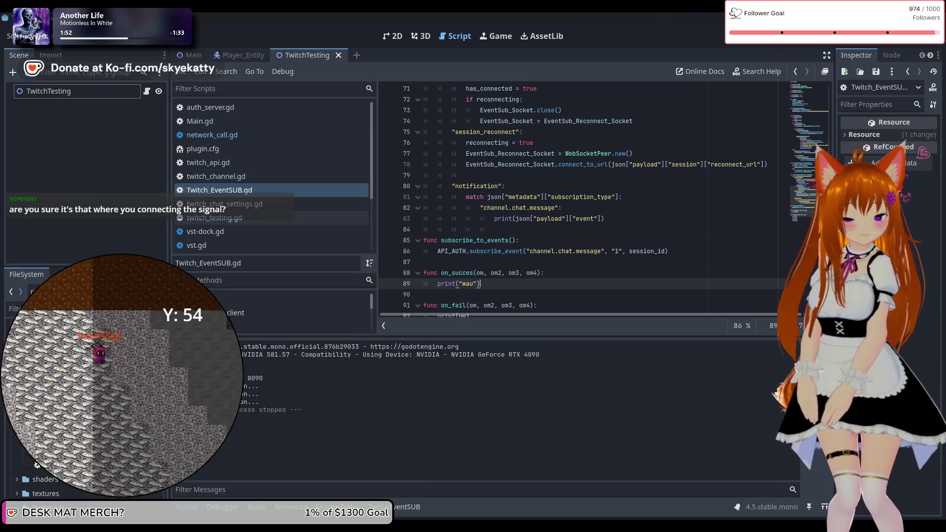
key(F5)
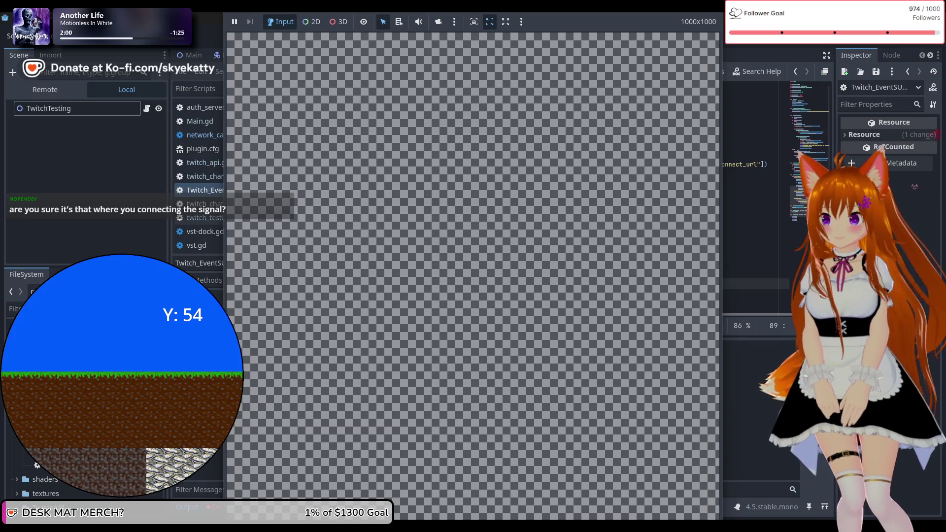
key(F8)
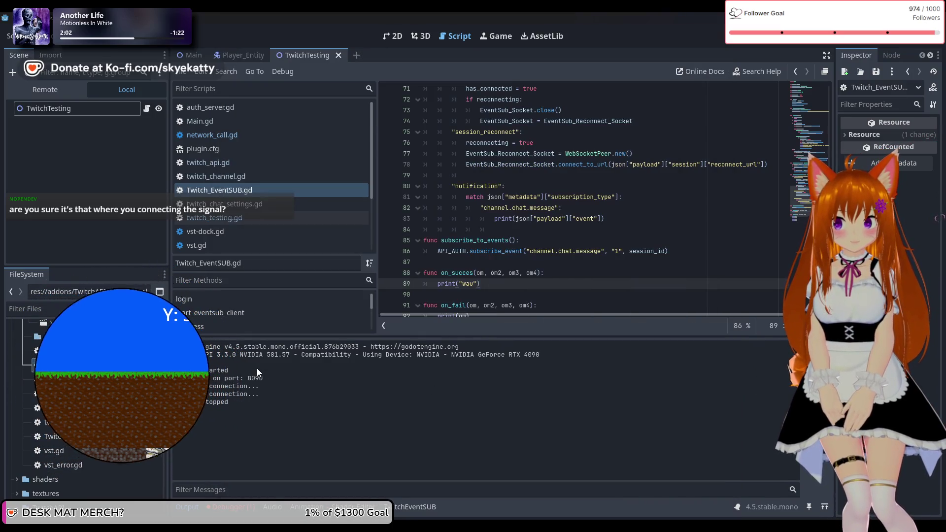